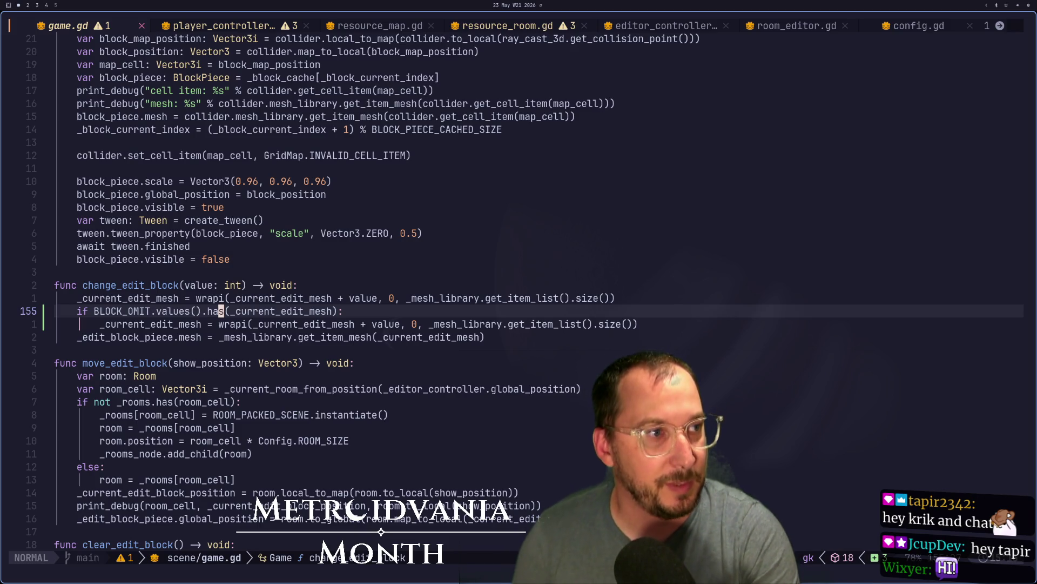
Open a new line above the BLOCK_OMIT check in change_edit_block, erasing the started 'for'
key(j)
key(h)
key(k)
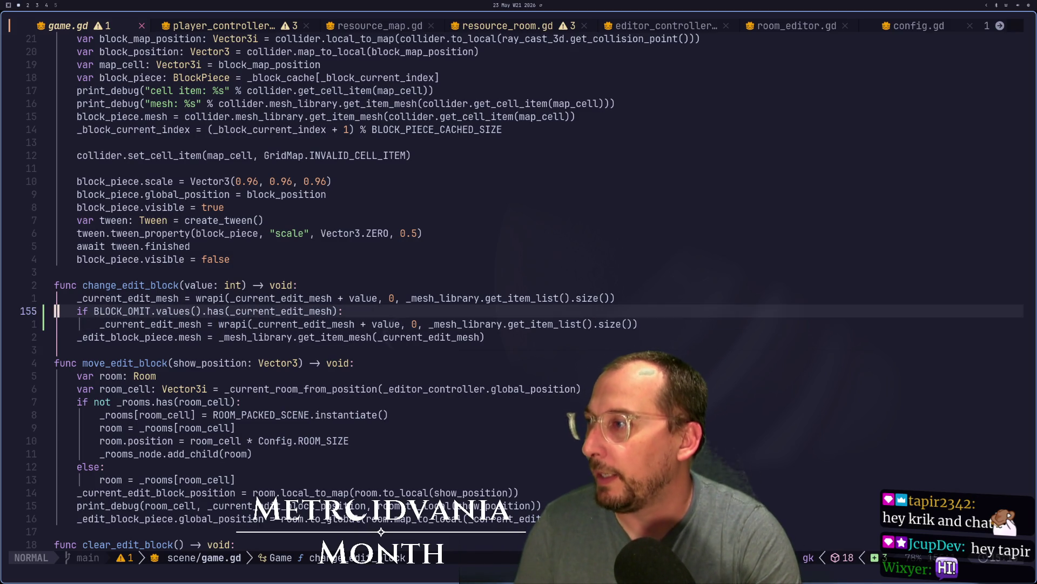
key(j)
key(k)
text(k)
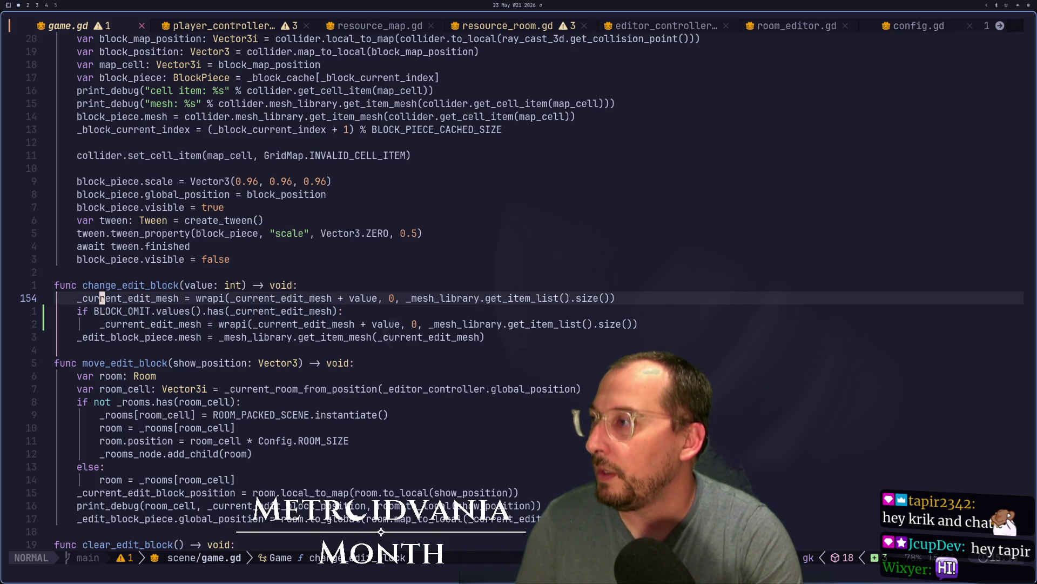
text(ofor)
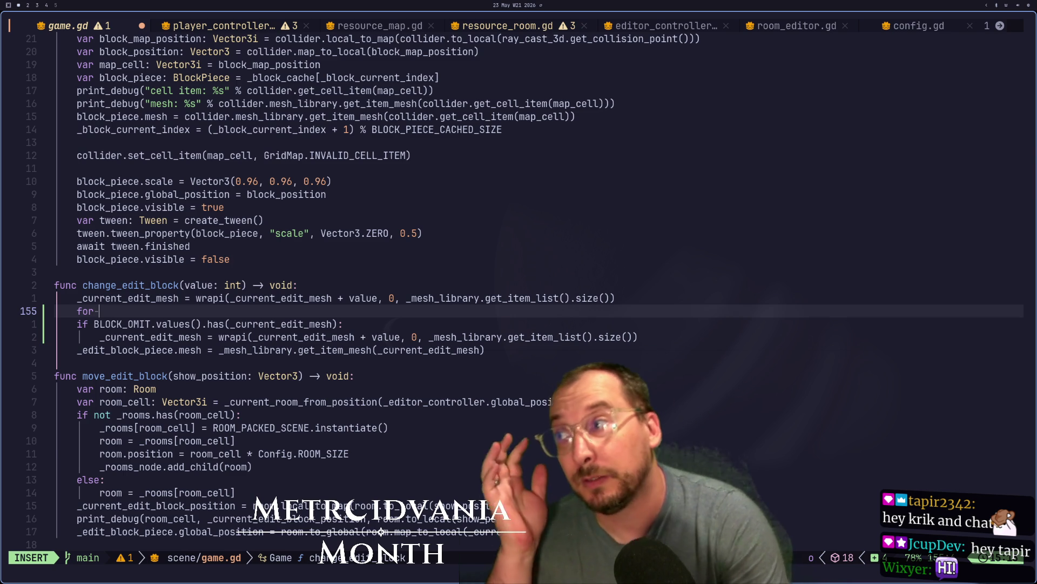
key(BackSpace)
key(BackSpace)
key(BackSpace)
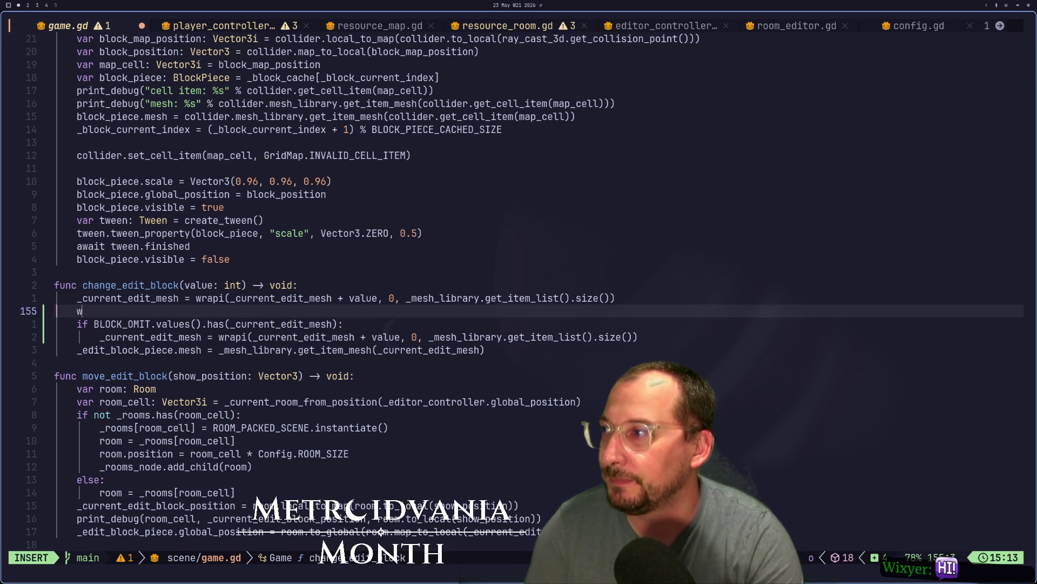
Turn the BLOCK_OMIT if-check into a while loop on the new line in change_edit_block
text(wfi)
key(BackSpace)
key(BackSpace)
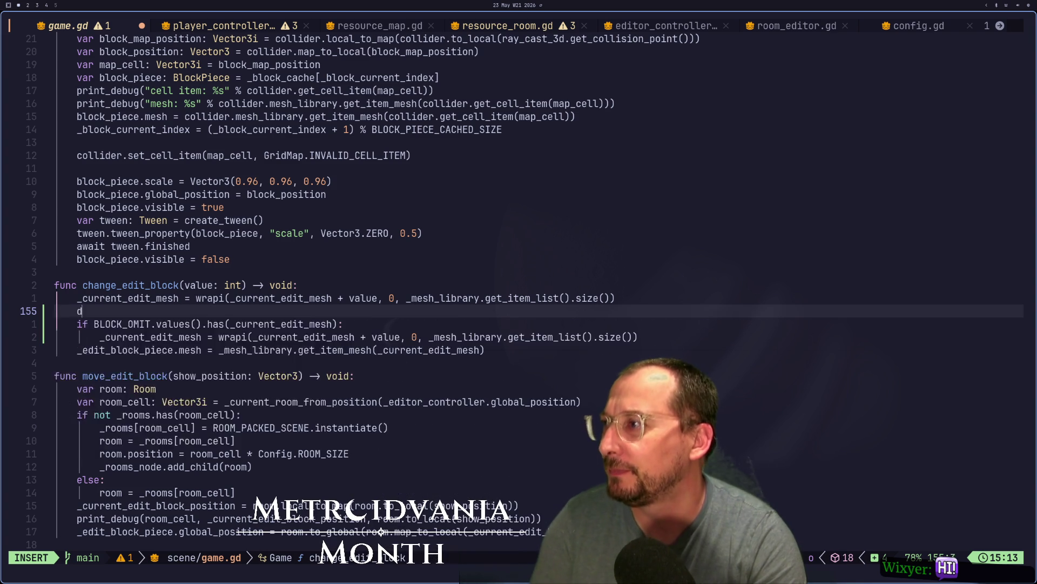
text(i)
key(BackSpace)
text(gil)
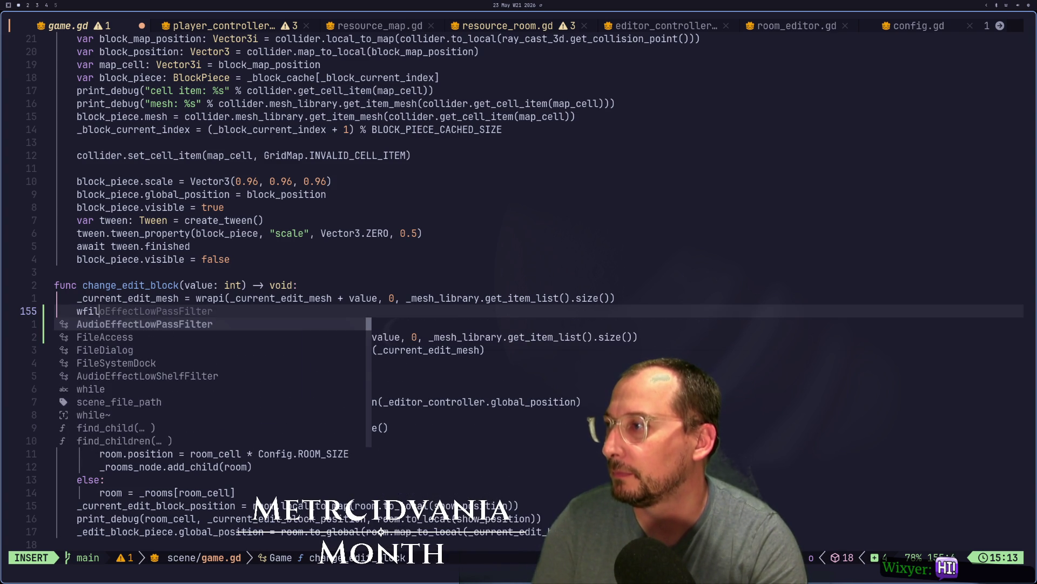
key(BackSpace)
key(BackSpace)
key(BackSpace)
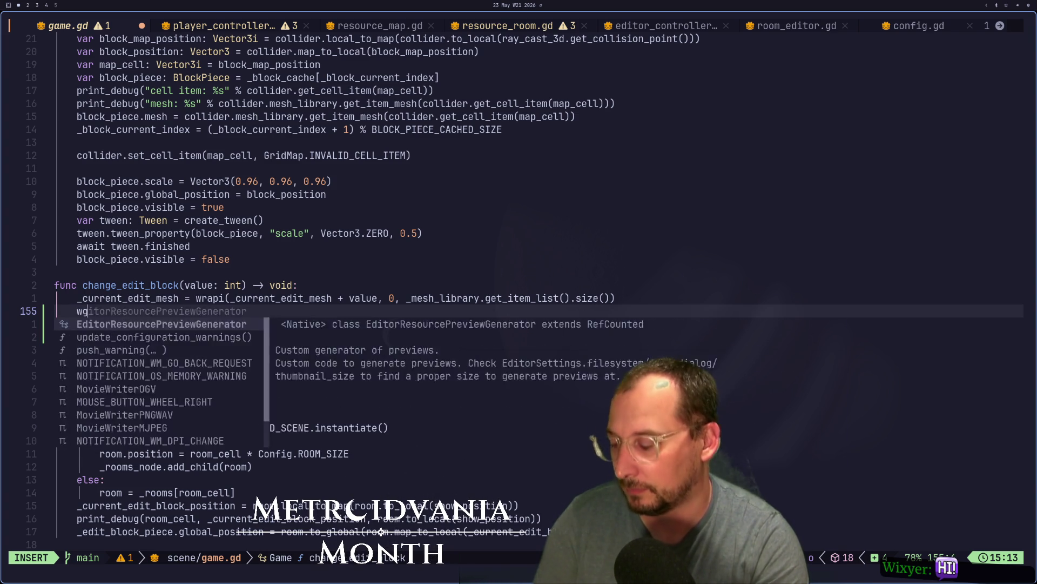
text(hile)
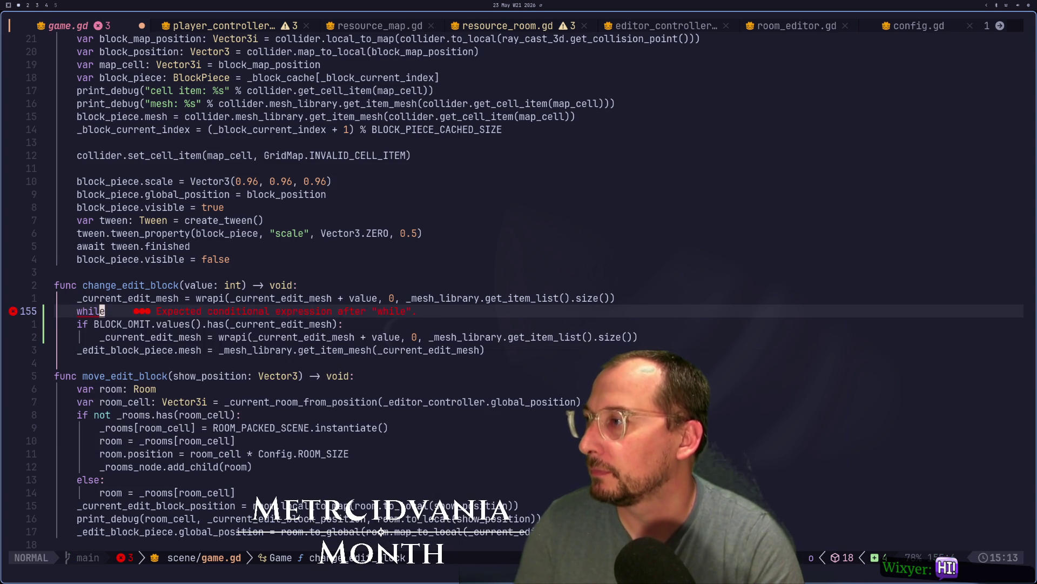
key(Escape)
key(j)
key(c)
key(asciicircum)
key(BackSpace)
key(BackSpace)
key(Escape)
Save game.gd with :w and reload it from disk with :e
text(:w)
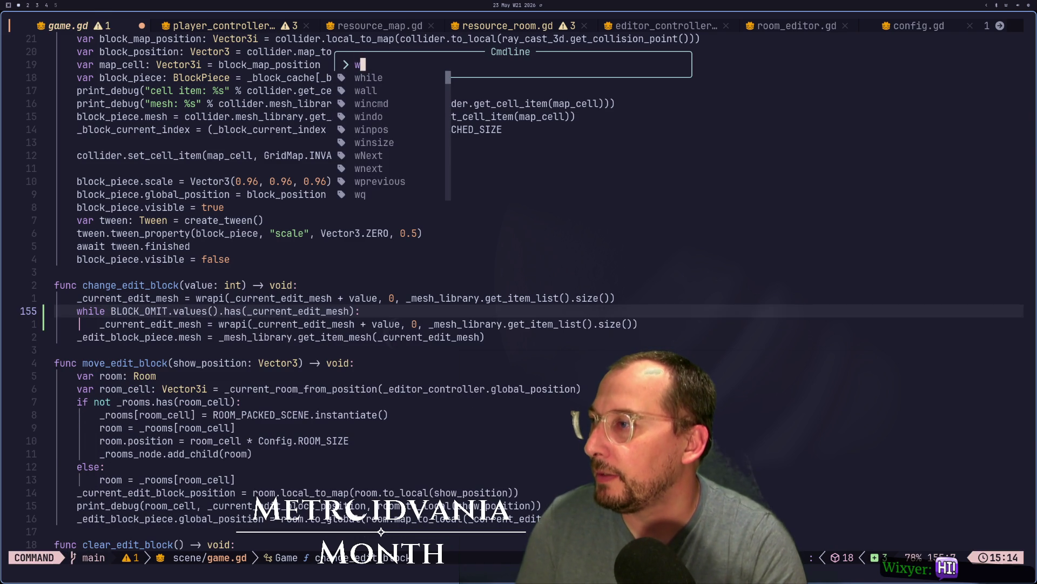
key(Return)
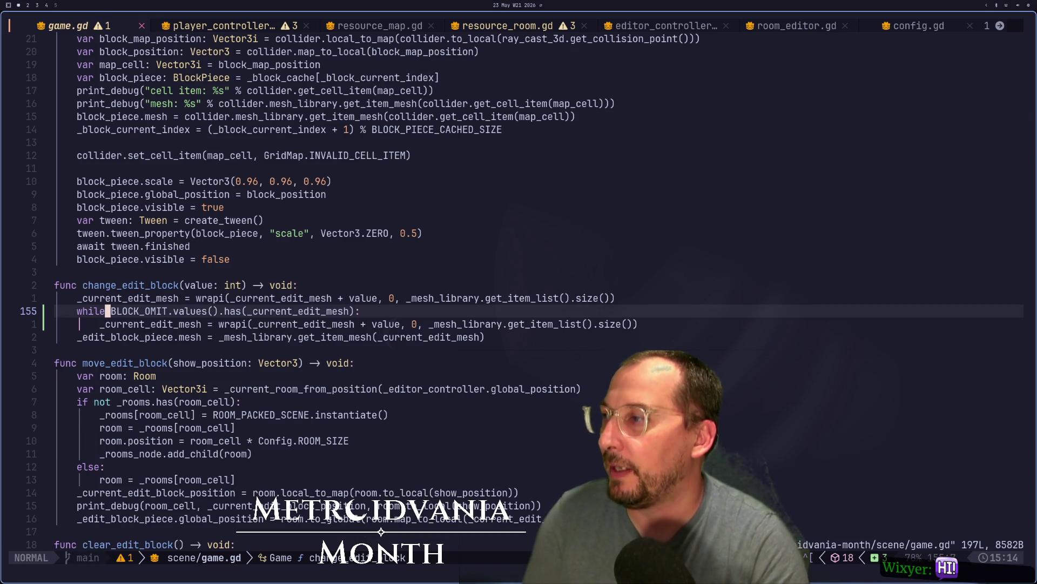
text(:e)
key(Return)
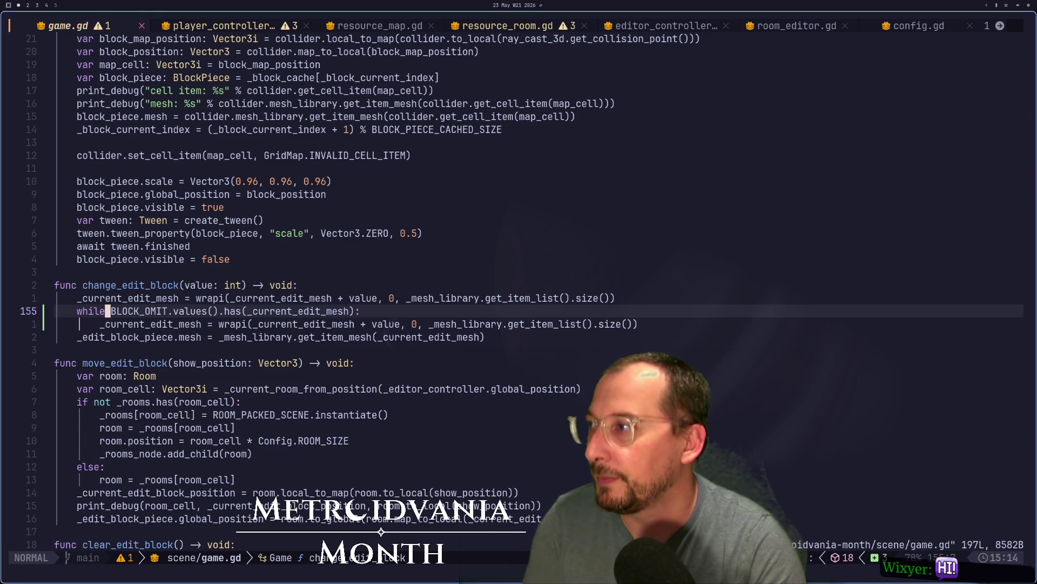
Look over the new while loop and the wrapi lines, then move to the Godot editor
key(j)
key(l)
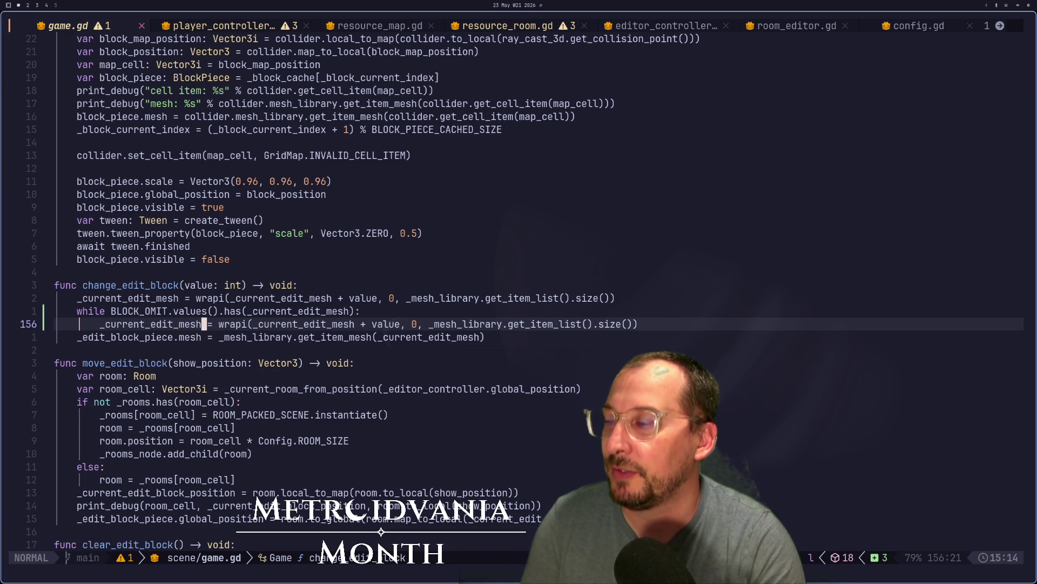
key(g)
key(k)
key(g)
key(j)
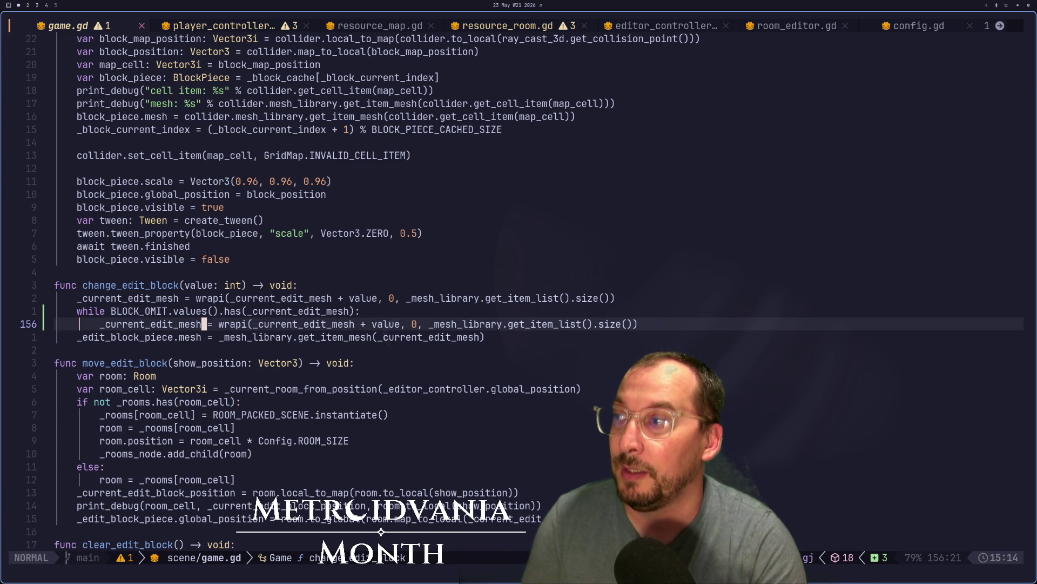
key(g)
key(k)
key(h)
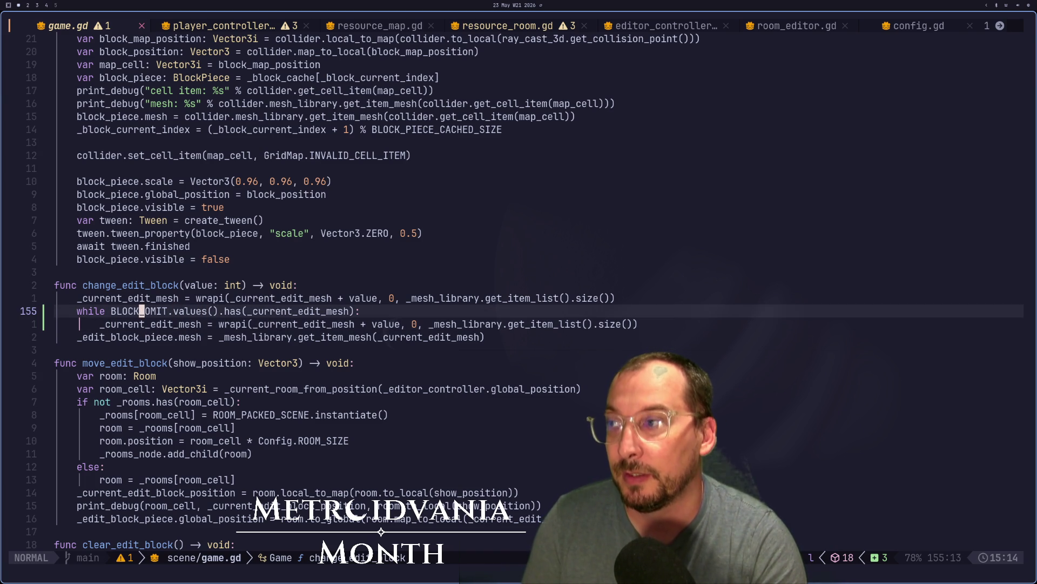
key(g)
key(j)
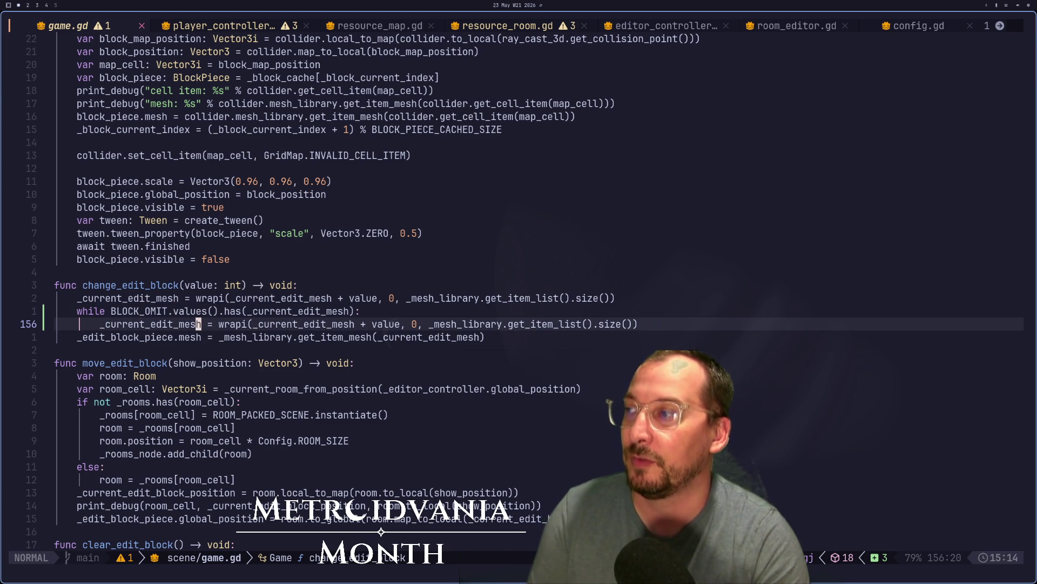
key(g)
key(j)
key(g)
key(k)
key(g)
key(k)
key(g)
key(k)
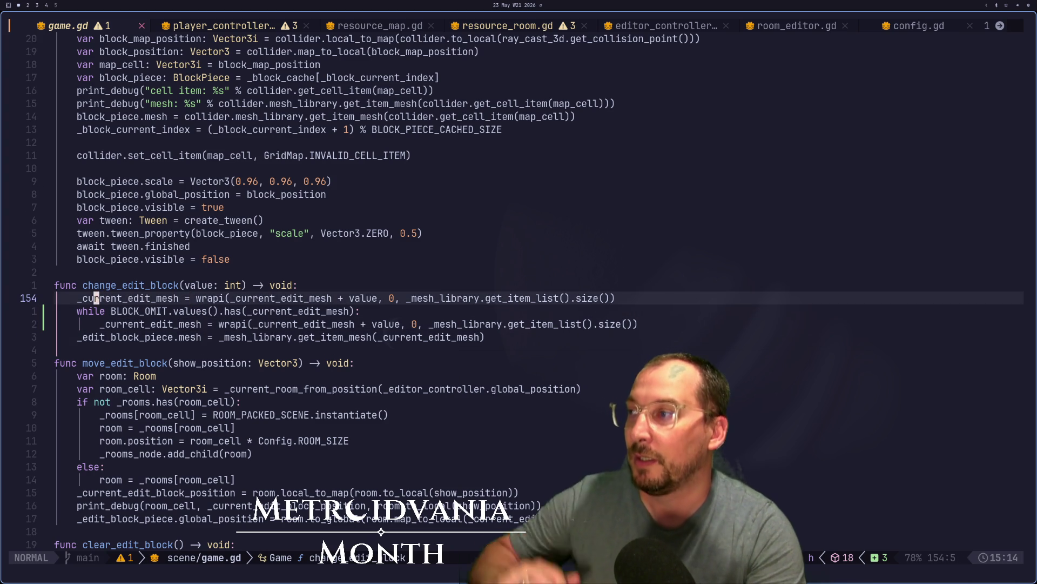
key(g)
key(j)
key(g)
key(j)
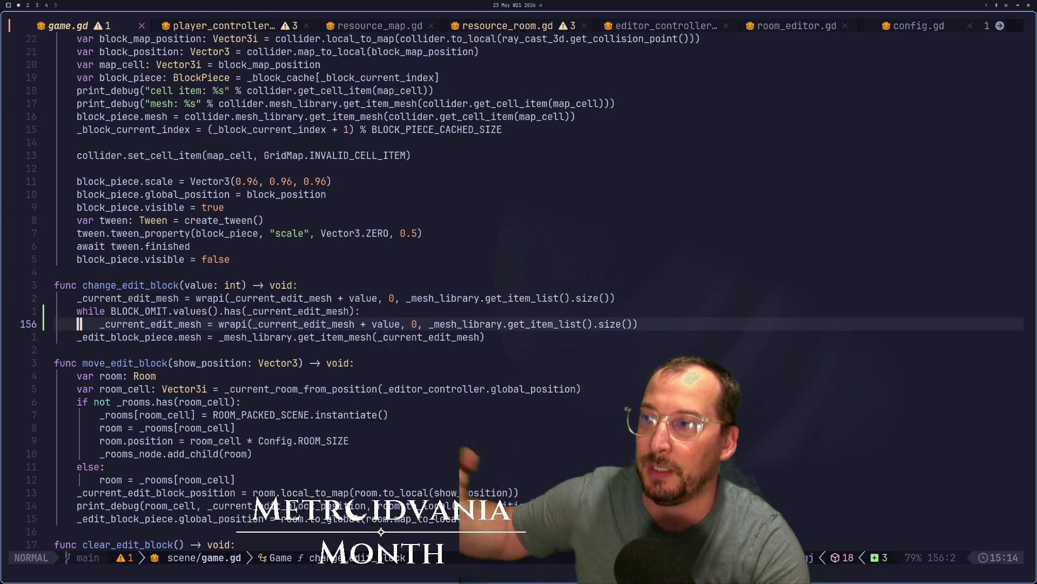
key(super+2)
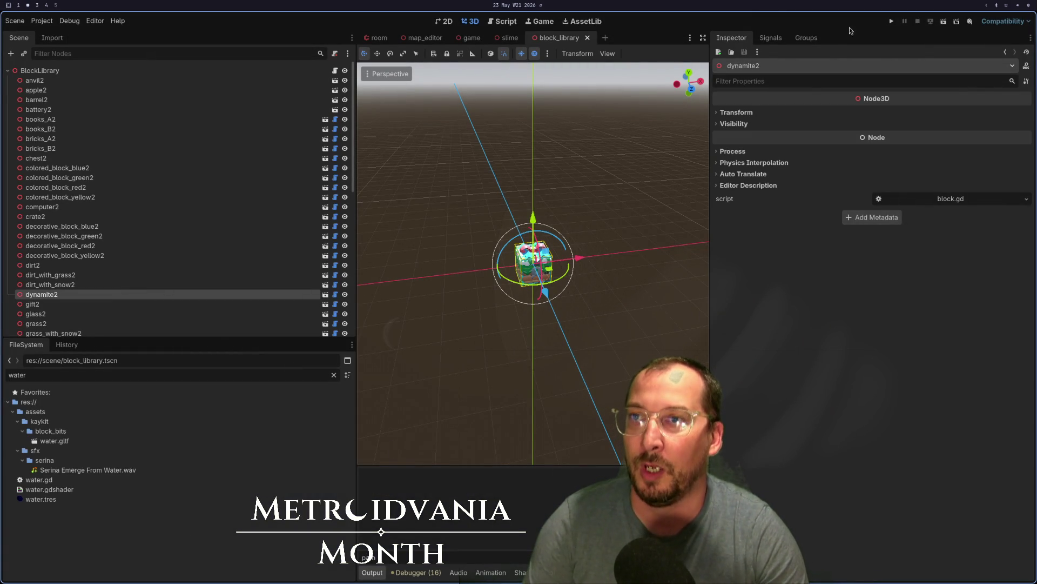
Run the project from Godot's toolbar, then return to game.gd's while condition in Neovim
click(892, 21)
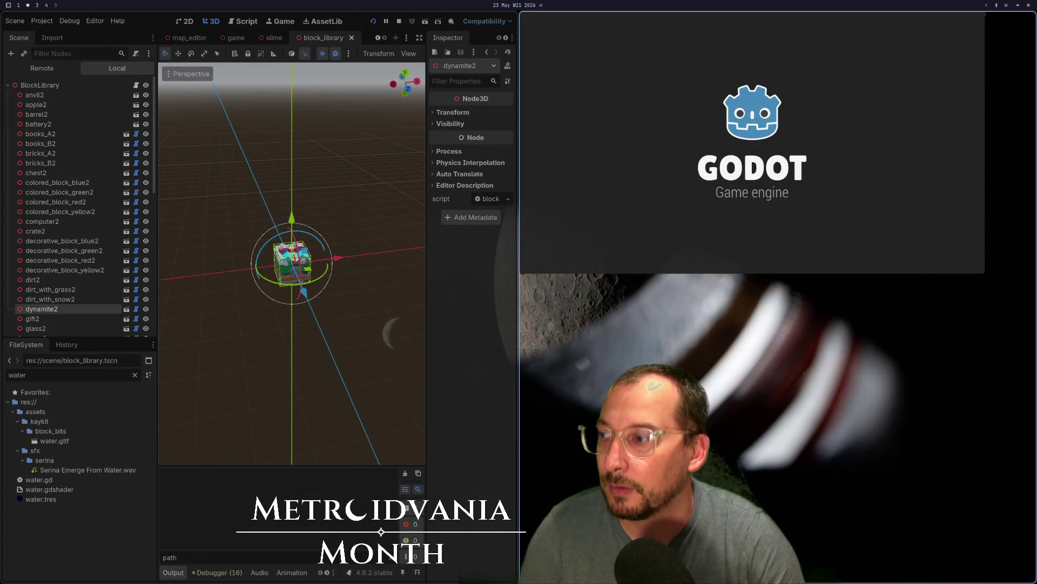
key(super+1)
key(super+2)
key(super+1)
key(super+2)
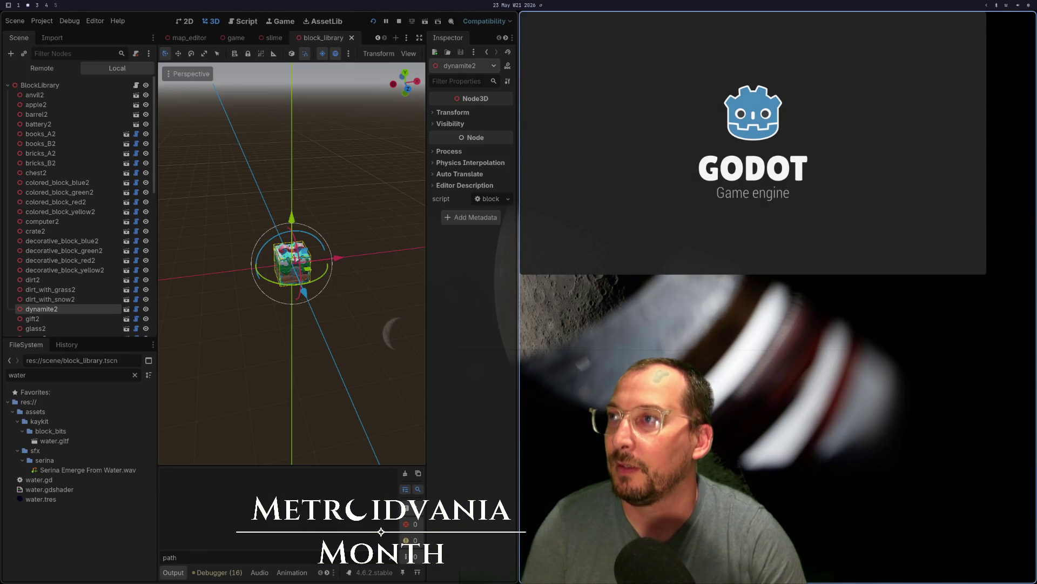
key(super+1)
key(k)
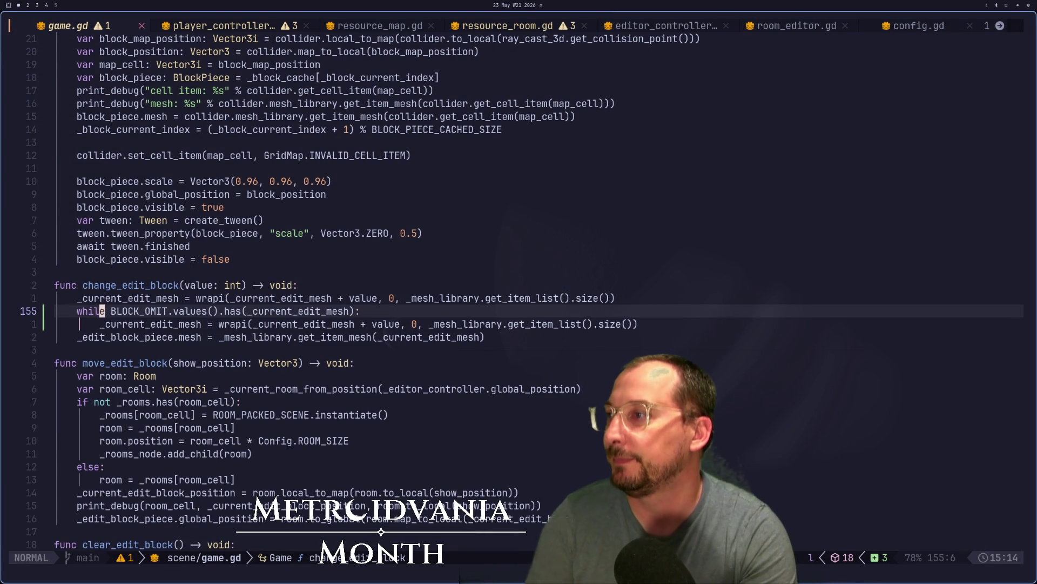
Change the while condition from BLOCK_OMIT.values() to BLOCK_OMIT.keys(), save game.gd, and go back to Godot
text(cwjey)
key(BackSpace)
key(BackSpace)
key(BackSpace)
text(keys)
key(Escape)
text(:w)
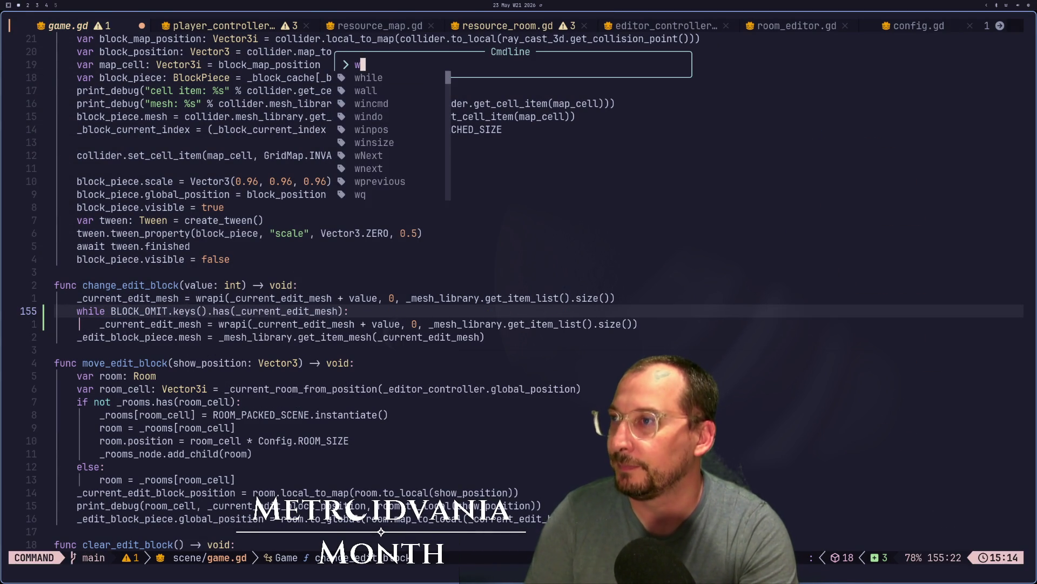
key(Return)
key(super+2)
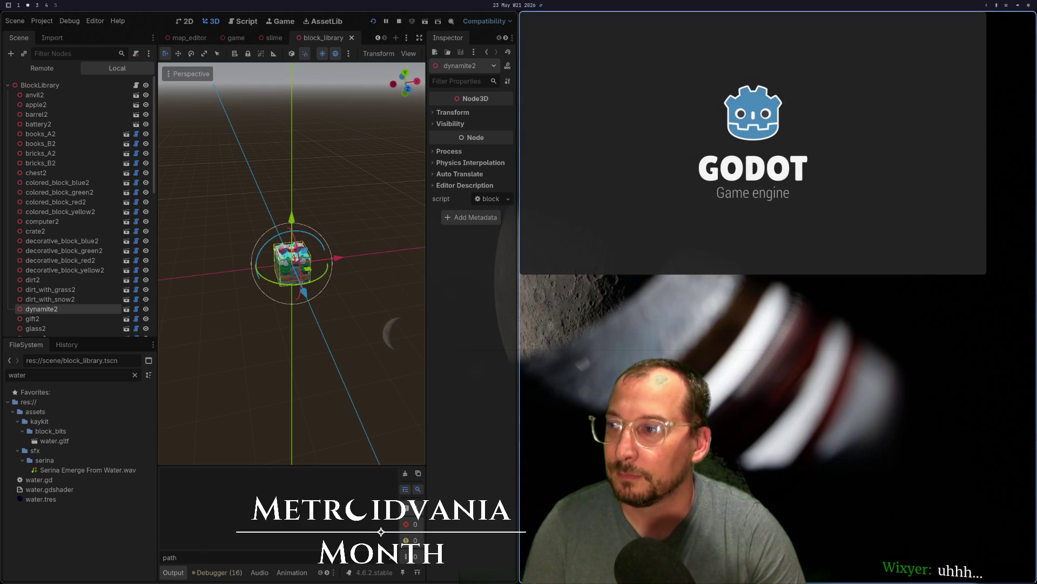
Quit the Godot editor with Ctrl+Q, choosing Stop & Quit, and open the app launcher
key(super+1)
key(super+2)
key(ctrl+q)
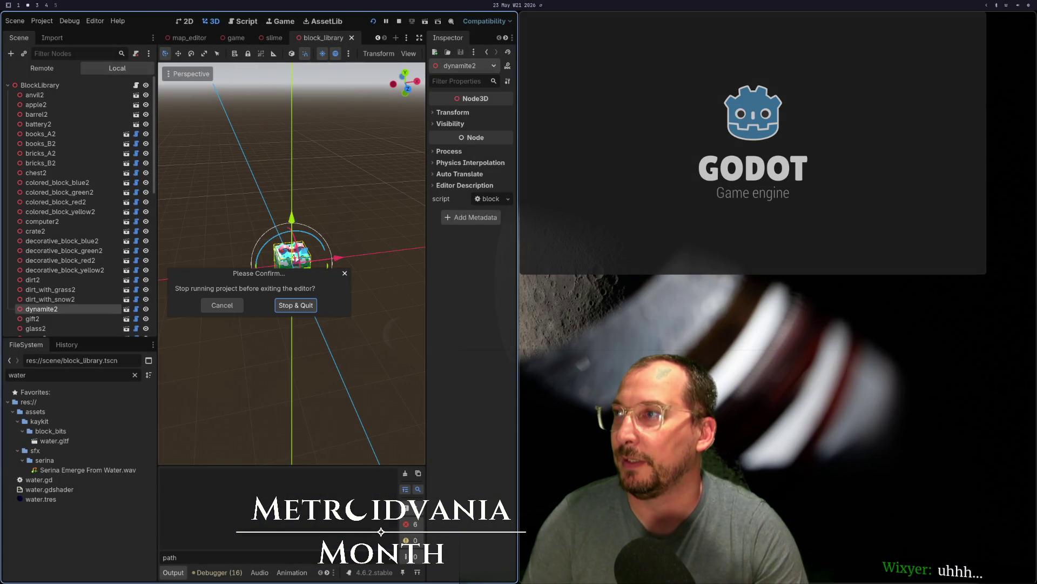
key(super+4)
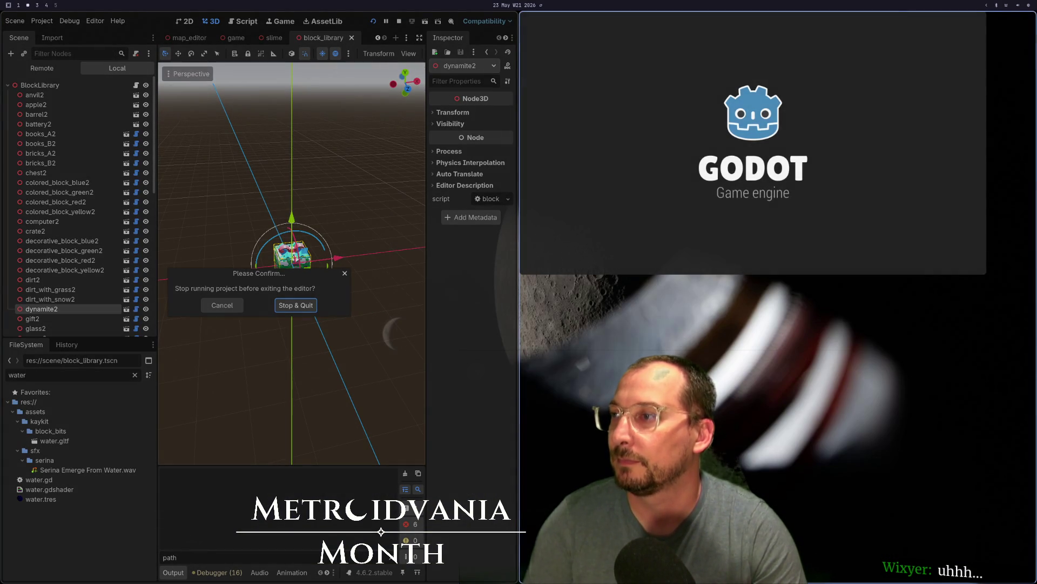
key(super+2)
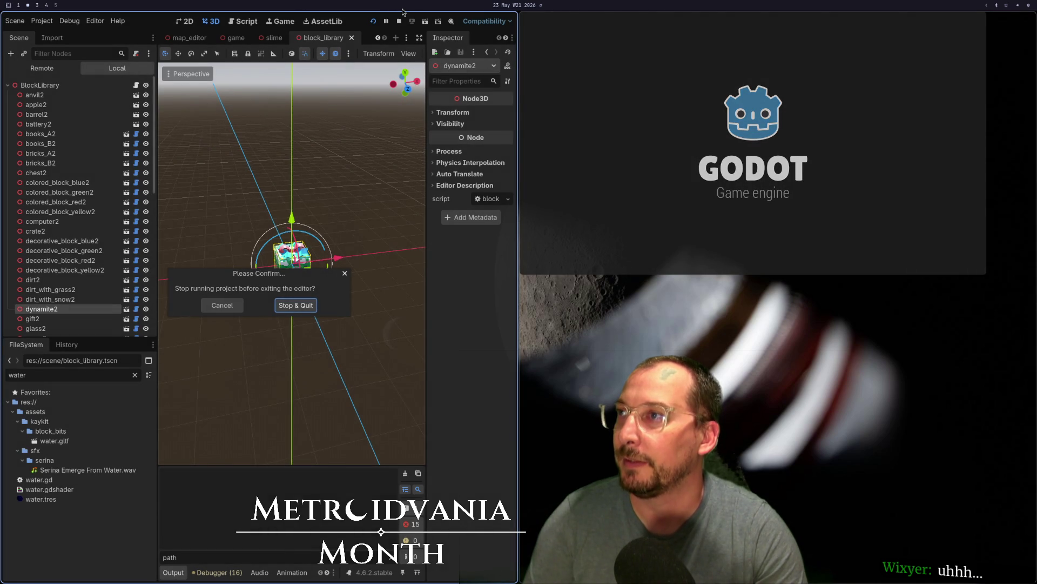
key(Escape)
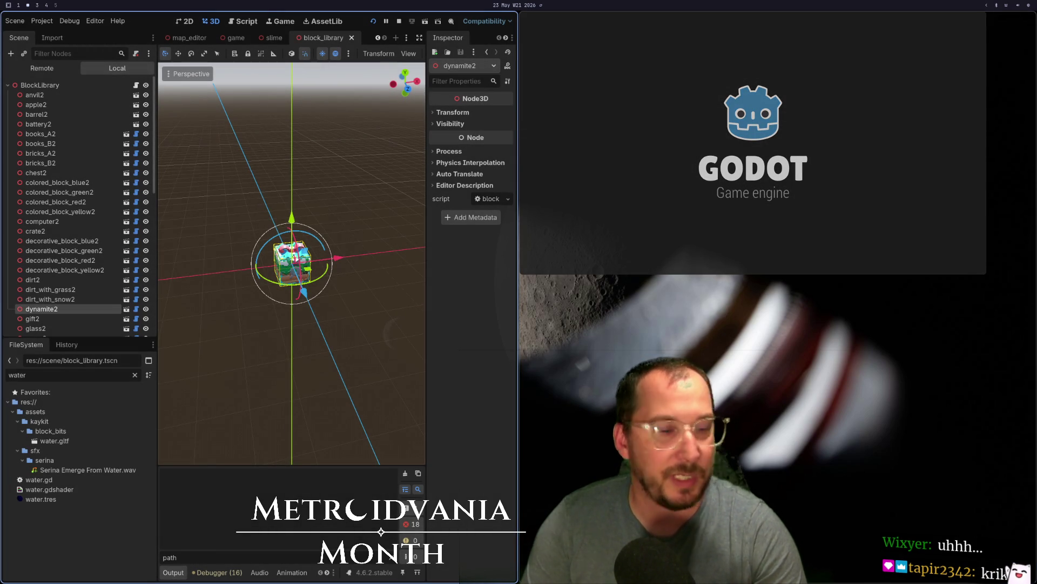
key(ctrl+q)
key(Return)
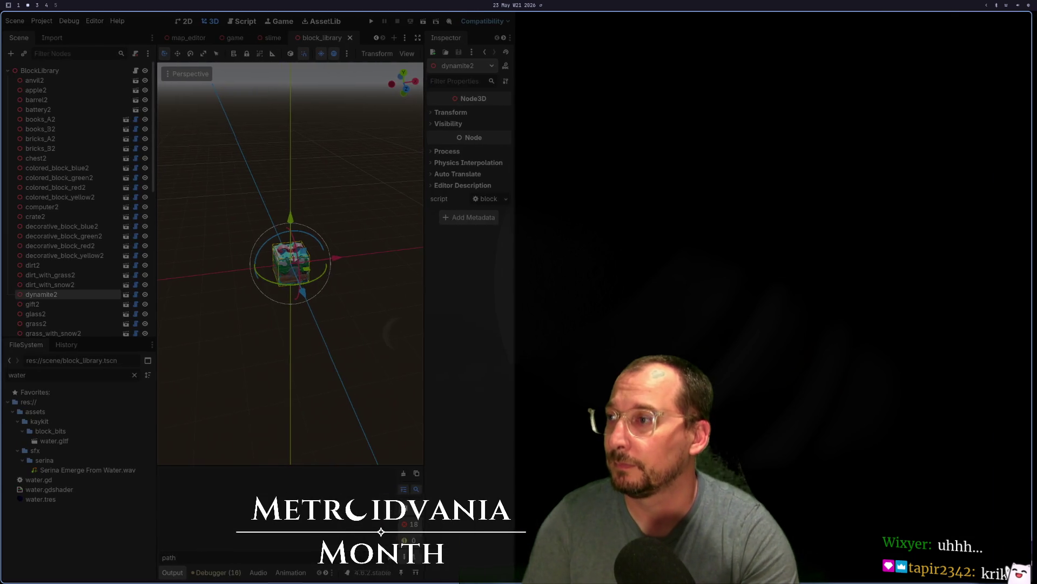
key(super+space)
Relaunch Godot, open the Metroidvania-month project, dismiss the load errors, and run the game
text(god)
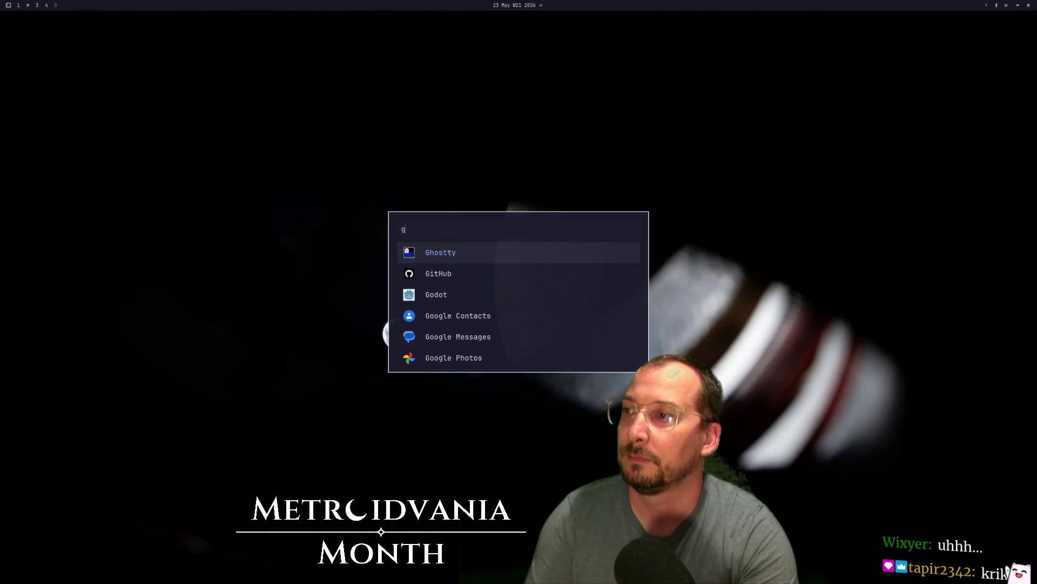
key(Return)
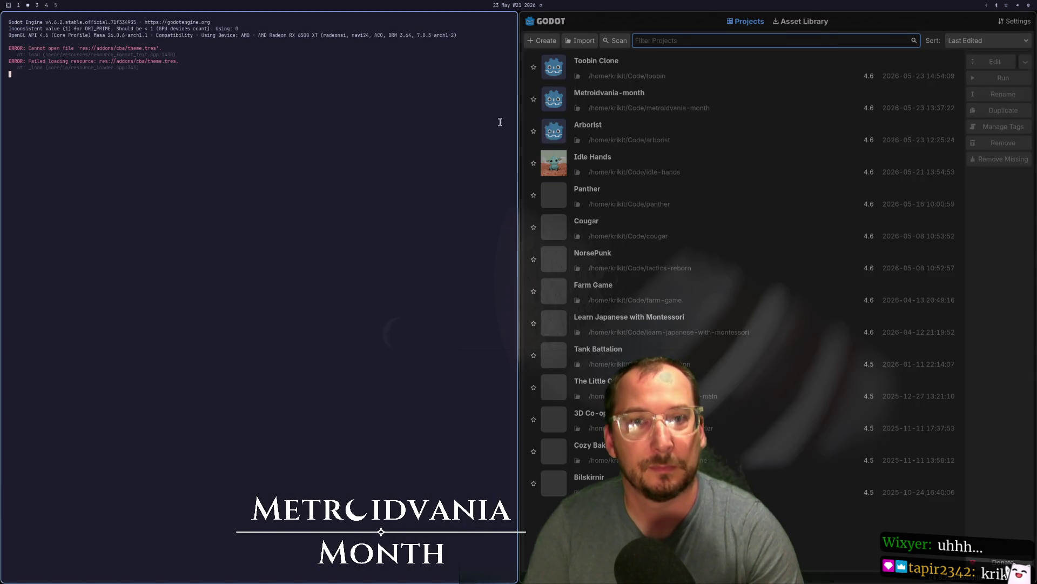
click(707, 97)
double_click(707, 96)
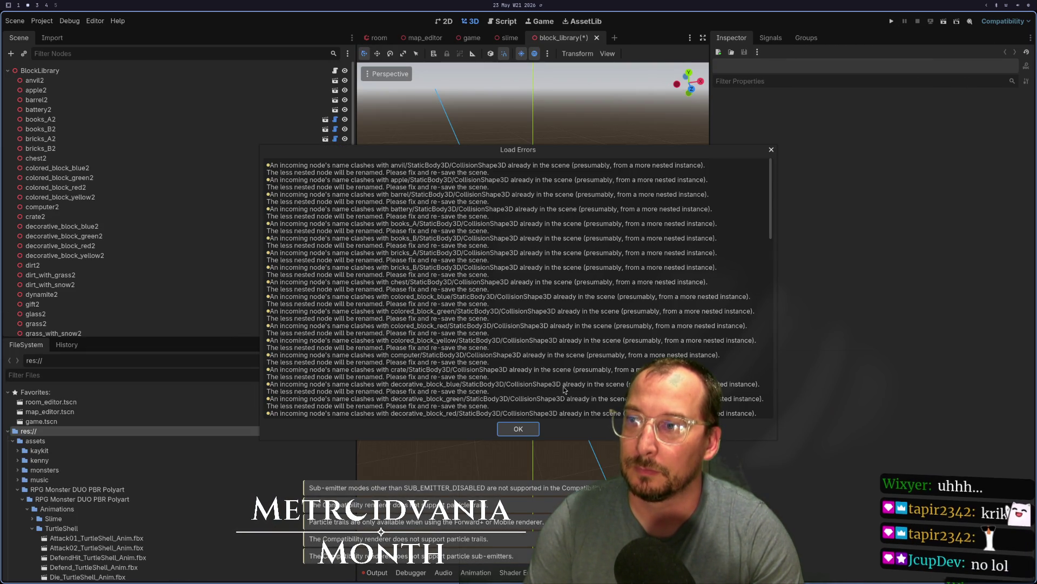
click(517, 430)
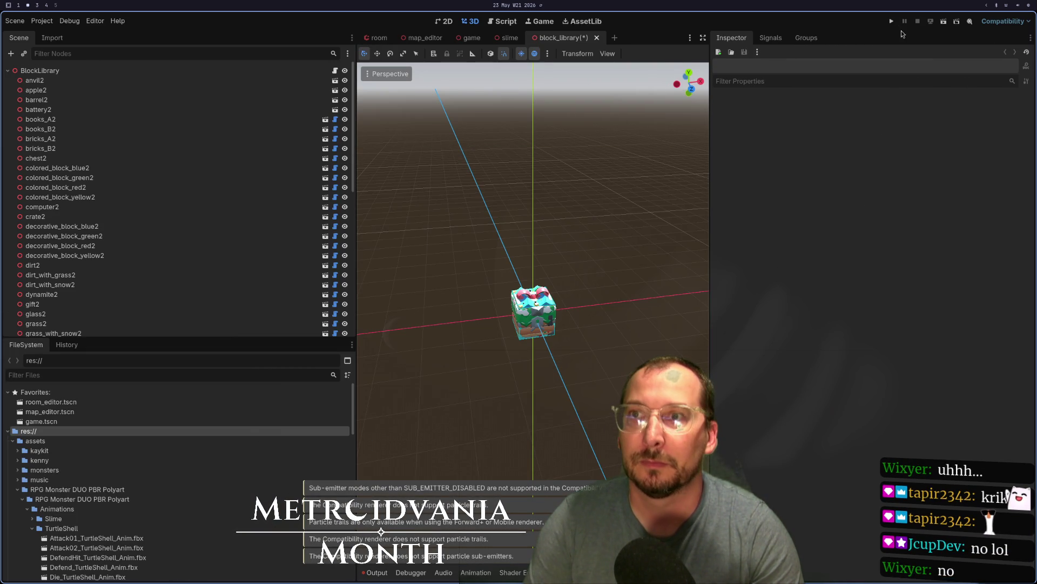
click(892, 21)
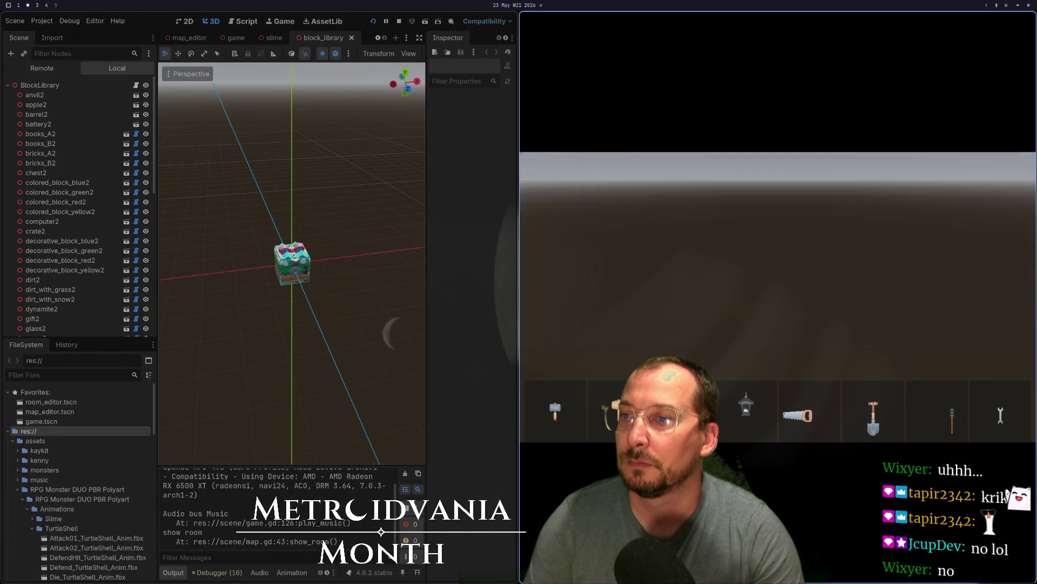
Cycle through the edit blocks with the mouse wheel in the running game, moving the camera forward
scroll(778, 298, down, 2)
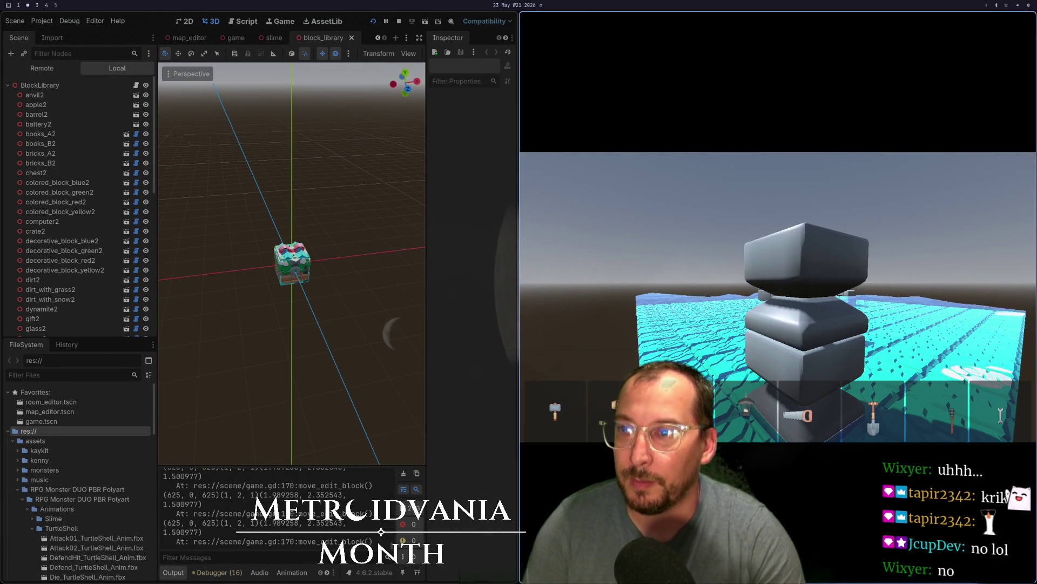
scroll(778, 297, down, 3)
scroll(778, 298, down, 1)
key(super+1)
key(super+2)
key(super+1)
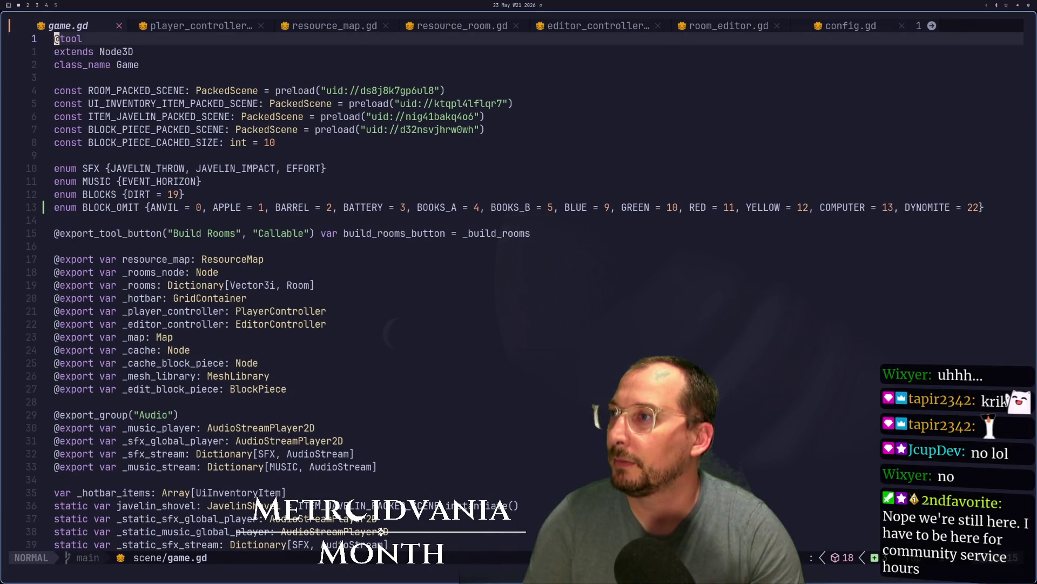
key(super+2)
scroll(778, 298, down, 1)
scroll(778, 297, up, 1)
key(w)
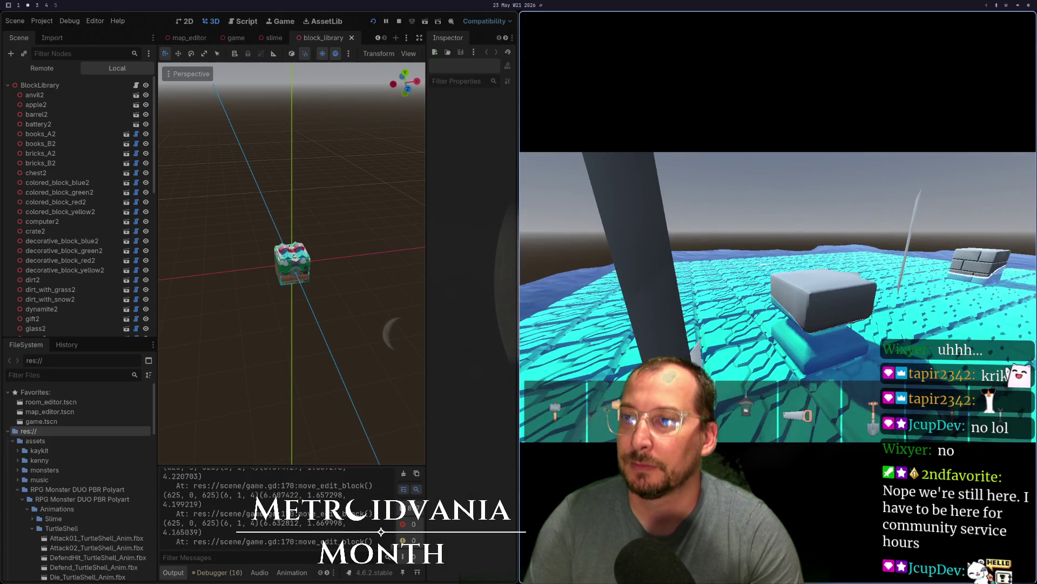
scroll(778, 297, down, 1)
key(super+1)
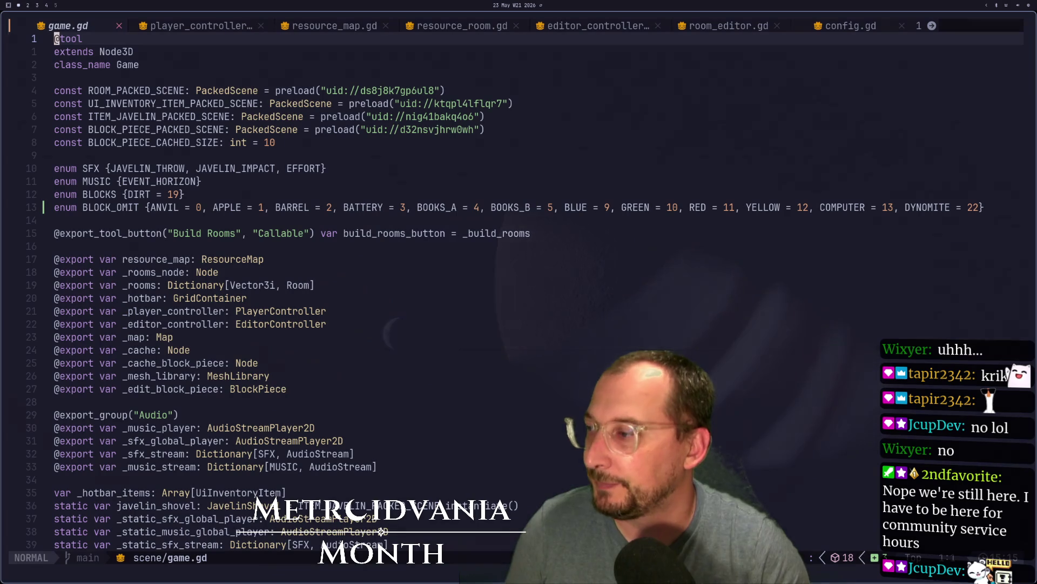
Browse the open script buffers, then start a print( line at the top of game.gd's _ready
key(ctrl+o)
key(ctrl+o)
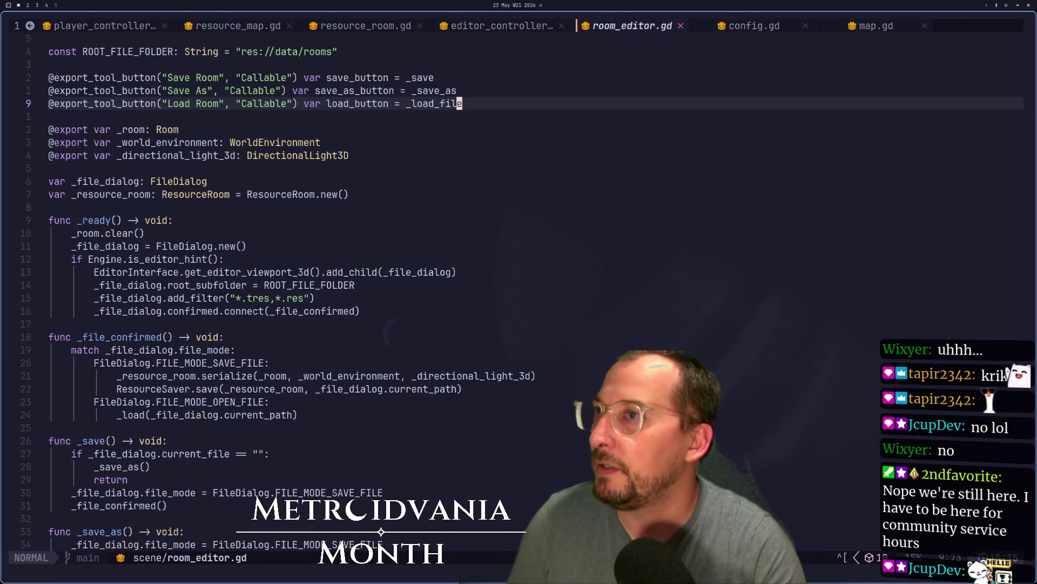
key(Tab)
key(Tab)
key(ctrl+o)
key(ctrl+o)
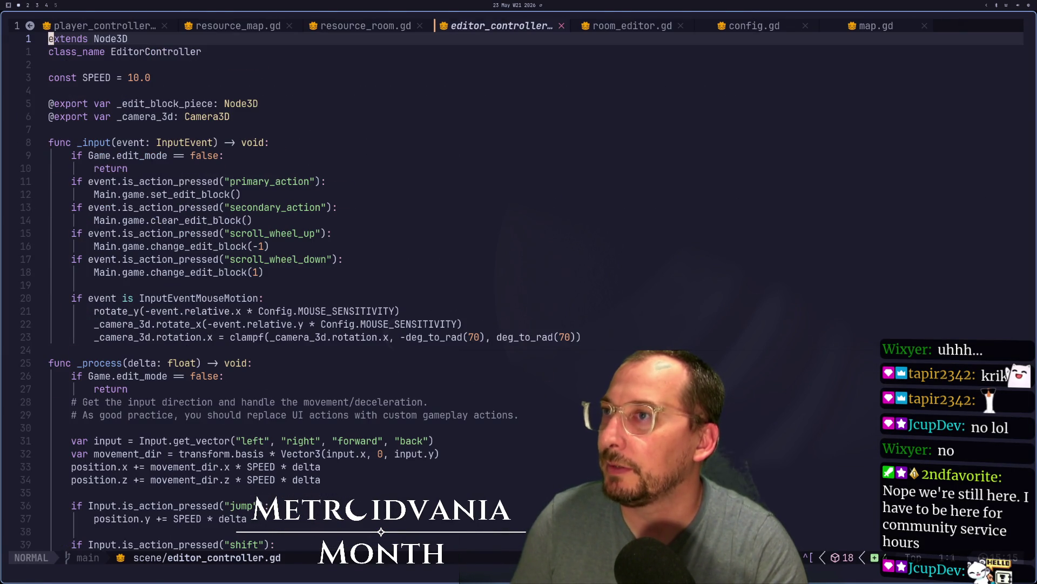
key(ctrl+o)
key(ctrl+o)
key(ctrl+o)
key(ctrl+o)
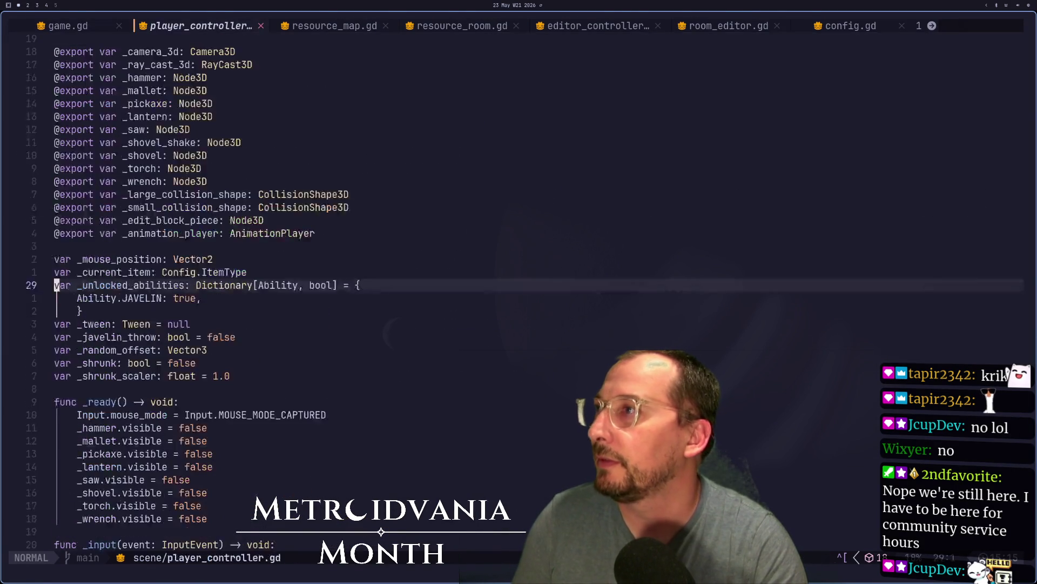
key(j)
key(j)
key(j)
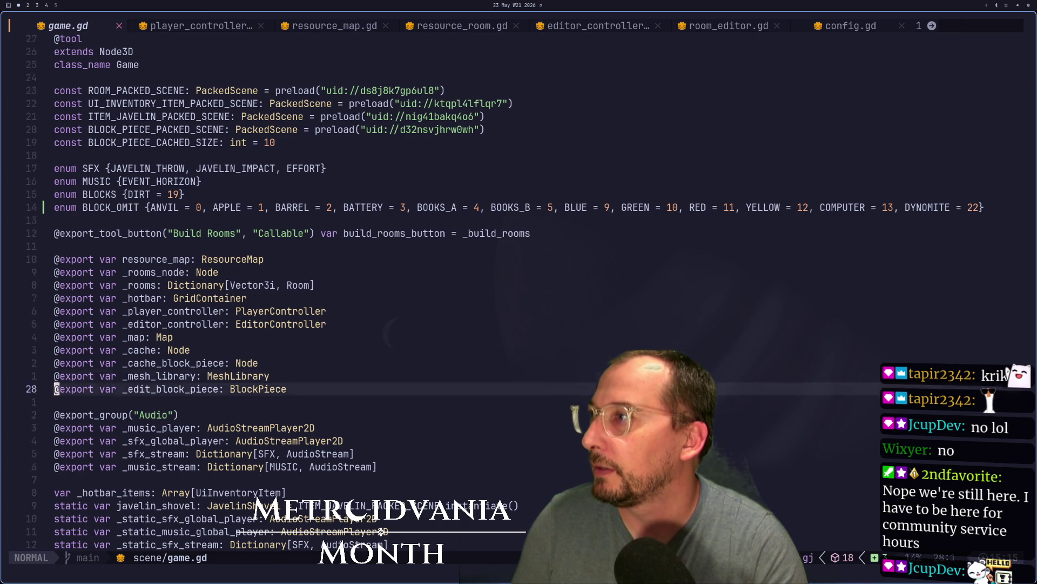
key(k)
key(k)
key(k)
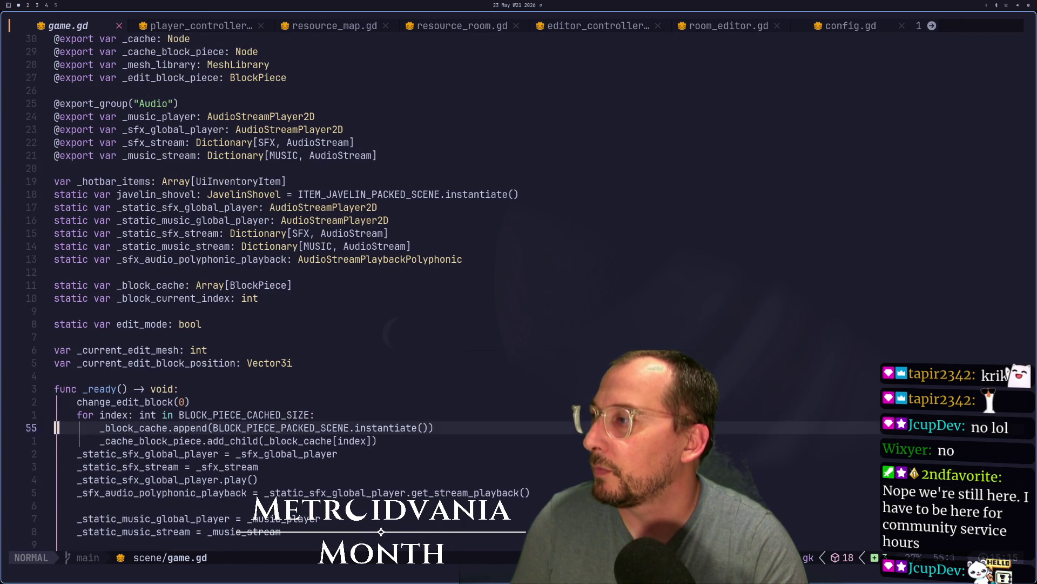
text(oprint()
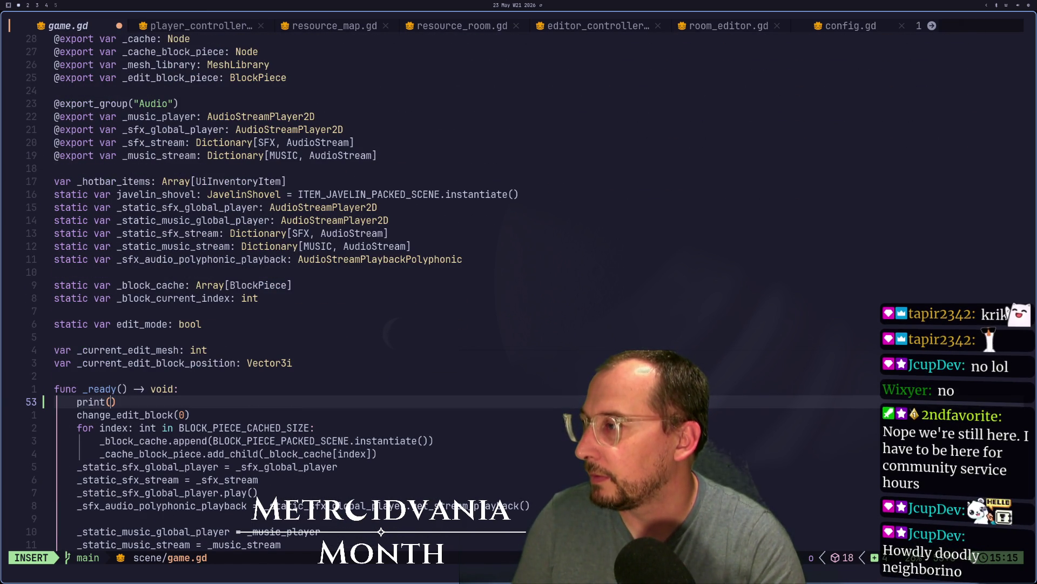
text(BL)
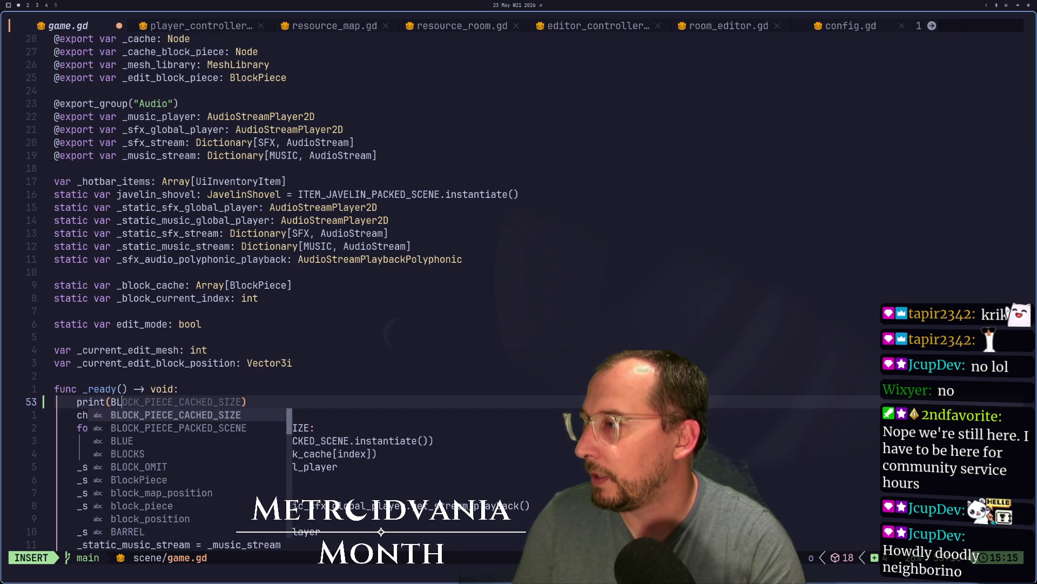
Complete the line as print(BLOCK_OMIT.values()) and save game.gd
key(Down)
key(Down)
key(Down)
key(Return)
text(.valyes)
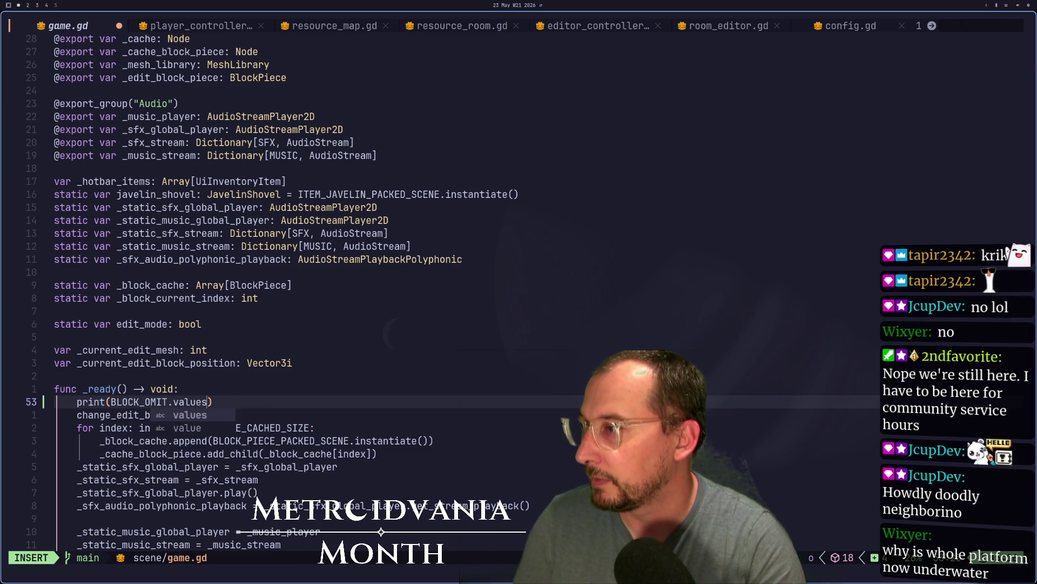
key(Return)
key(Escape)
key(colon)
text(w)
key(Return)
key(super+2)
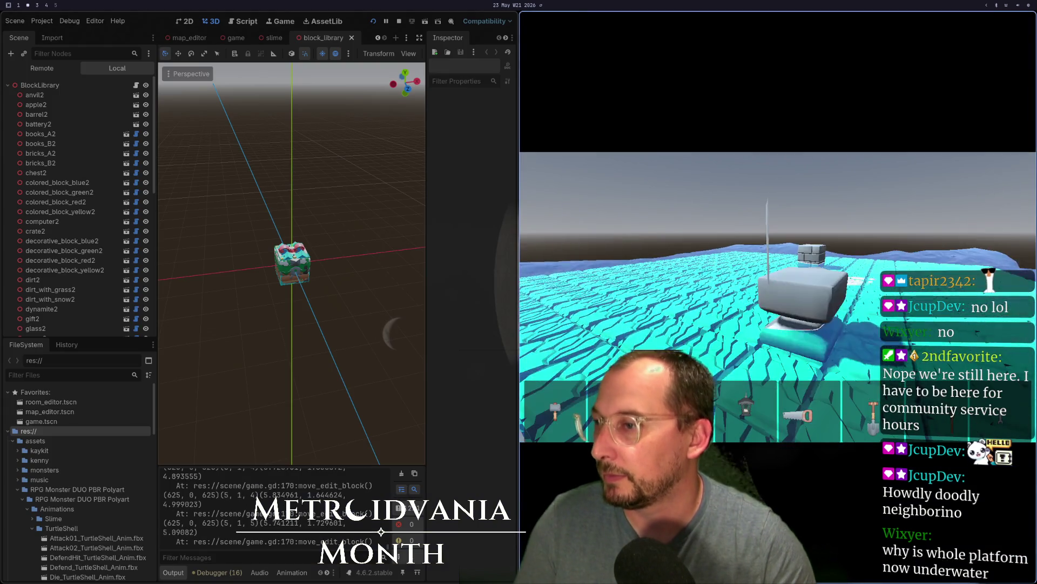
Search game.gd for 'print' to reach the print_debug line in move_edit_block
key(super+1)
key(G)
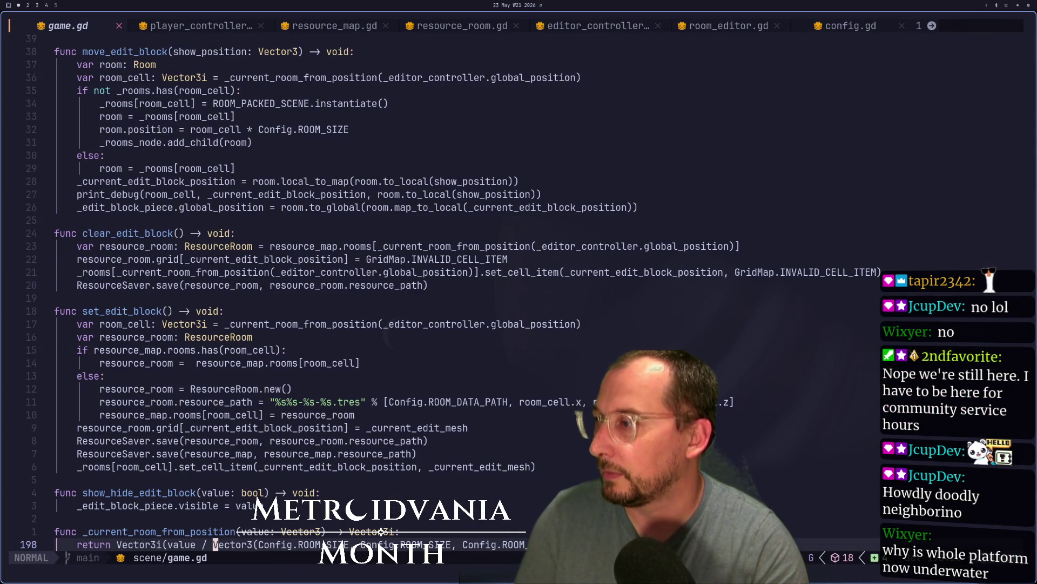
key(k)
key(k)
key(k)
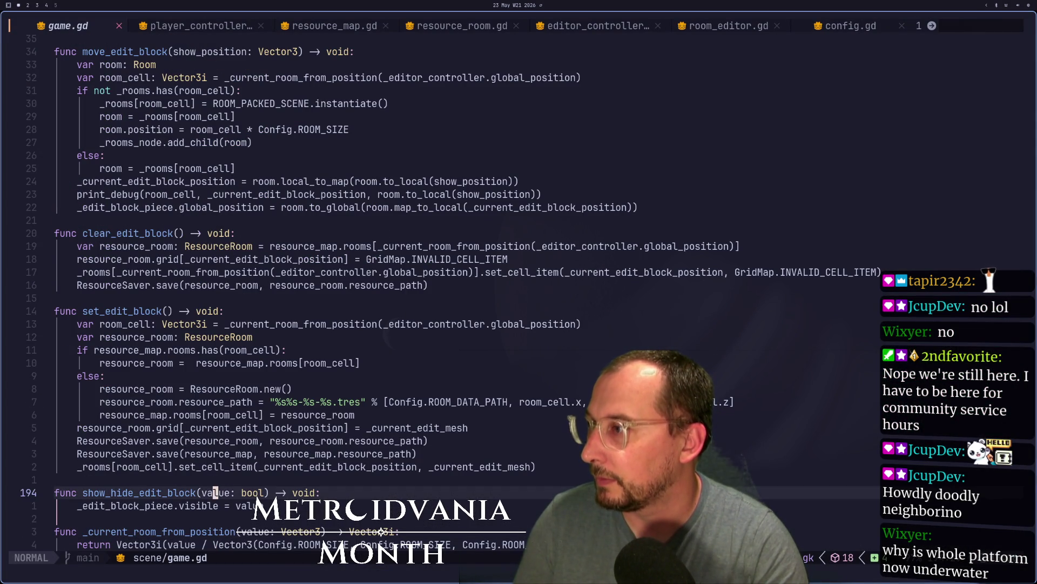
key(k)
key(k)
key(k)
key(k)
key(k)
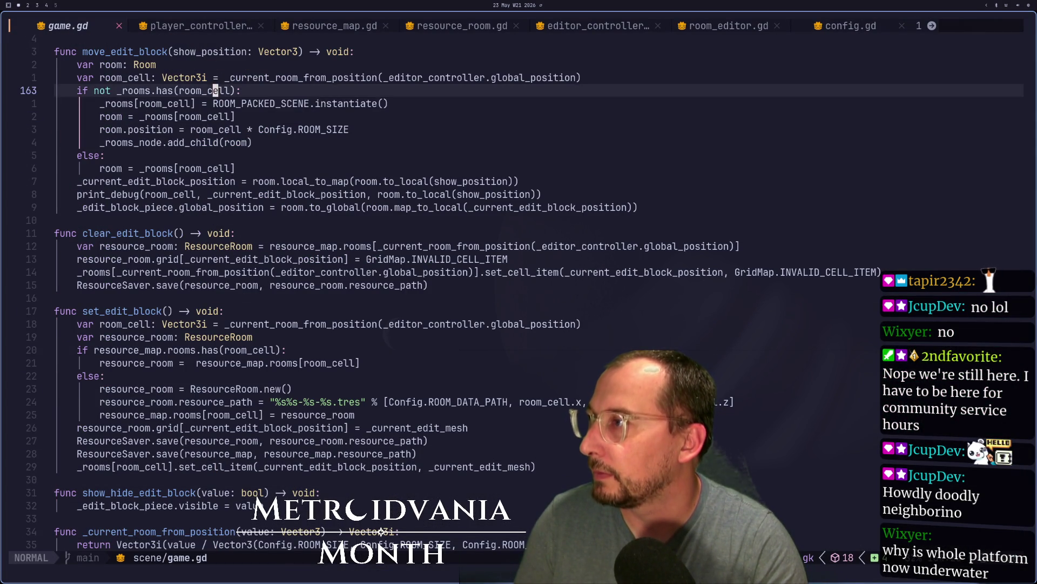
key(k)
key(k)
key(k)
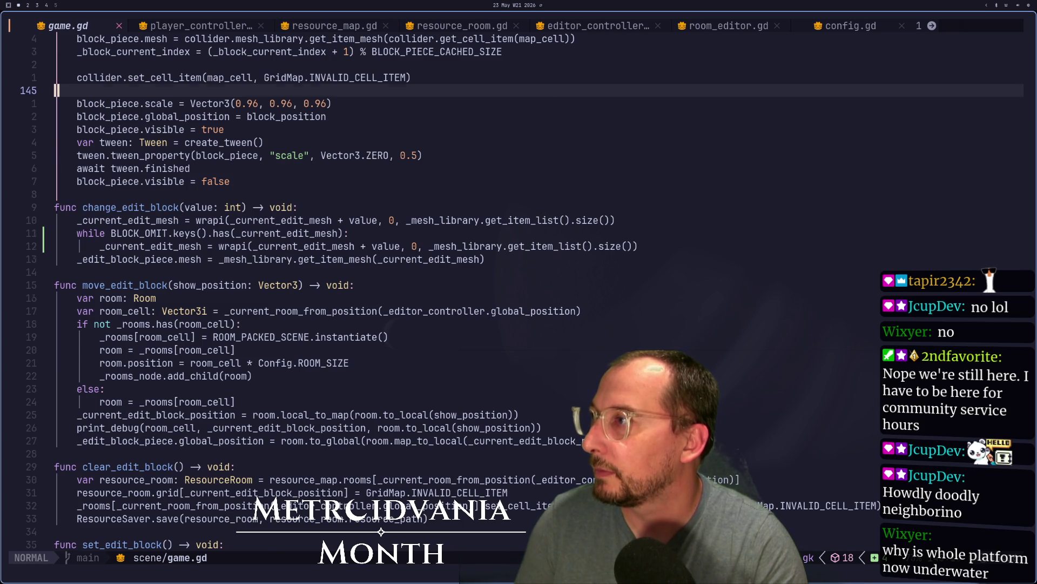
key(j)
key(j)
key(j)
key(slash)
text(pront)
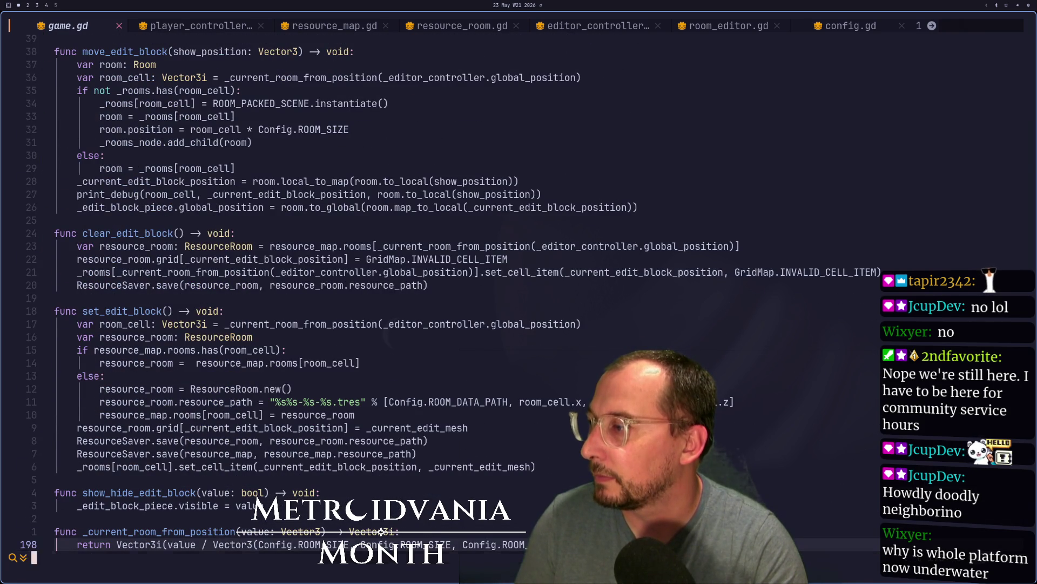
key(BackSpace)
key(BackSpace)
text(int)
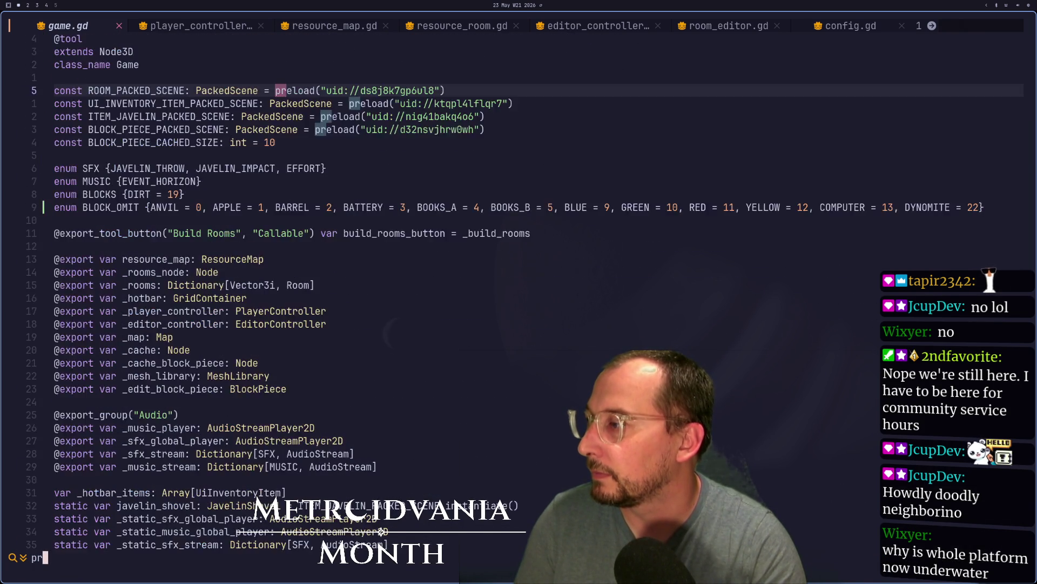
key(Return)
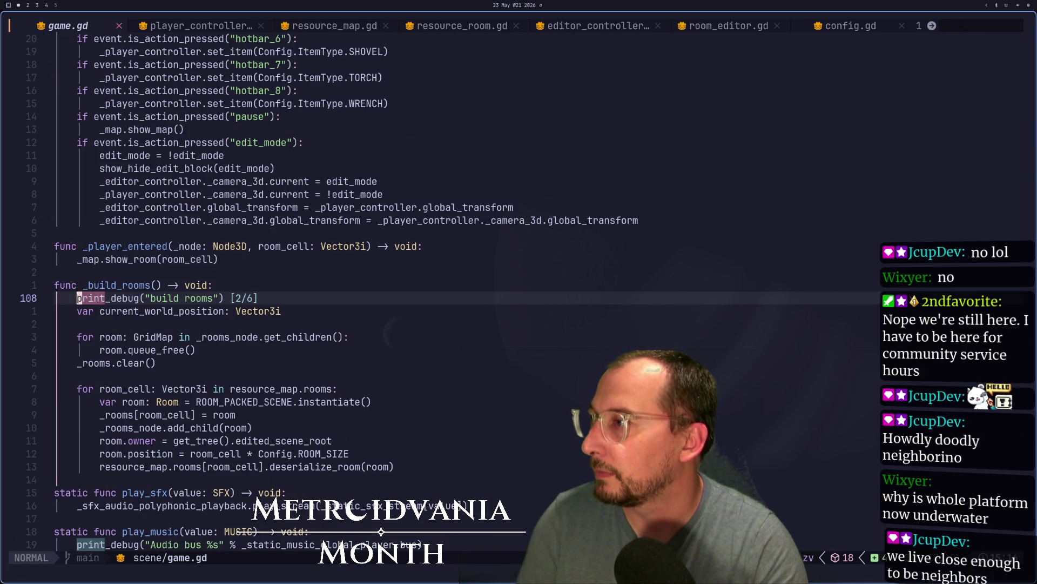
key(n)
key(n)
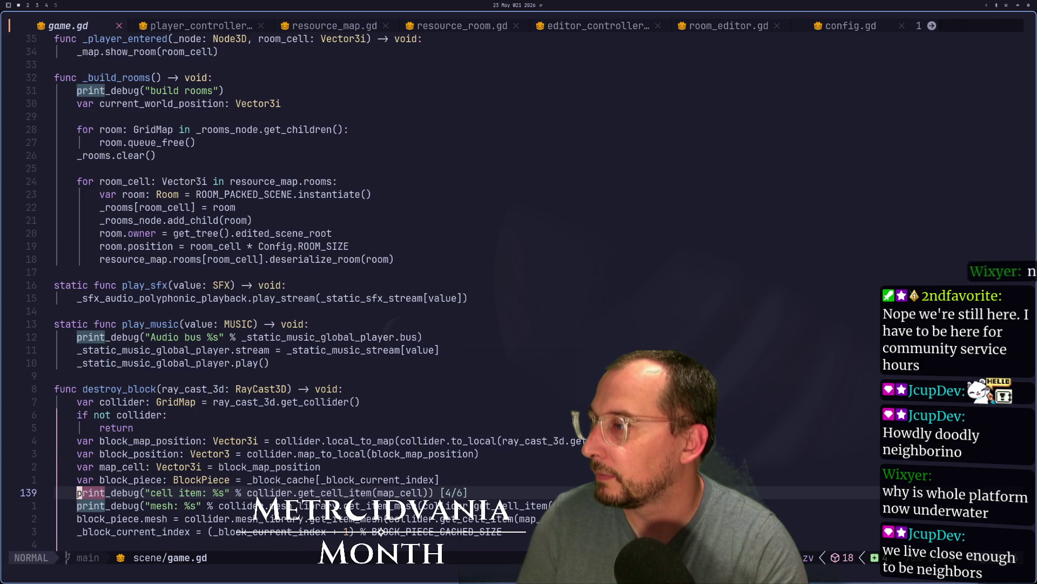
key(n)
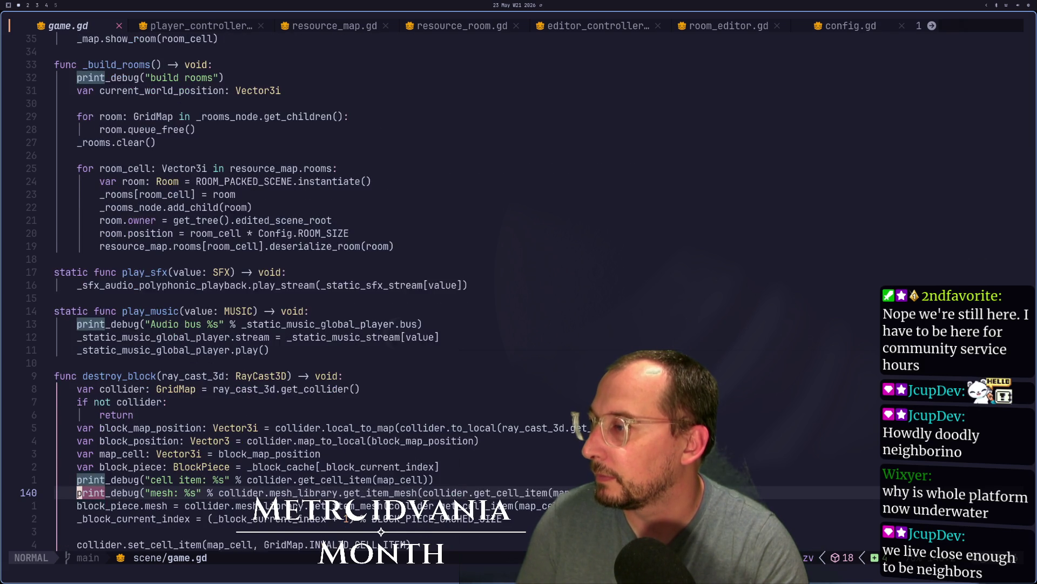
key(n)
Delete the print_debug line in move_edit_block and save game.gd
key(d)
key(d)
text(:w)
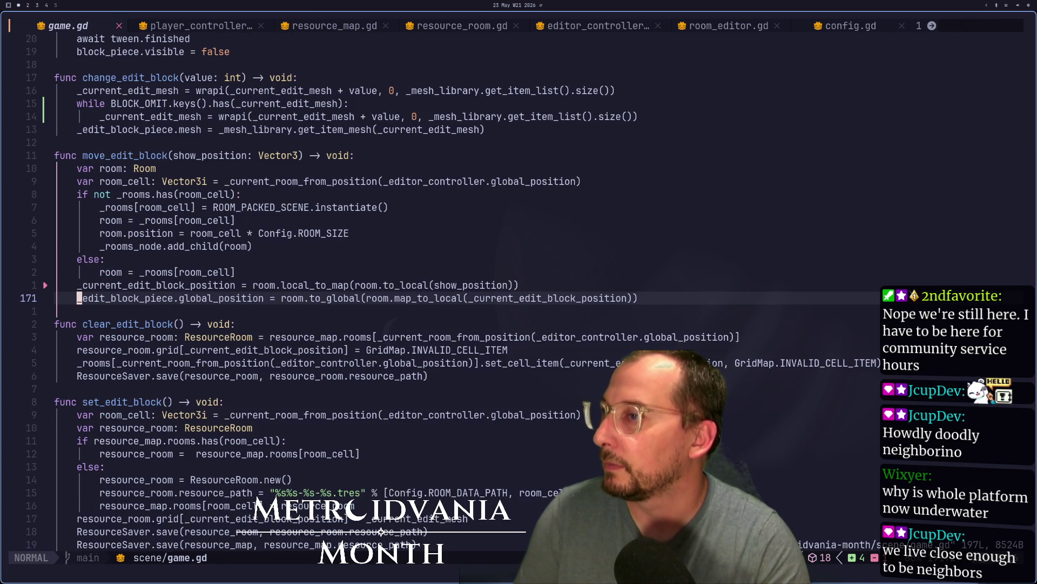
key(Return)
key(n)
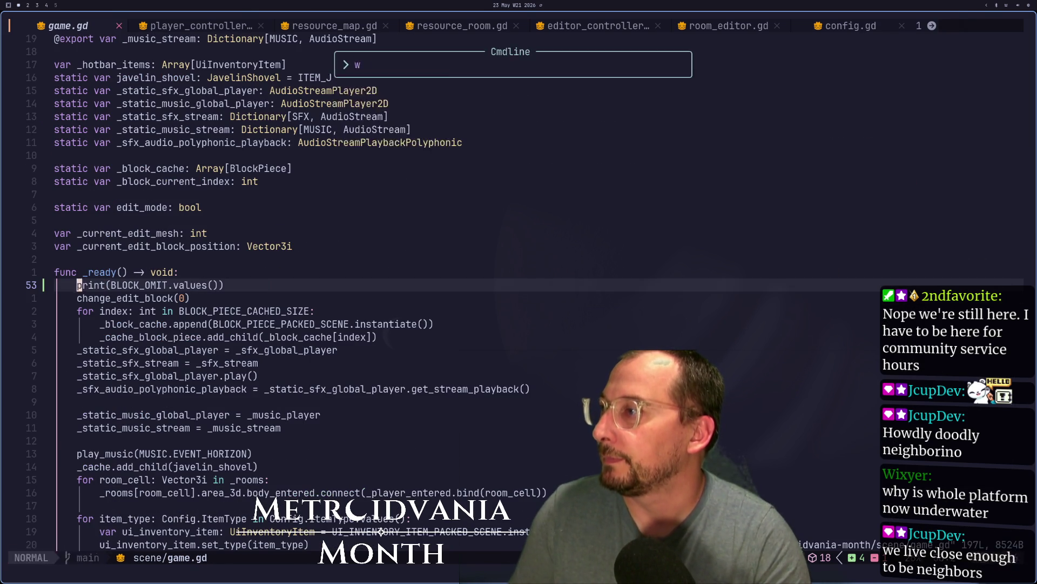
key(super+2)
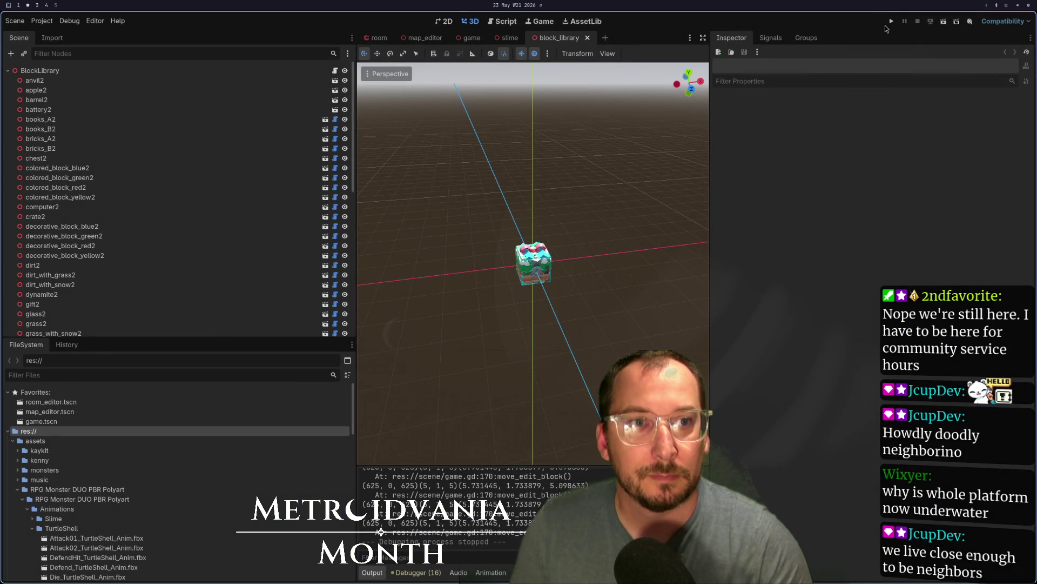
Run the game to read the printed omitted block IDs, then jump to BLOCK_OMIT's next use in game.gd
click(891, 21)
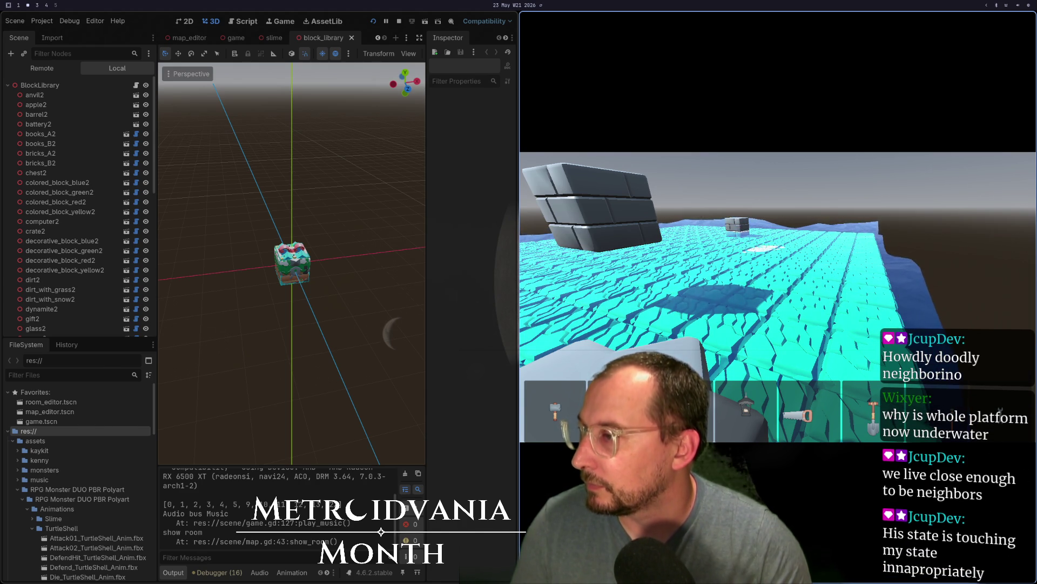
key(super+1)
key(j)
key(k)
key(l)
key(l)
key(asterisk)
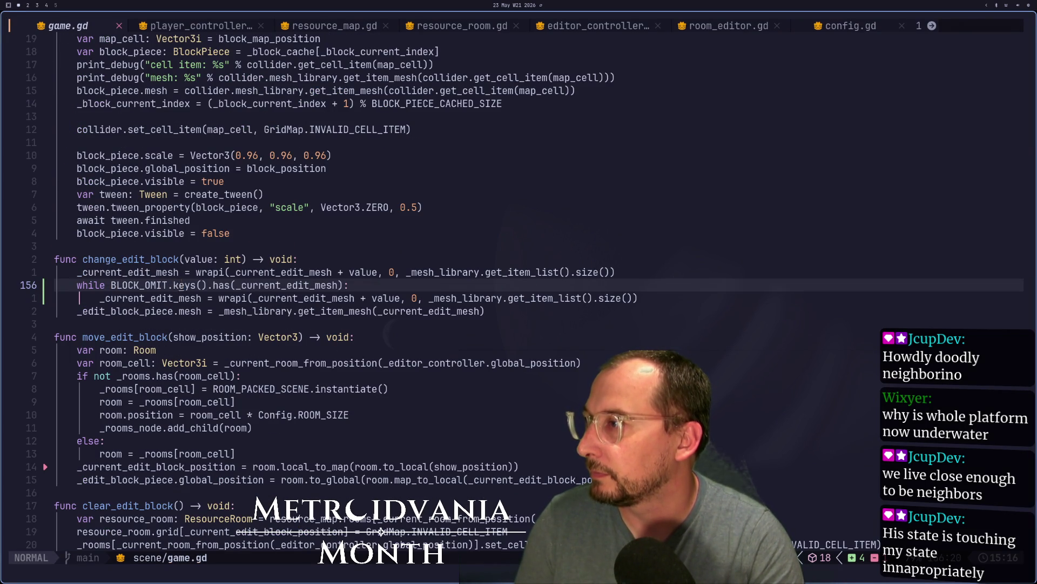
Change the omit check from keys to BLOCK_OMIT.values() and save game.gd
text(ciw)
text(vale)
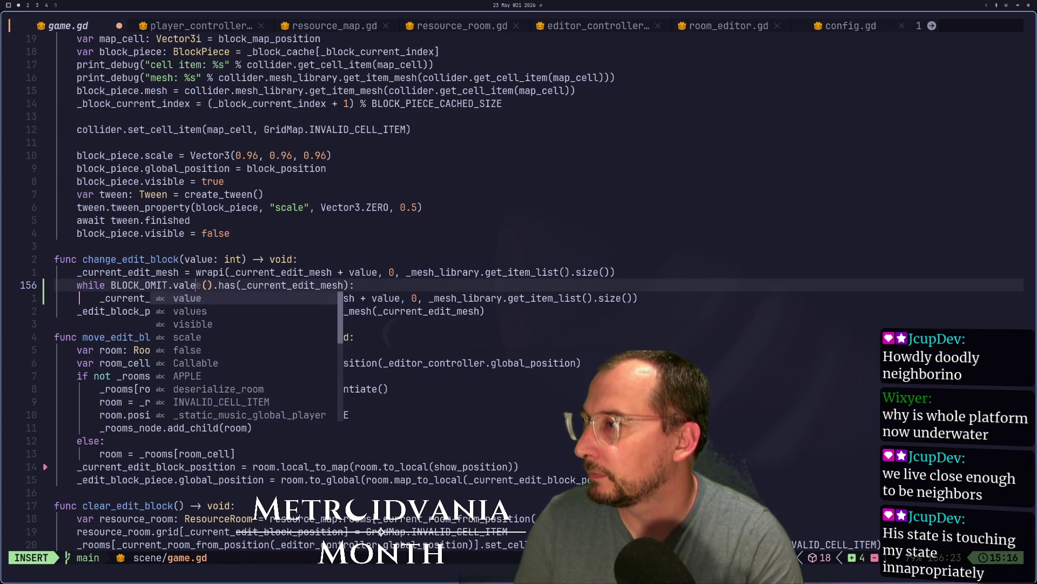
key(Tab)
key(Escape)
text(:w)
key(Return)
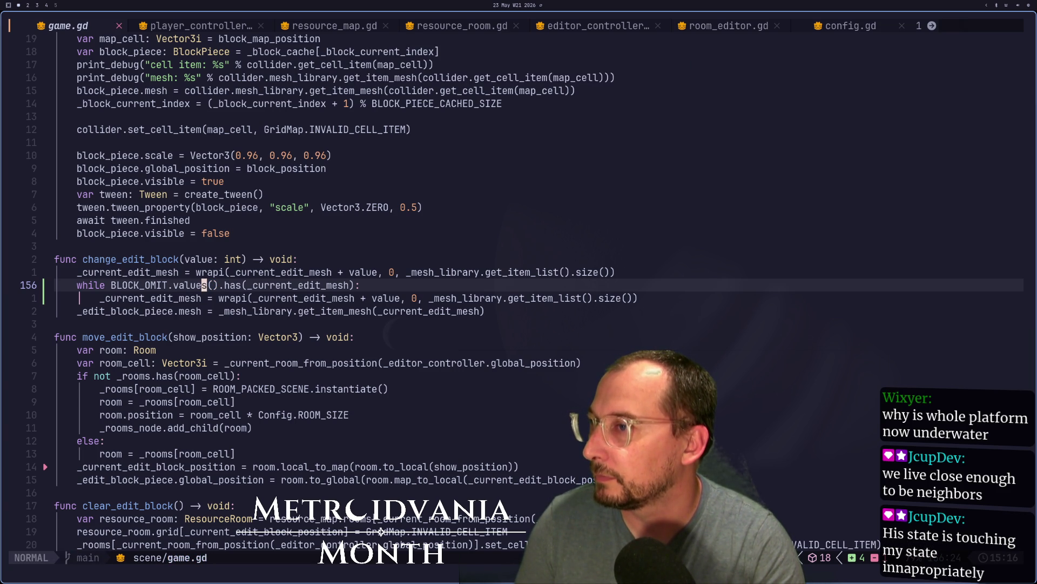
key(j)
key(w)
text(:w)
key(Return)
Add print(_current_edit_mesh) inside the skip loop and save game.gd
key(h)
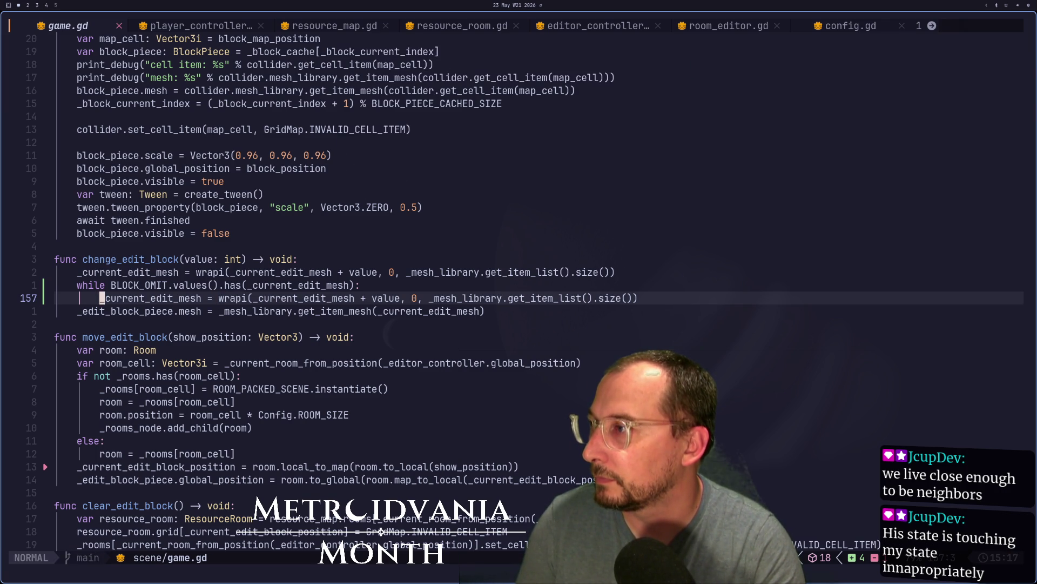
key(k)
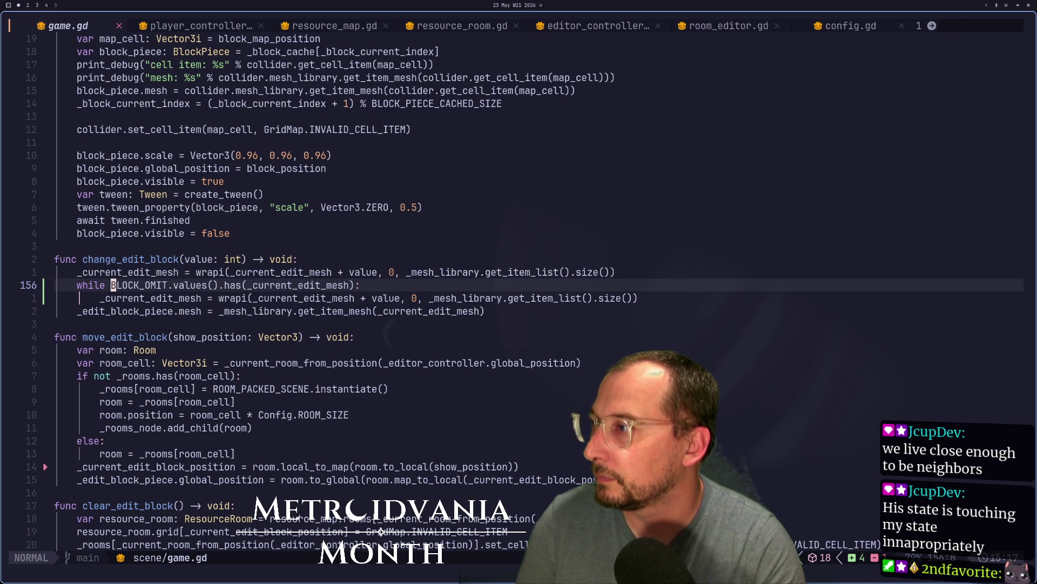
text(joprint()
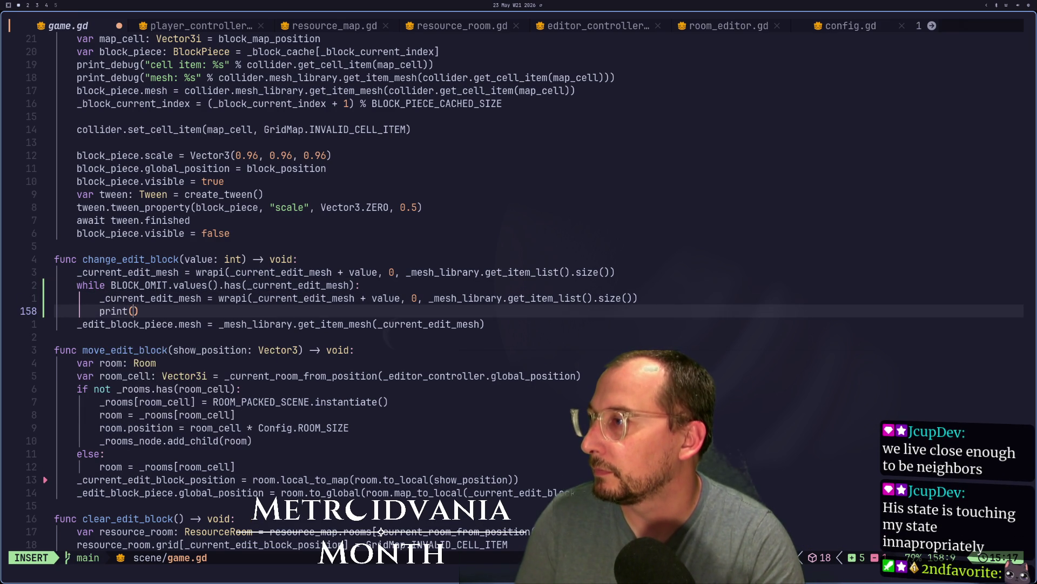
text(current_)
key(BackSpace)
key(BackSpace)
key(BackSpace)
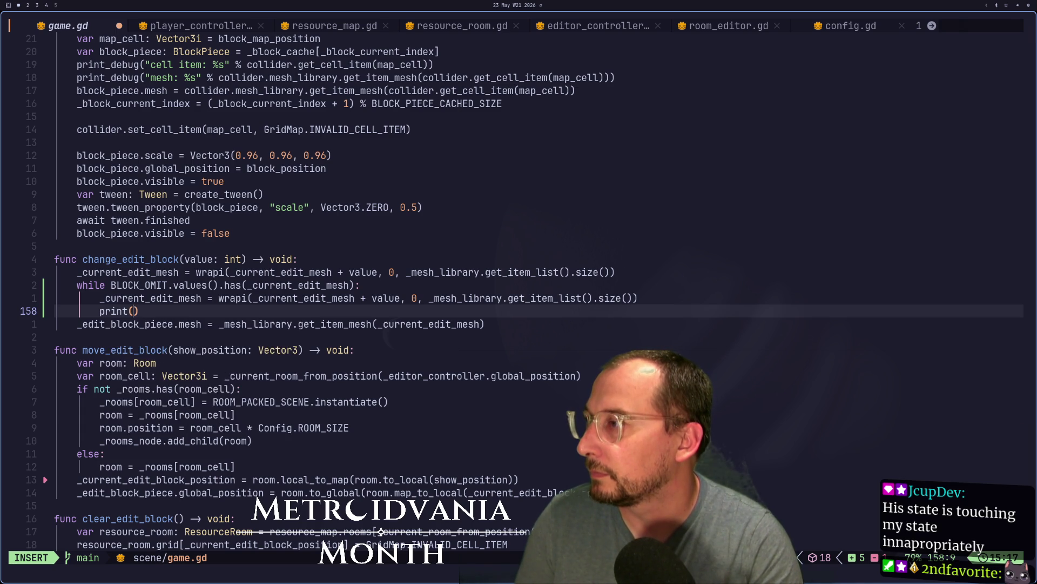
text(_current_edit_mesh)
key(Escape)
text(:w)
key(Return)
key(alt+Tab)
key(alt+Tab)
Find the change_edit_block(0) call in _ready() with * and delete it
key(k)
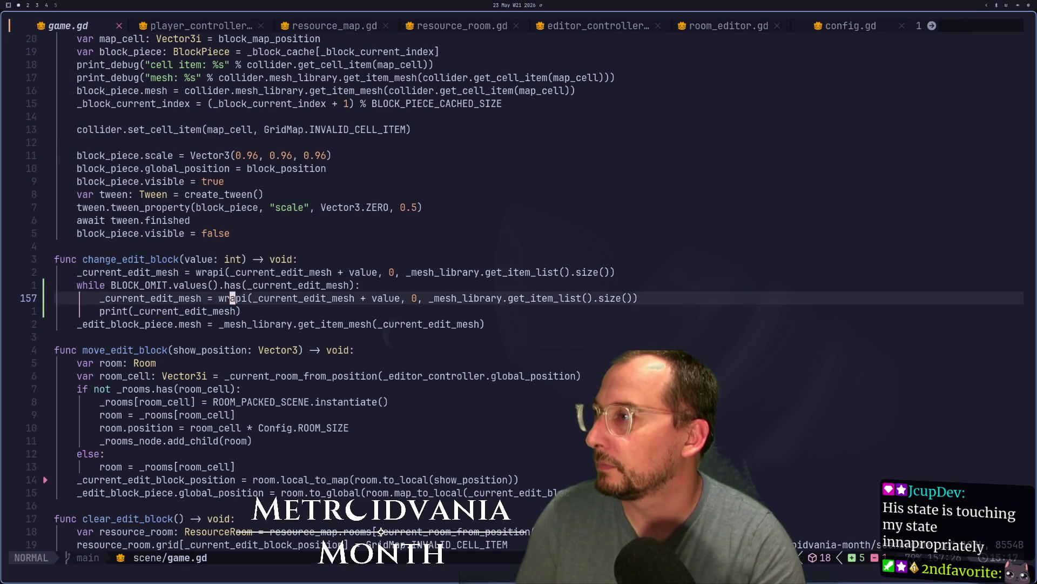
key(k)
key(k)
key(k)
key(b)
key(b)
key(b)
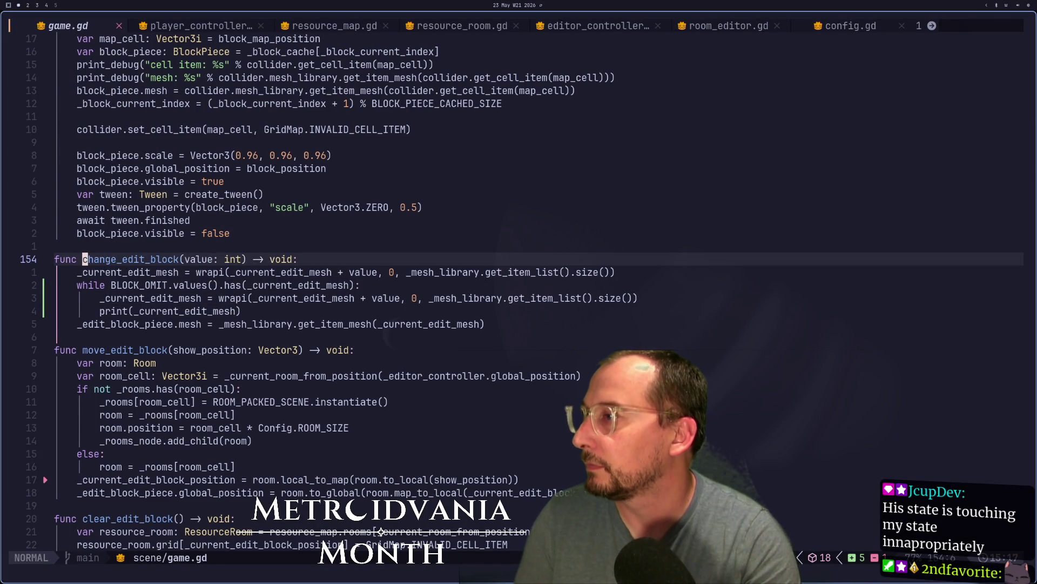
key(asterisk)
key(n)
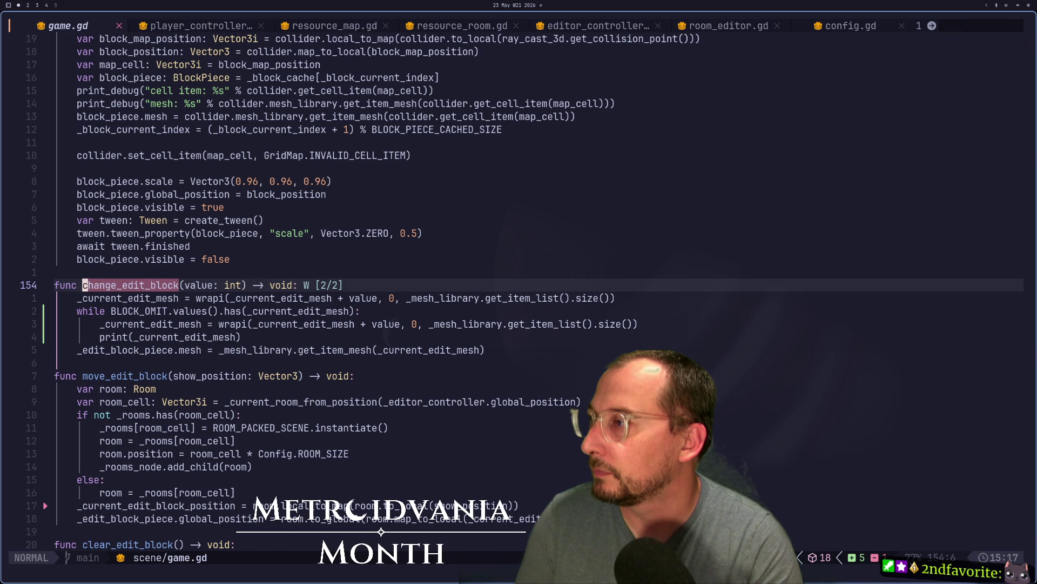
key(n)
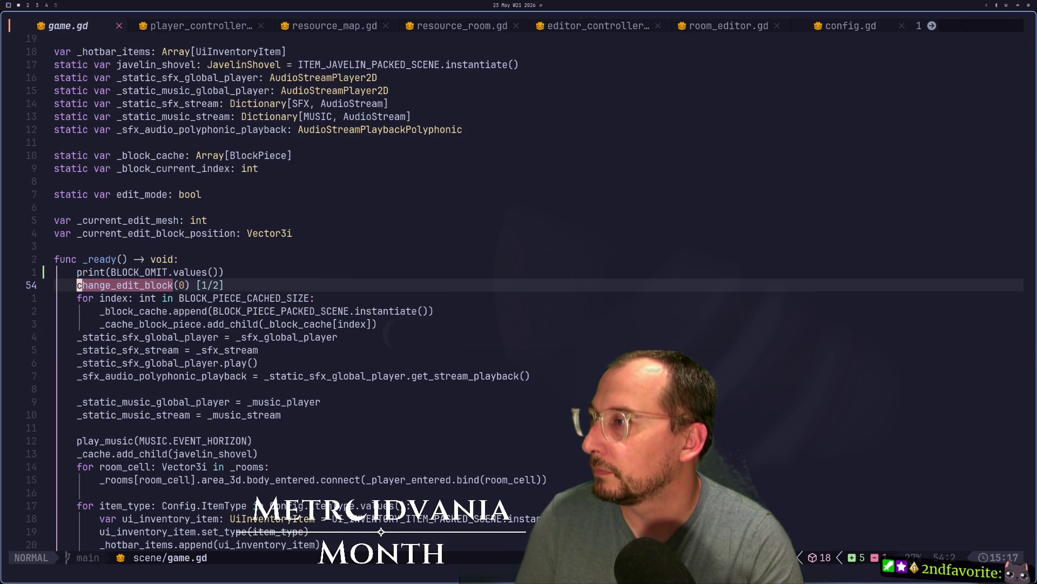
key(d)
key(d)
key(super+2)
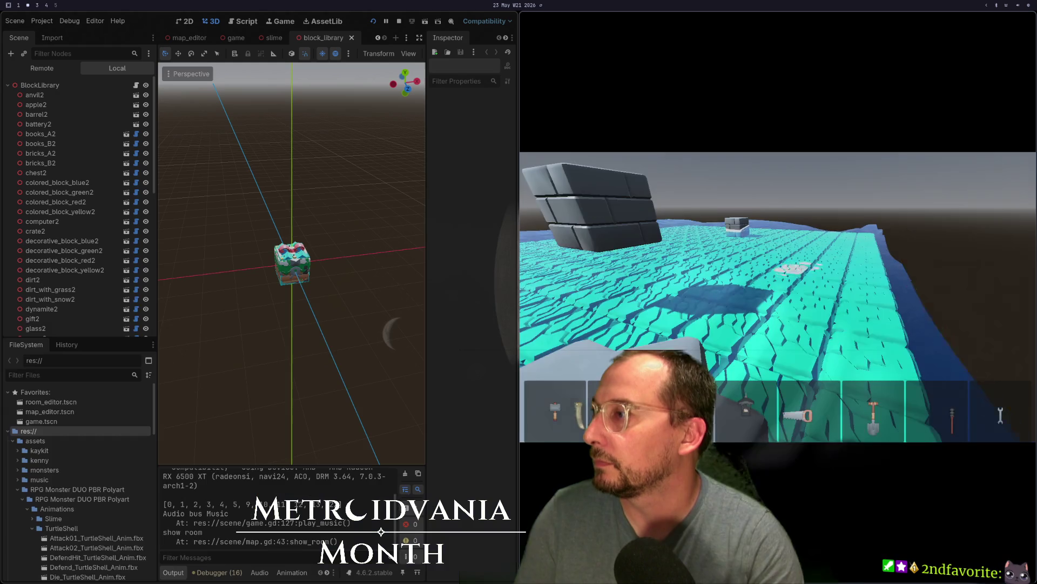
Restart the game and scroll the mouse wheel to cycle through the held block types
key(super+q)
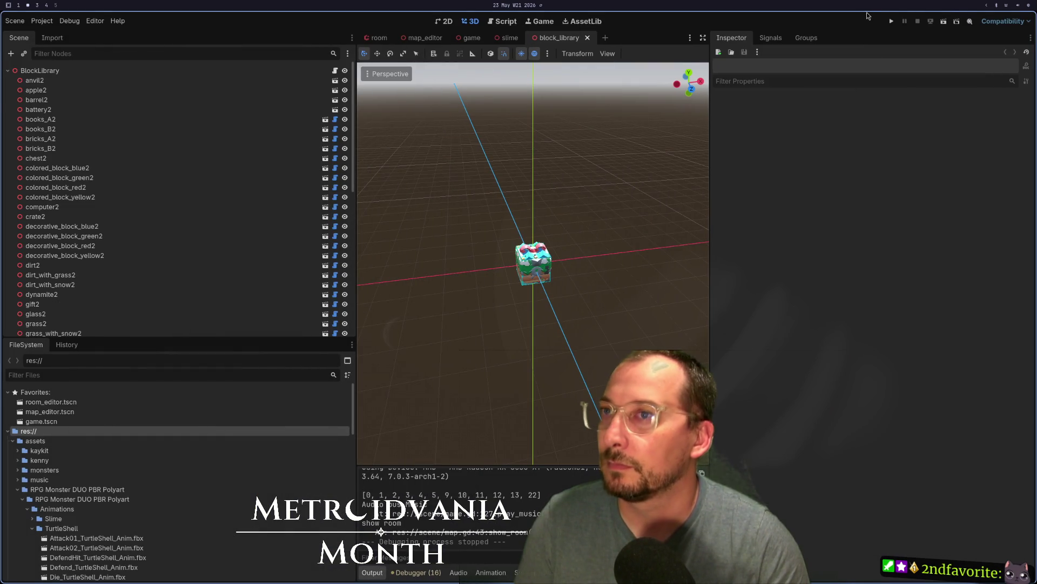
click(886, 20)
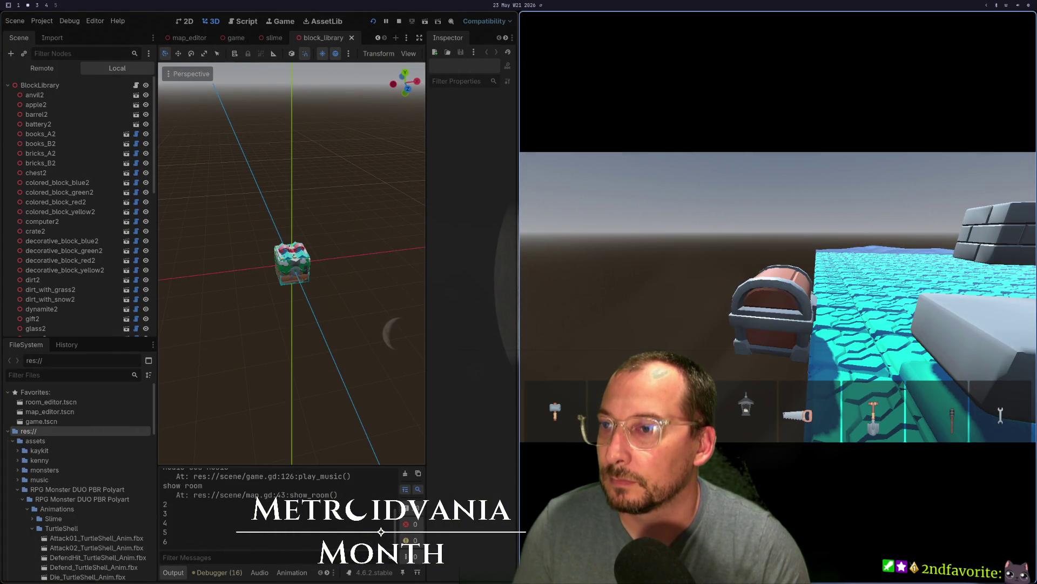
scroll(779, 297, up, 6)
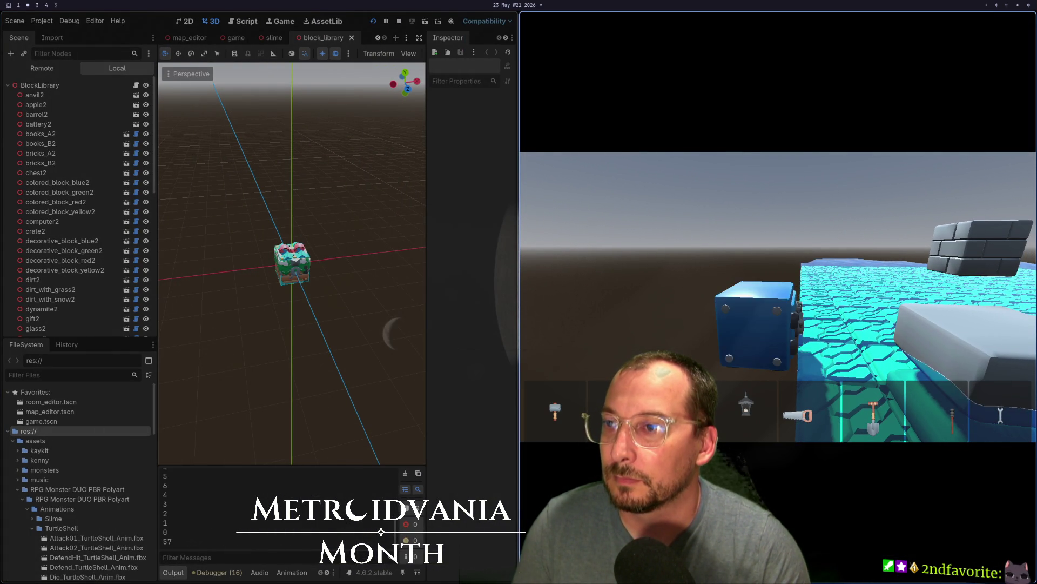
scroll(778, 297, down, 6)
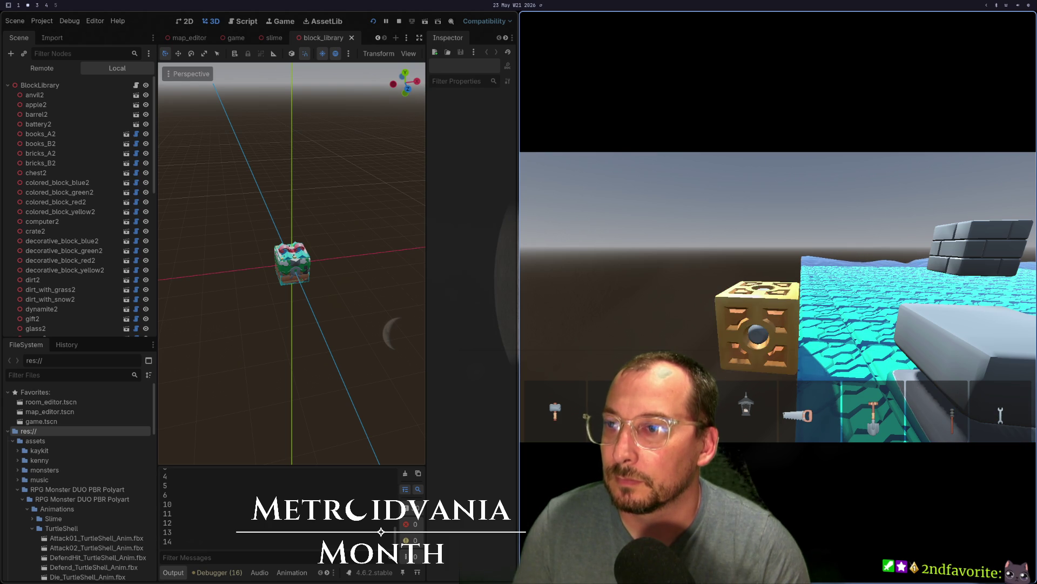
scroll(778, 297, down, 5)
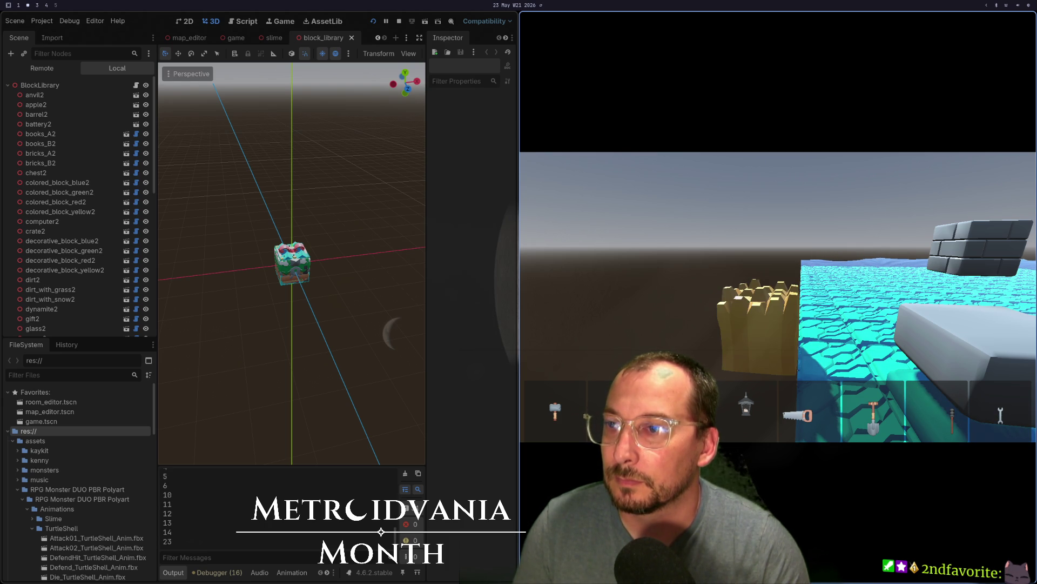
scroll(778, 297, down, 4)
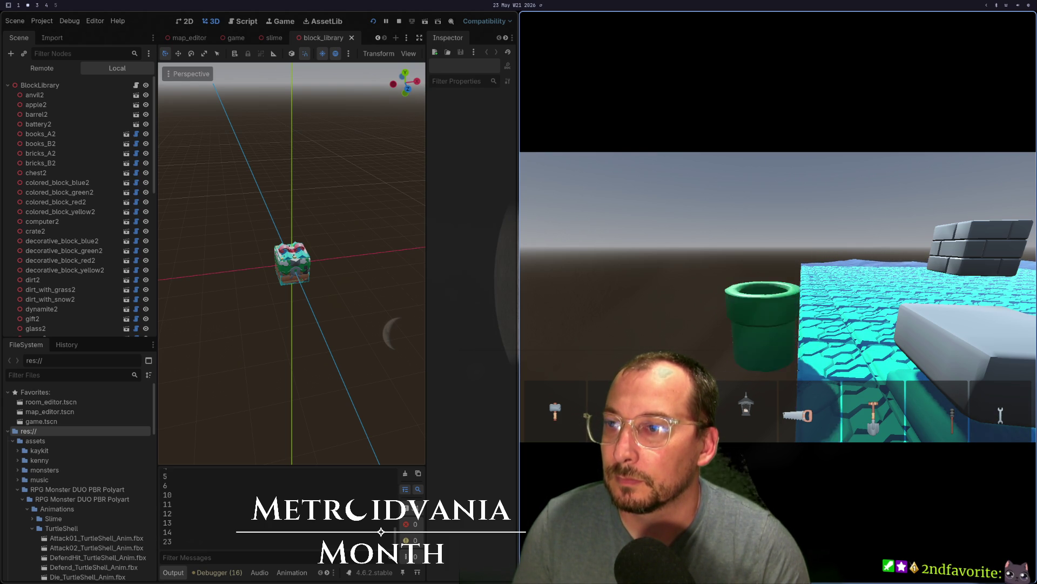
scroll(778, 298, down, 2)
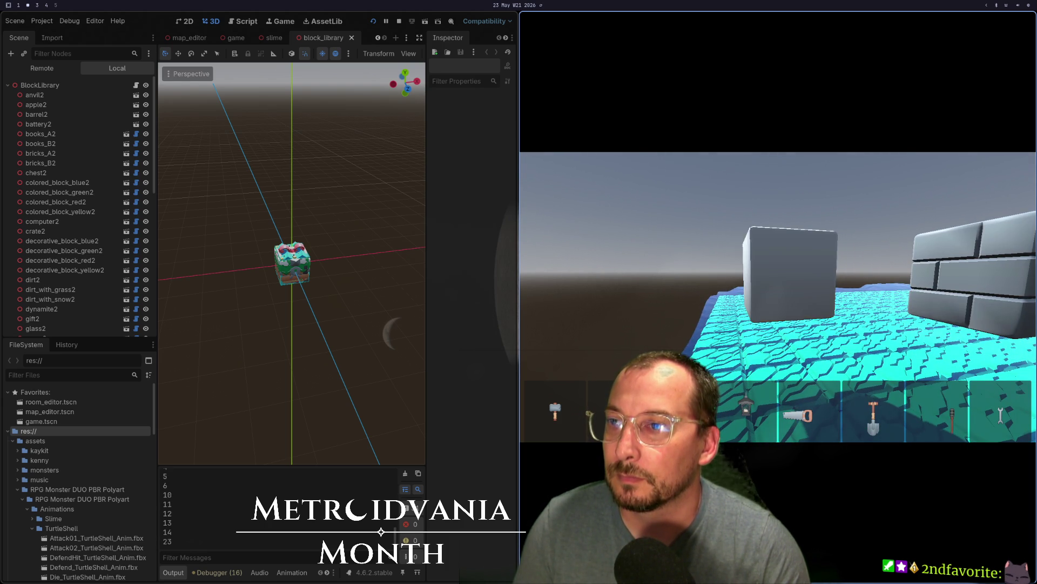
scroll(778, 297, down, 1)
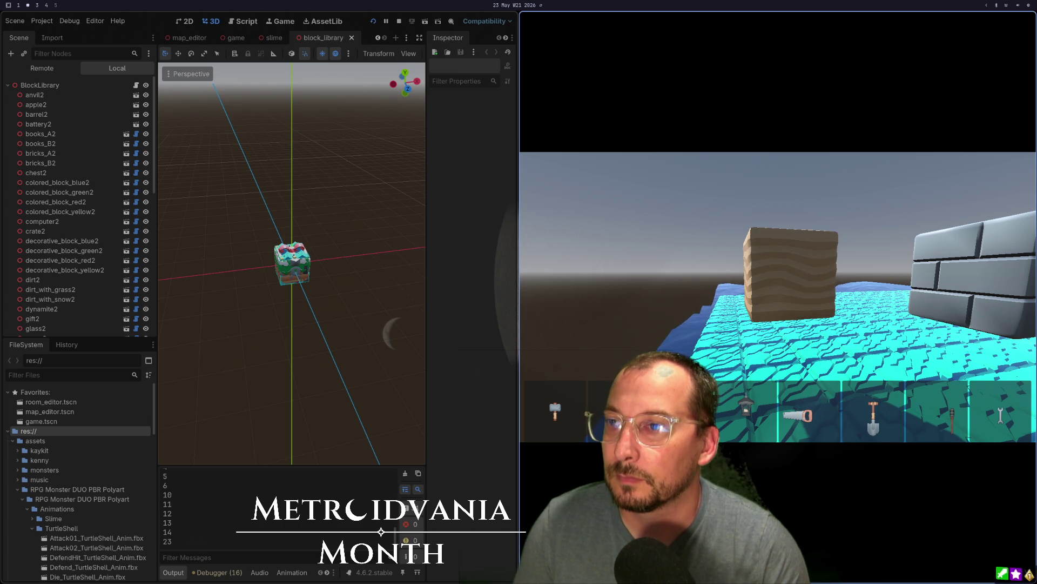
scroll(778, 297, down, 1)
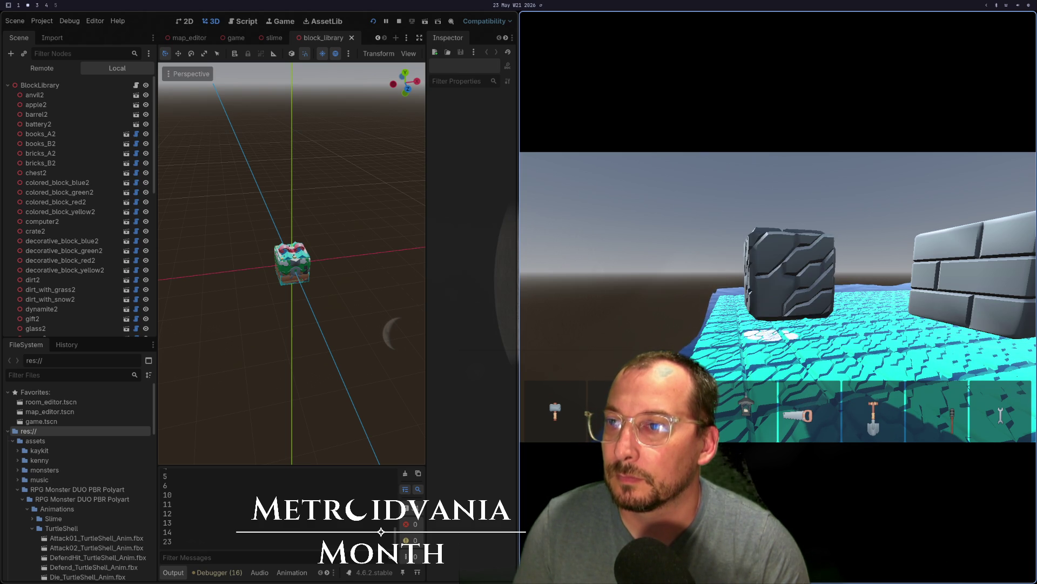
scroll(779, 297, down, 4)
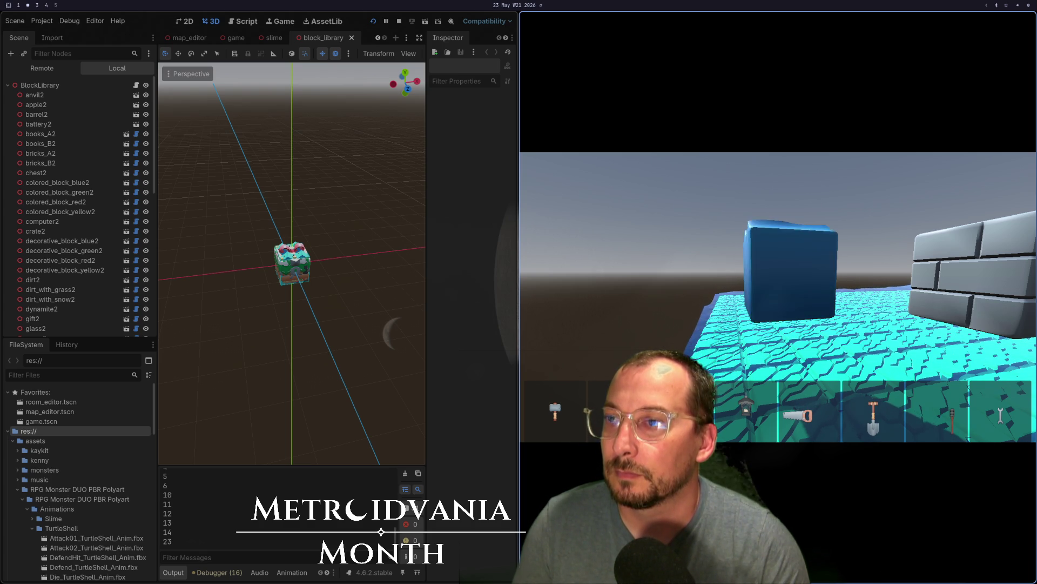
scroll(778, 297, down, 3)
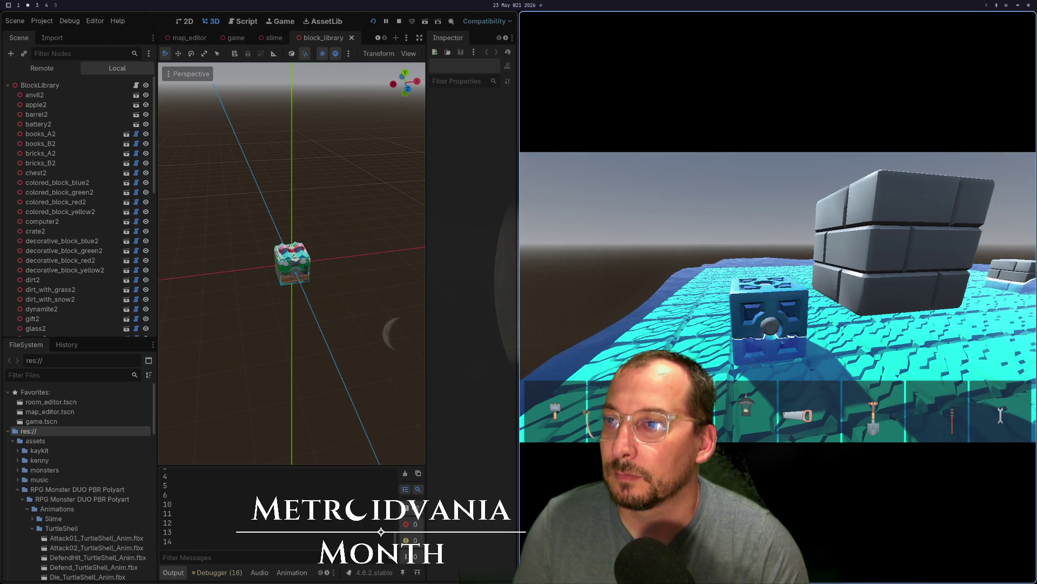
scroll(778, 297, down, 5)
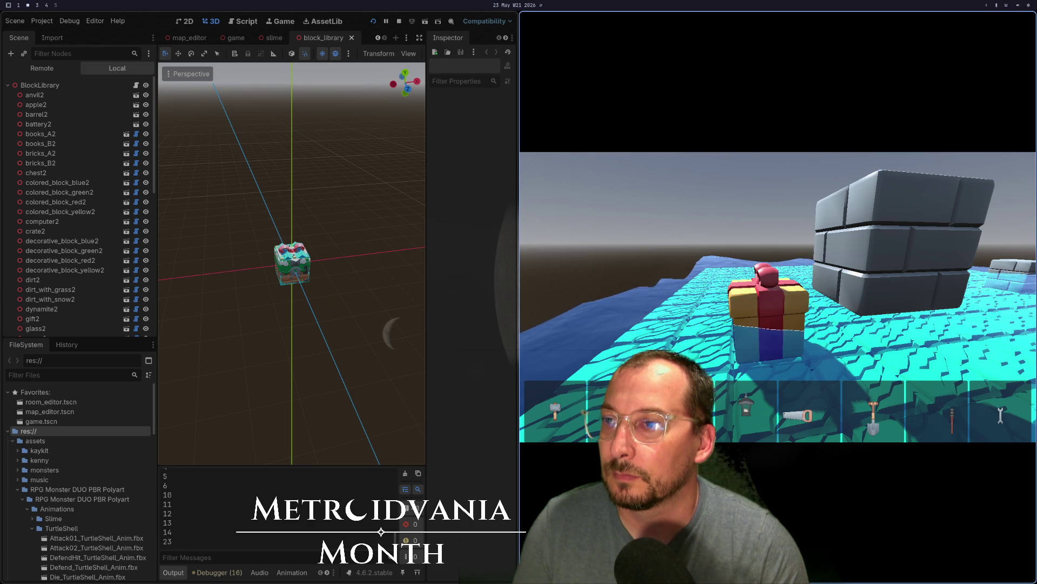
scroll(778, 298, up, 2)
scroll(778, 298, down, 1)
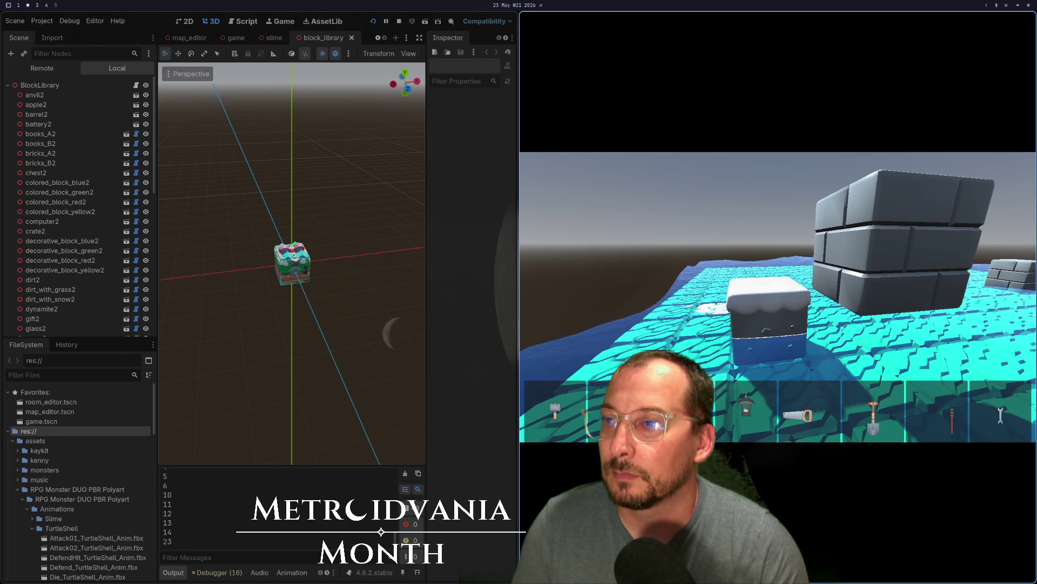
Close the running game with F8 and return to the code editor
key(super+1)
key(super+2)
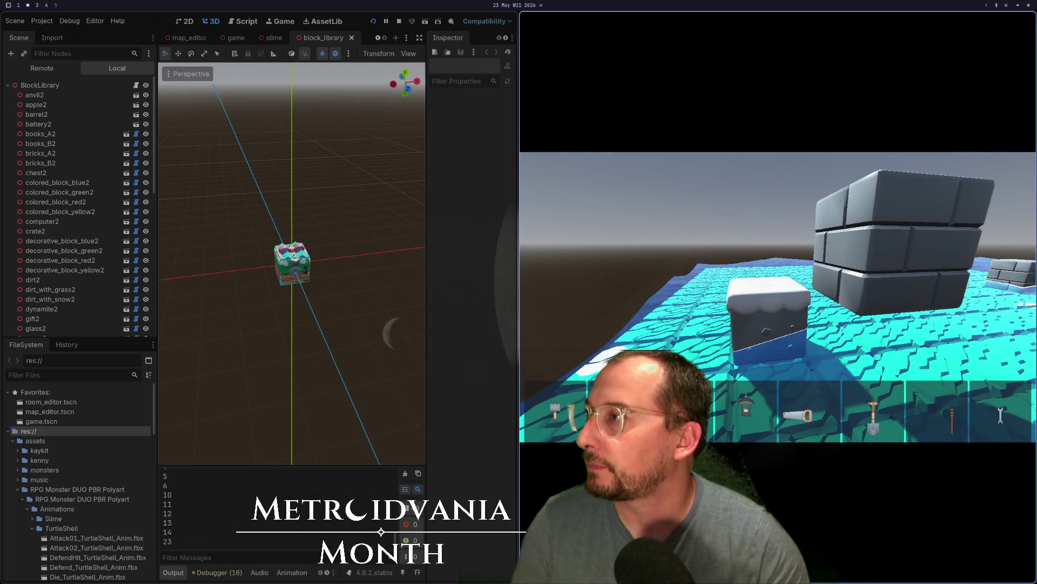
key(F8)
key(super+1)
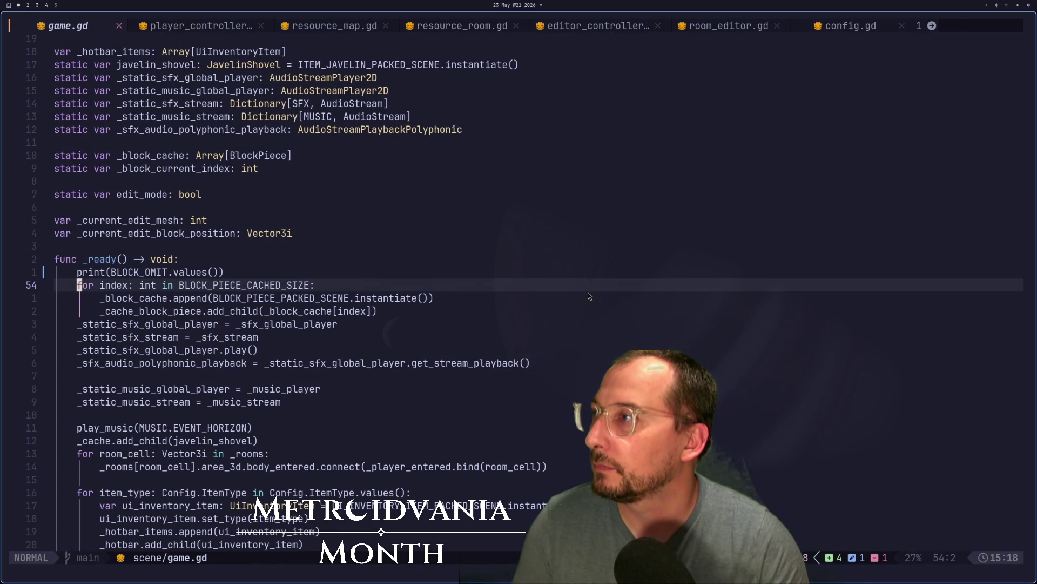
Undo to restore the change_edit_block(0) call, save game.gd, and run the game
scroll(238, 315, down, 1)
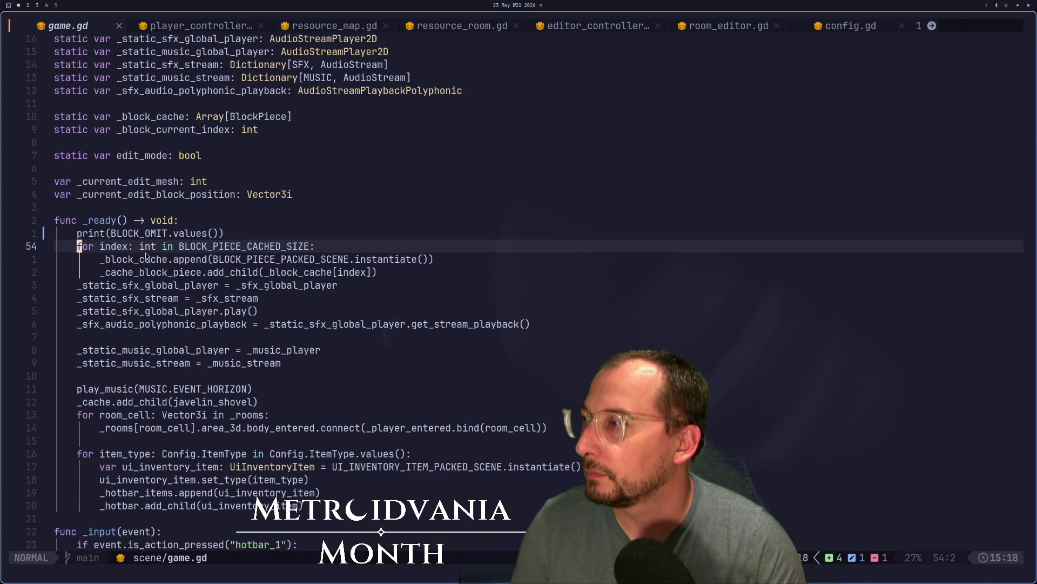
click(164, 234)
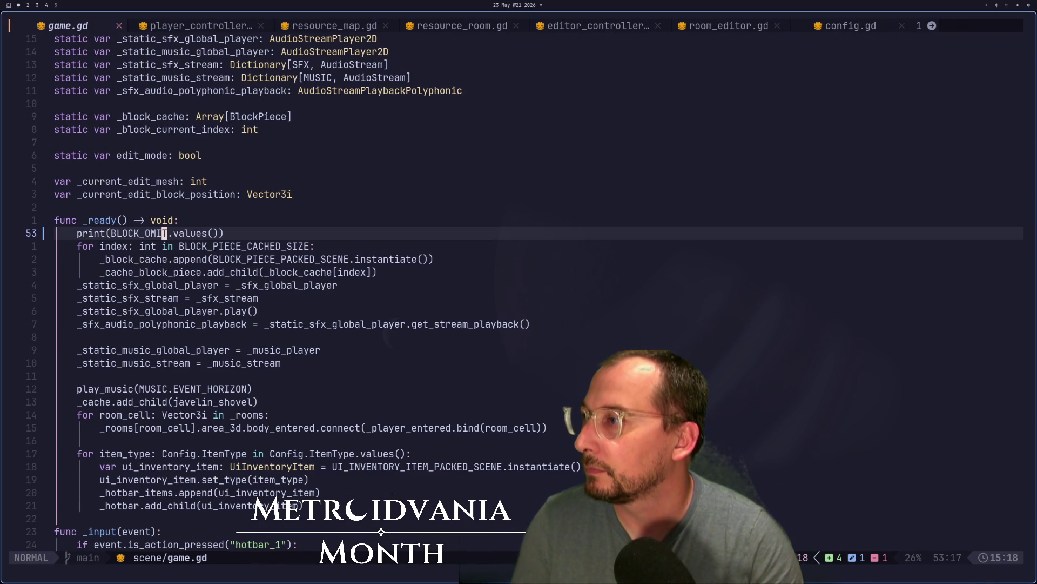
key(u)
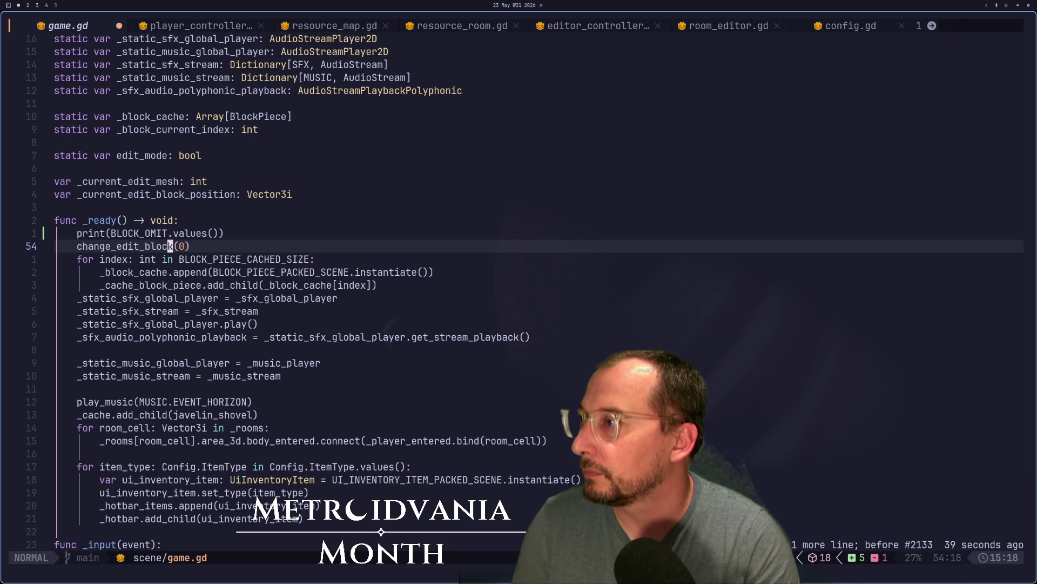
click(182, 246)
text(:w)
key(Return)
key(super+2)
click(893, 21)
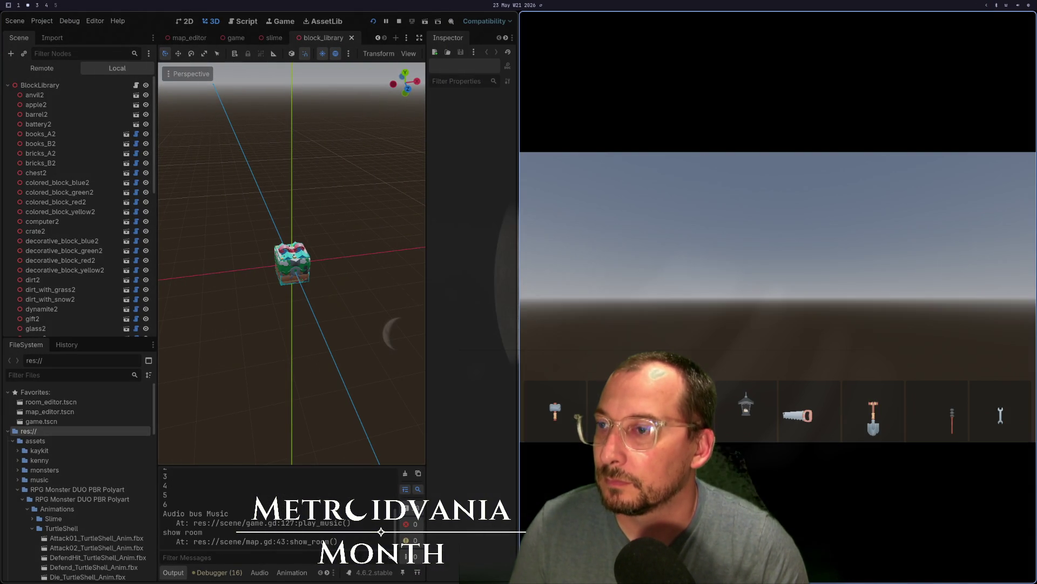
Delete the print(BLOCK_OMIT.values()) debug line, save, and move to the BLOCK_OMIT enum
key(super+1)
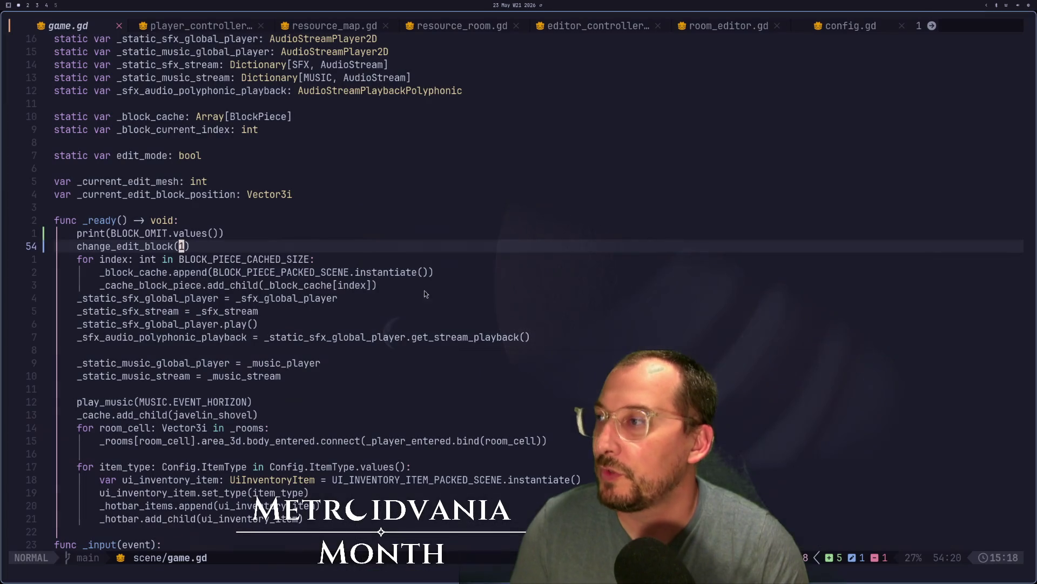
key(k)
key(d)
key(d)
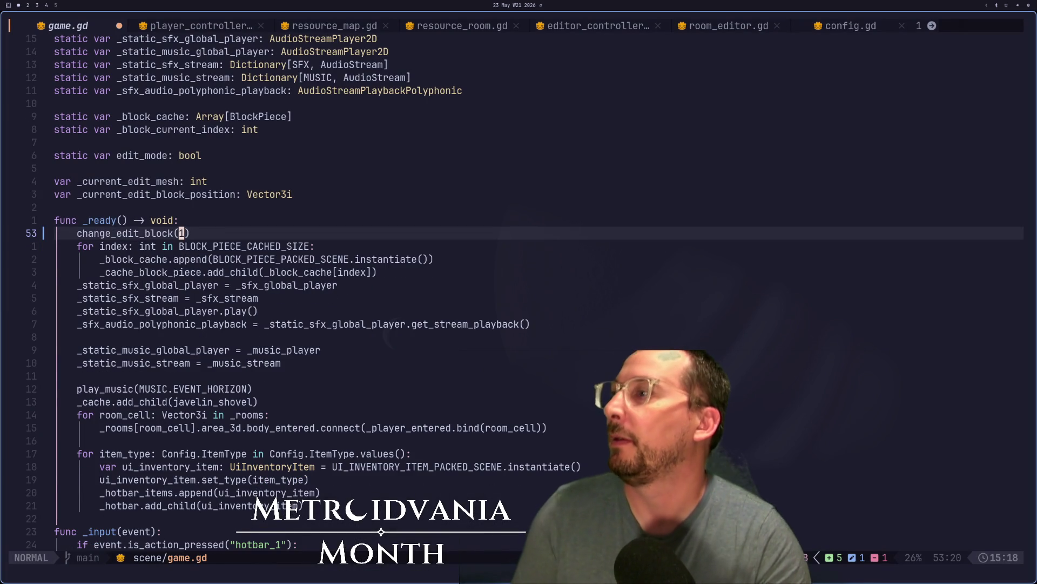
text(:w)
key(Return)
key(g)
key(g)
key(ctrl+o)
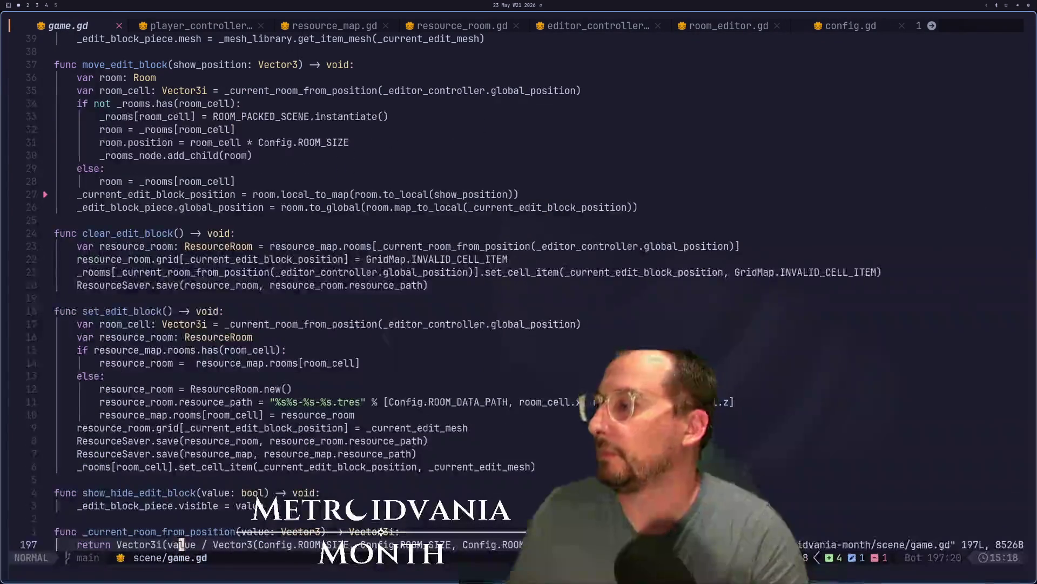
key(ctrl+o)
key(ctrl+o)
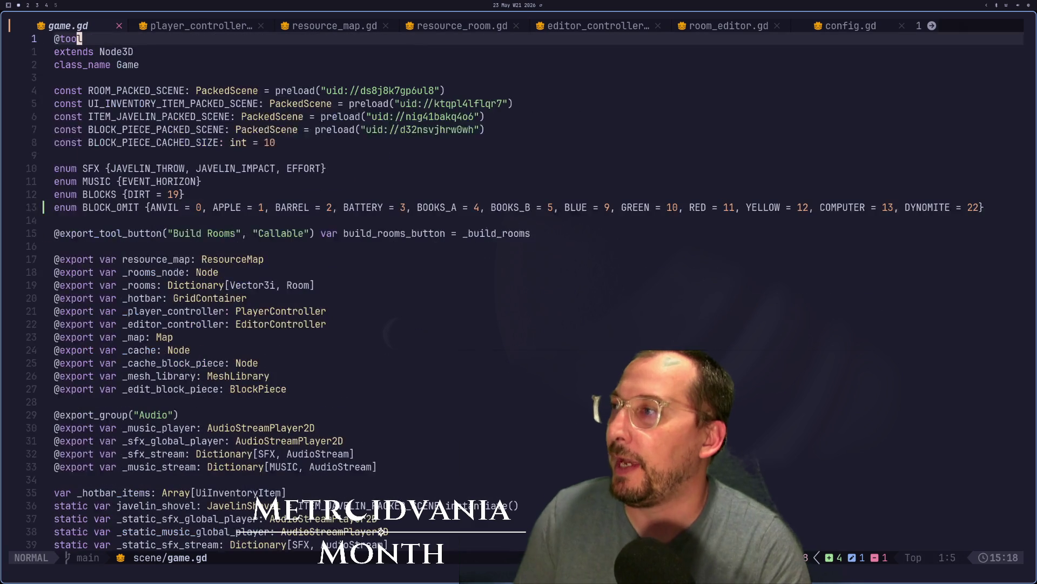
key(j)
key(j)
key(j)
key(j)
key(7)
key(j)
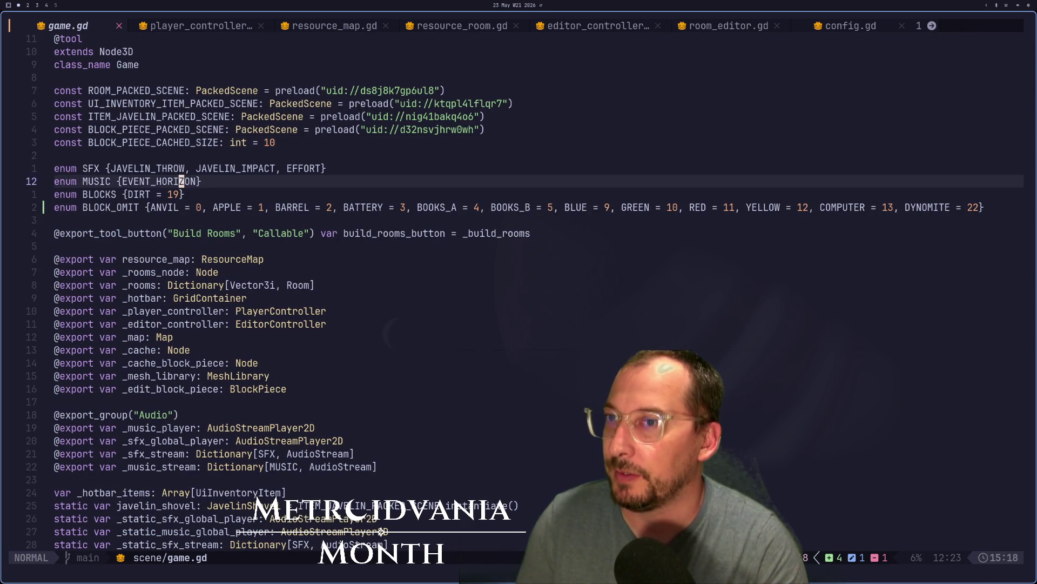
key(j)
key(j)
key(super+2)
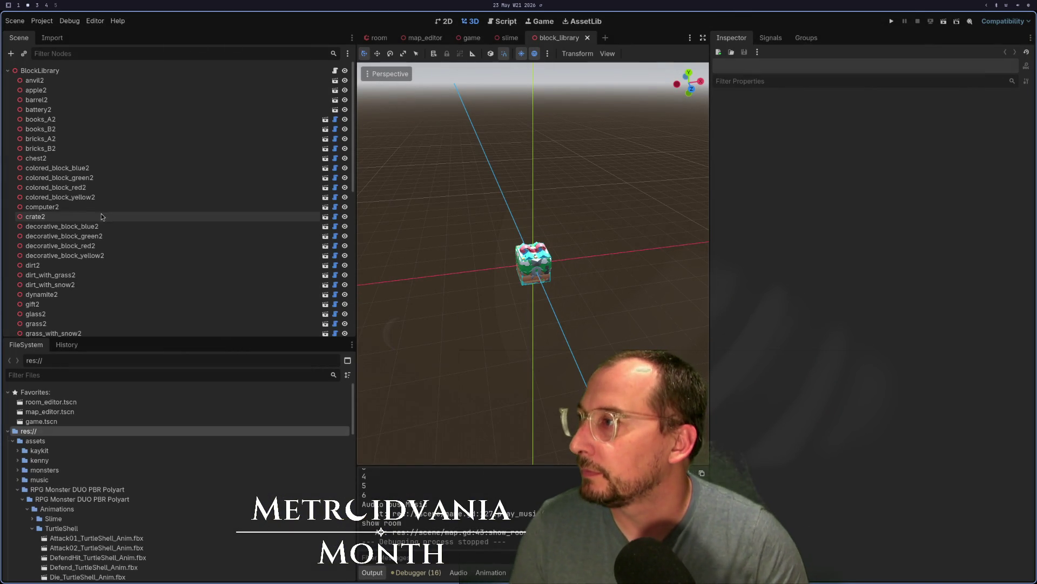
Check dynamite2's name and correct DYNOMITE to DYNAMITE in the BLOCK_OMIT enum, saving
click(99, 296)
key(super+1)
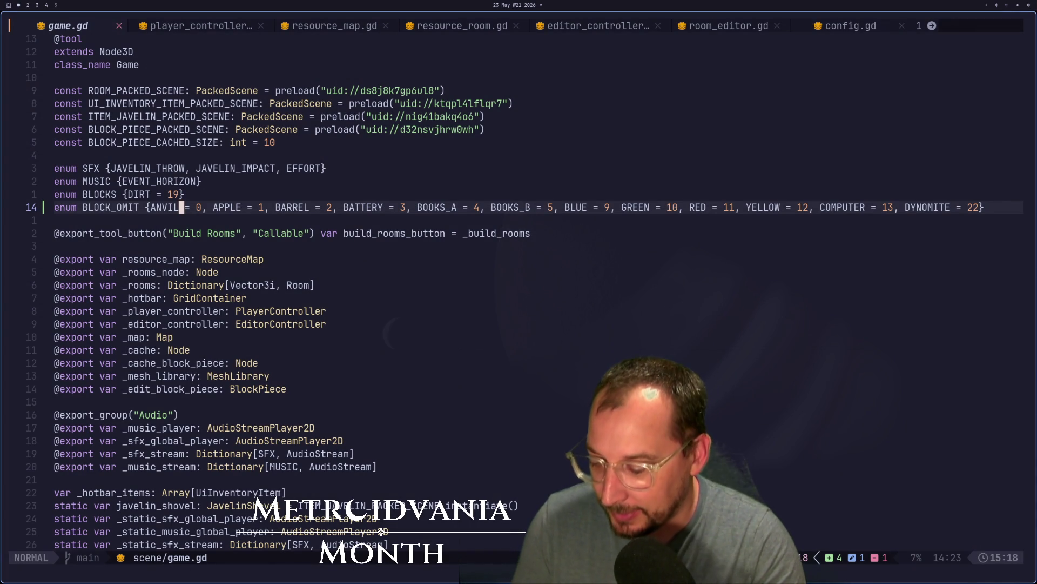
key(dollar)
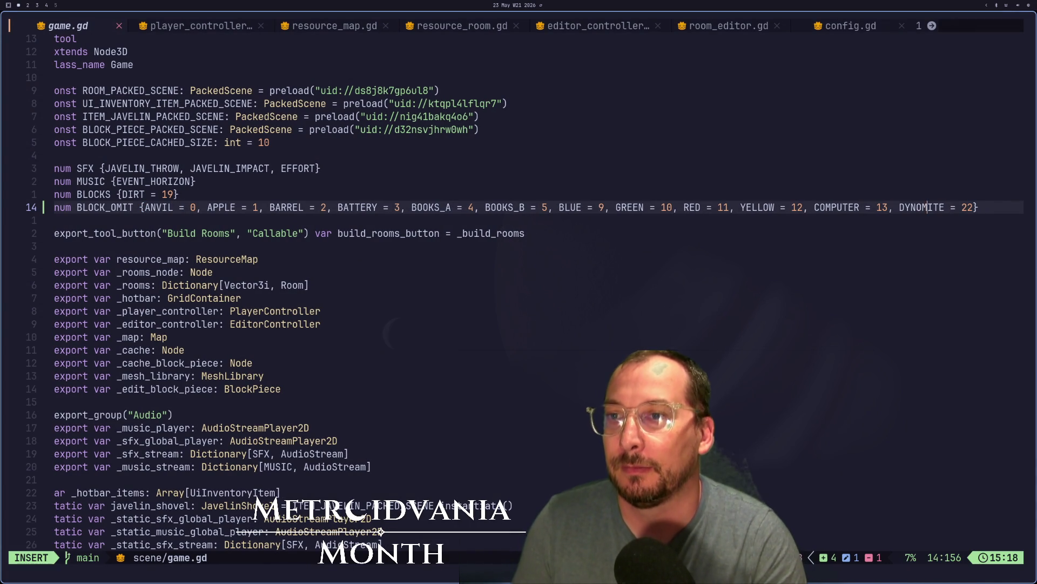
text(hsA)
key(Escape)
text(:w)
key(Return)
Save game.gd again and run the game to test the block picker
key(super+2)
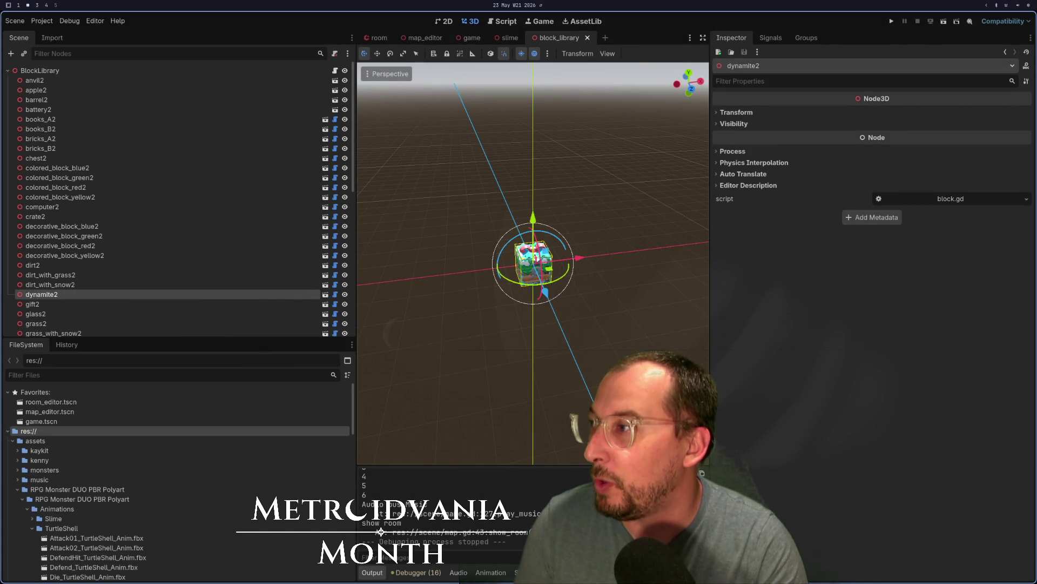
key(super+1)
text(:w)
key(Return)
key(super+2)
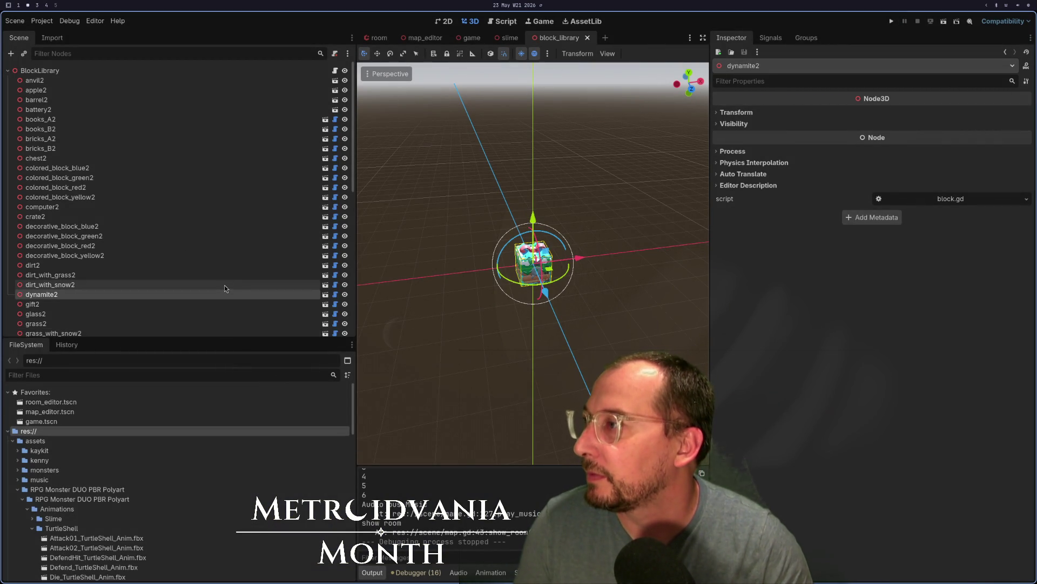
scroll(225, 285, down, 2)
key(super+1)
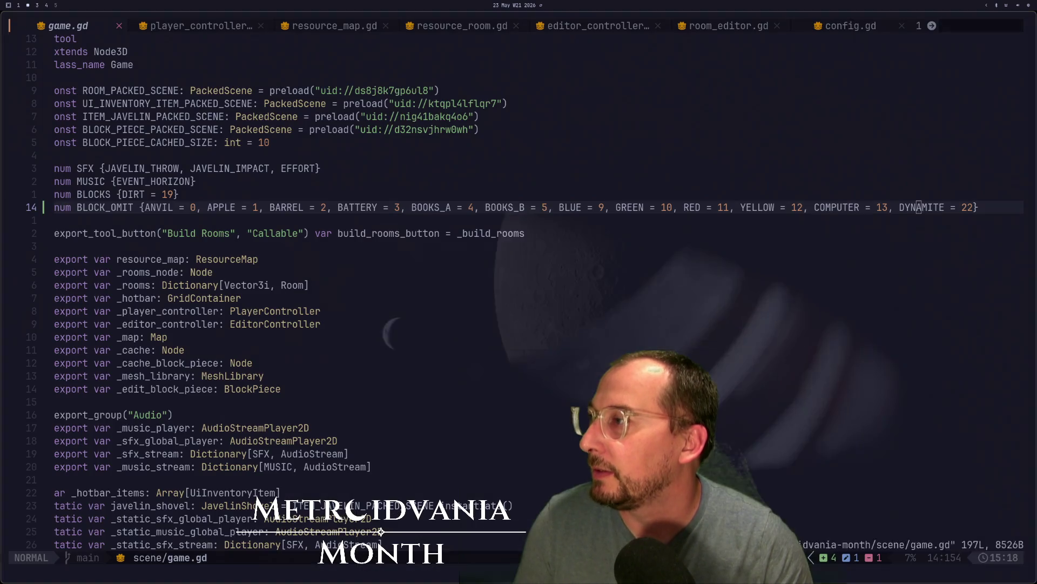
key(super+2)
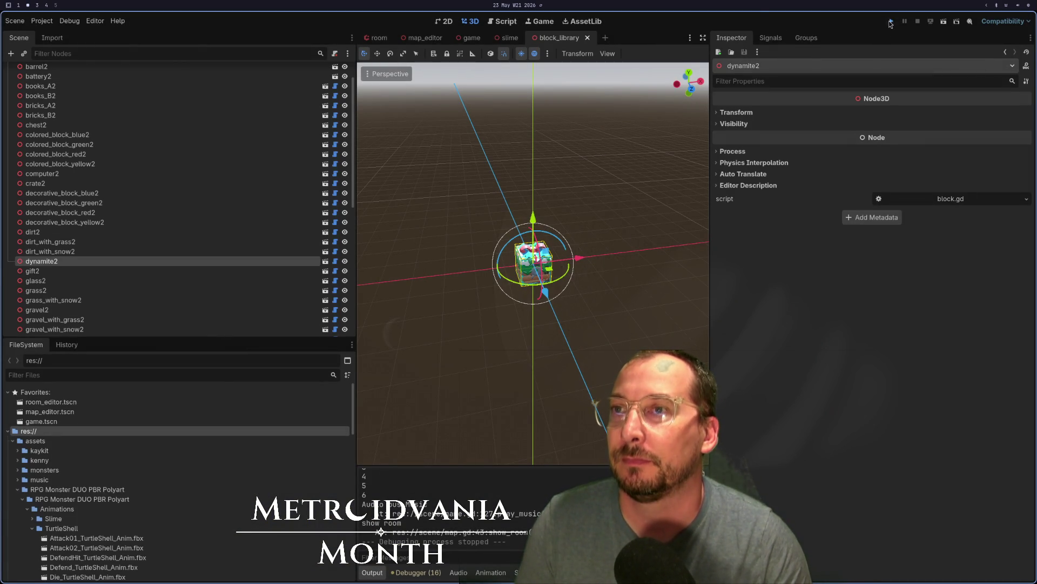
click(890, 21)
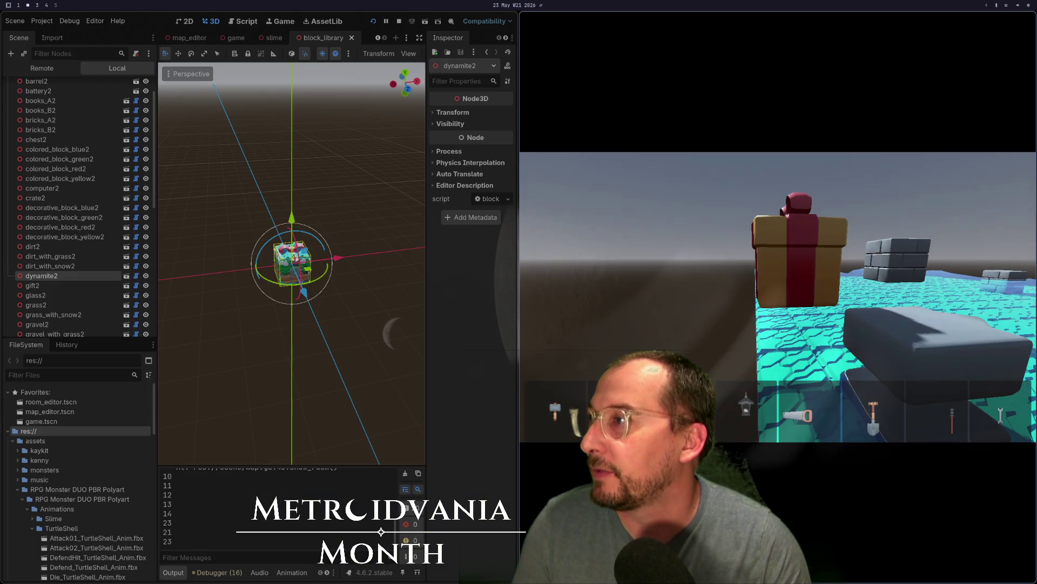
key(super+1)
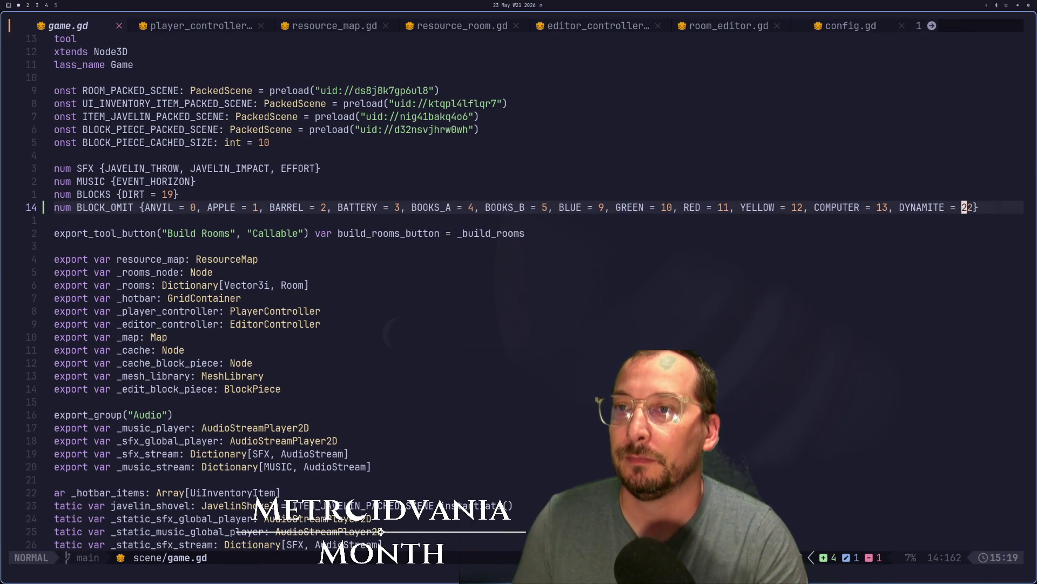
Append GIFT = 23 to the BLOCK_OMIT enum and save game.gd
text(a GI)
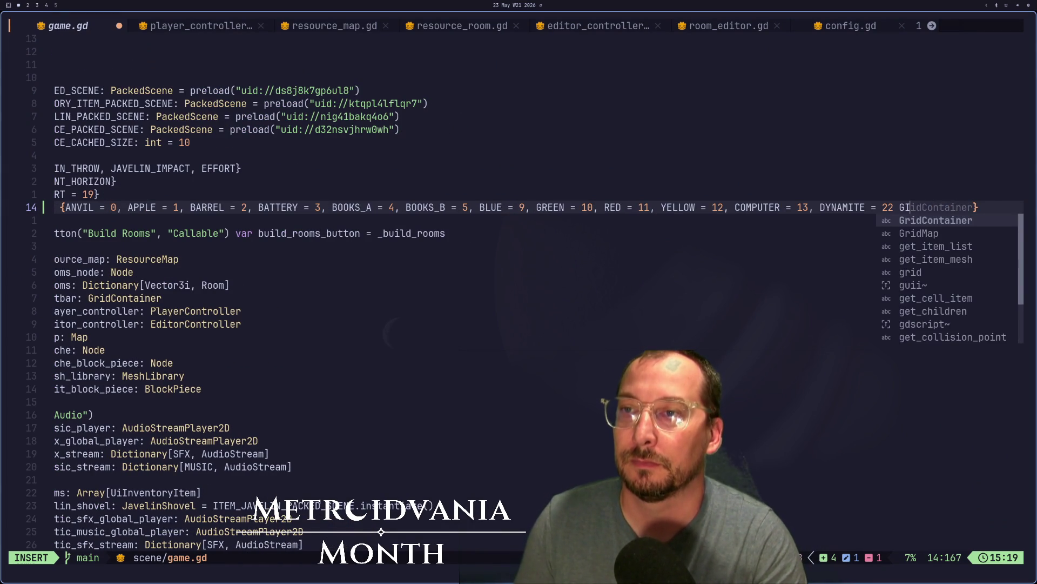
key(BackSpace)
key(BackSpace)
text(GIFT = )
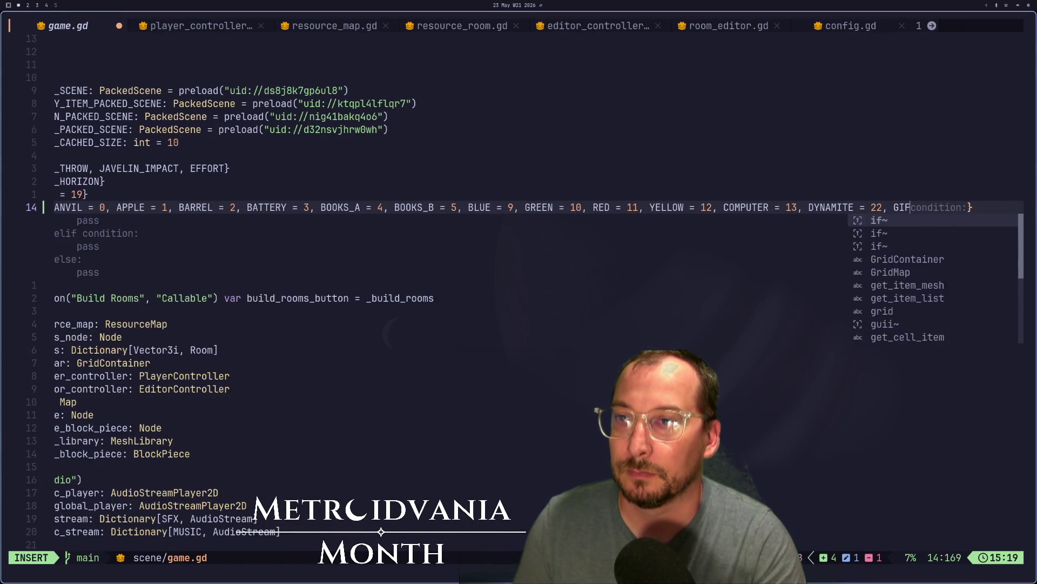
text(23)
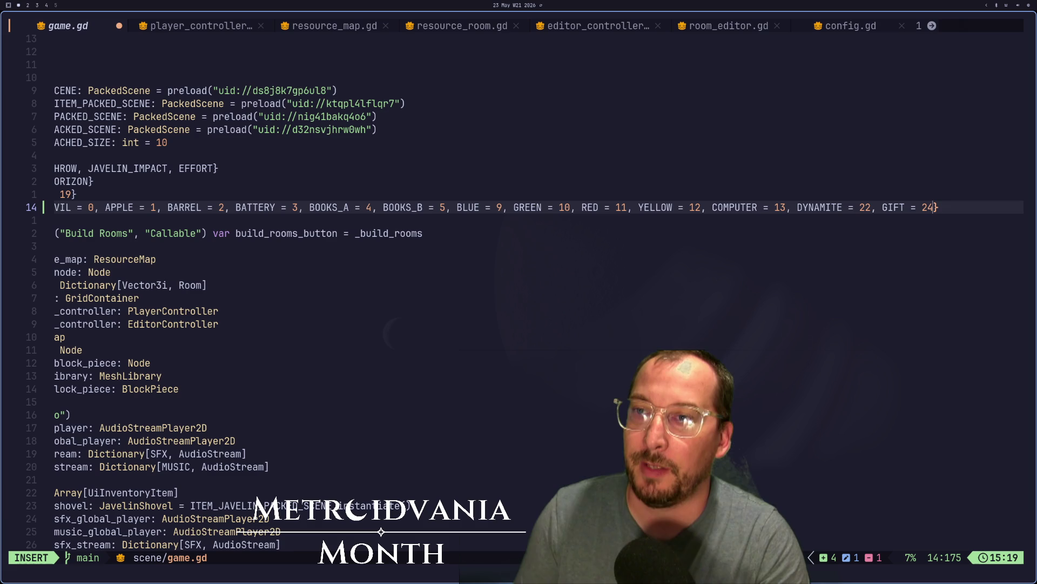
key(Escape)
text(:w)
key(Return)
key(super+2)
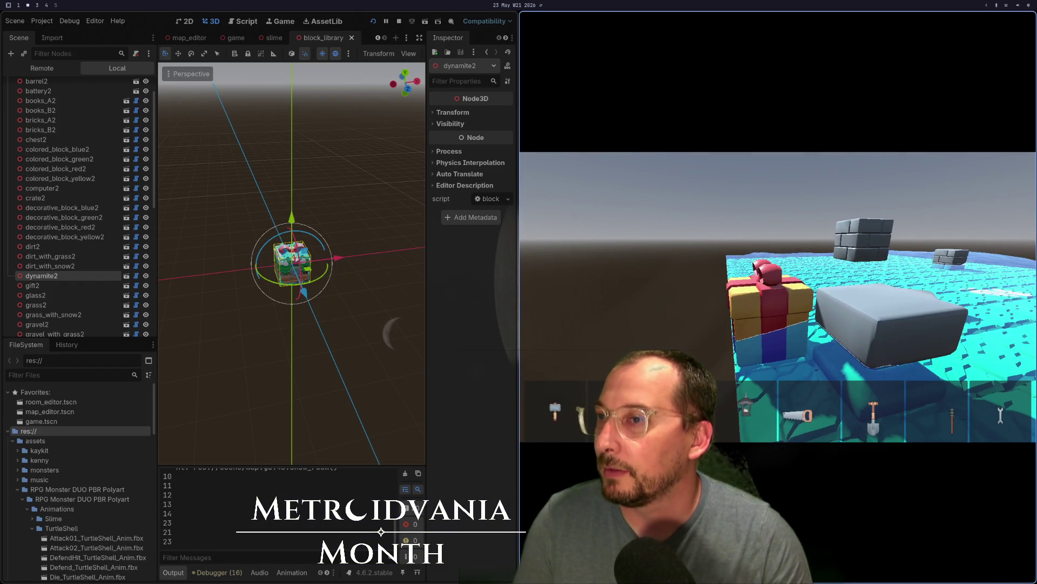
Inspect gravel2, gift2 and gravel_with_snow2 in the Scene tree
scroll(42, 259, down, 3)
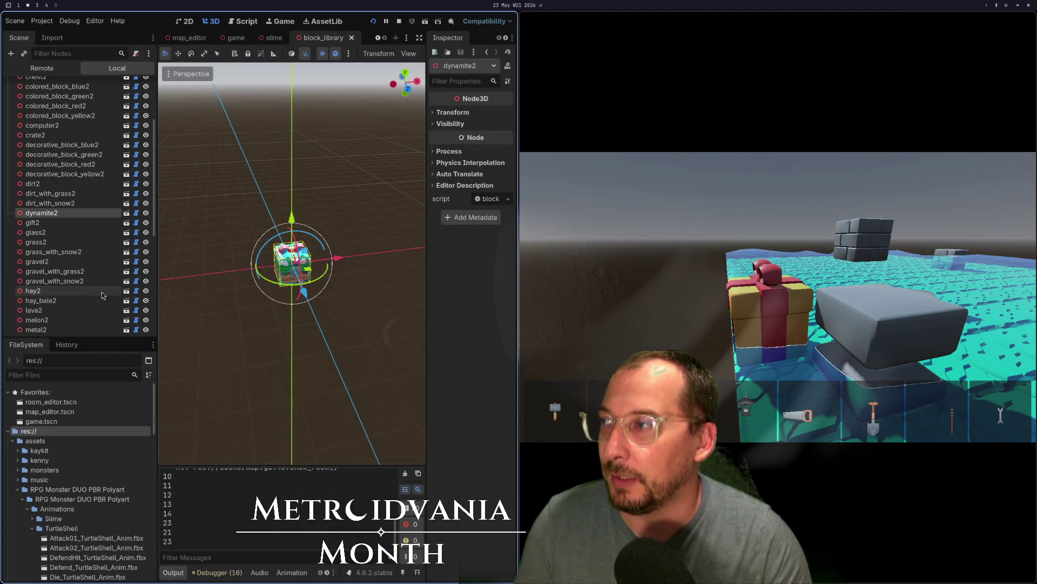
click(66, 261)
scroll(81, 260, down, 3)
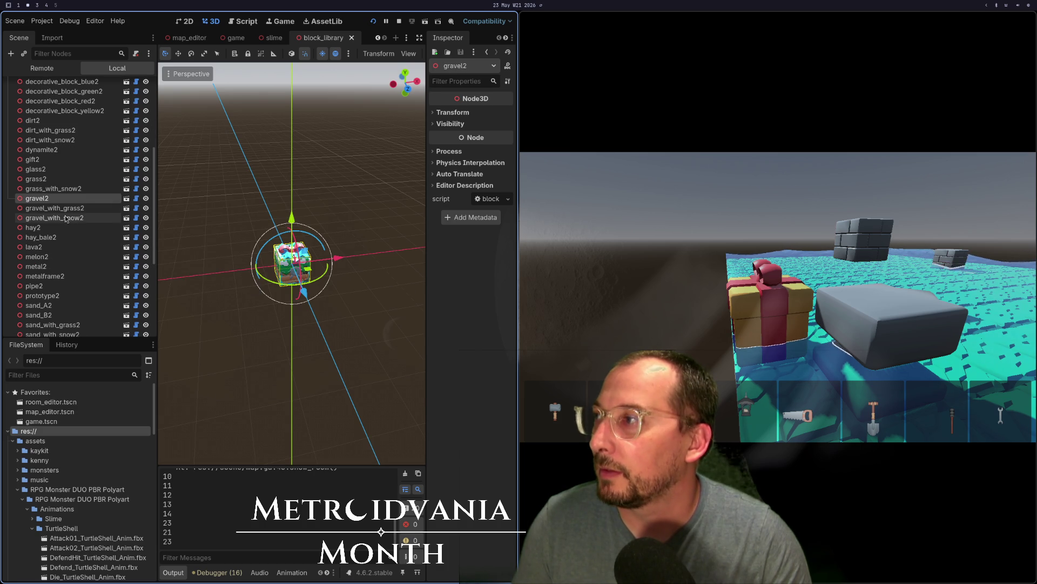
click(53, 160)
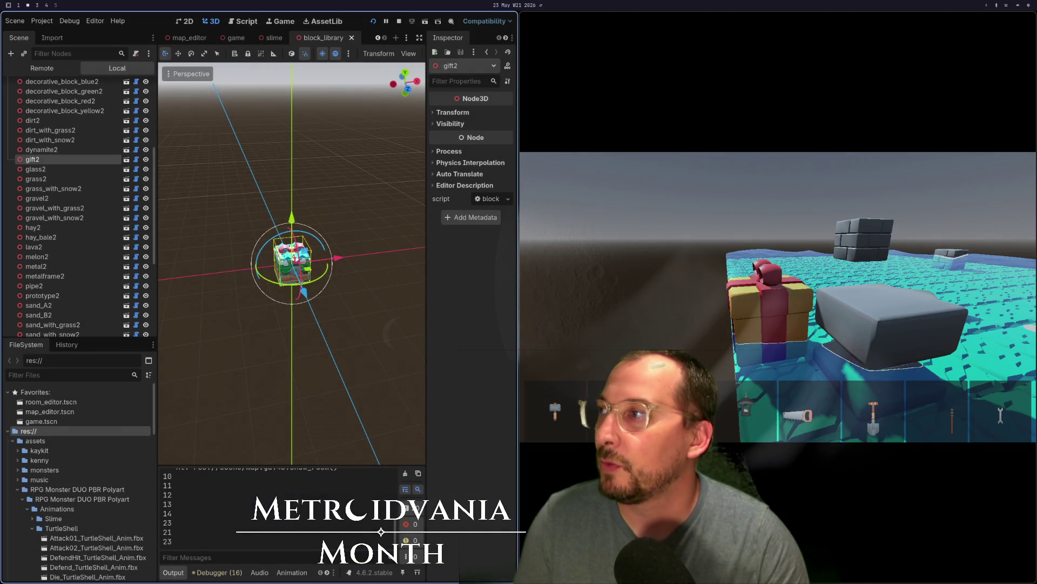
key(Down)
key(Down)
key(Down)
key(Down)
key(Down)
key(Down)
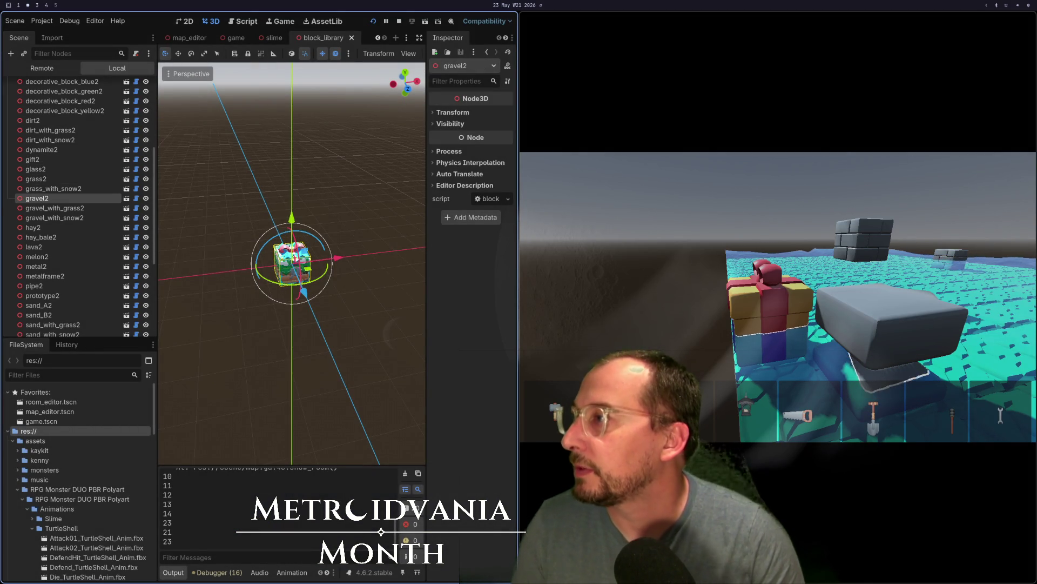
key(Down)
key(Down)
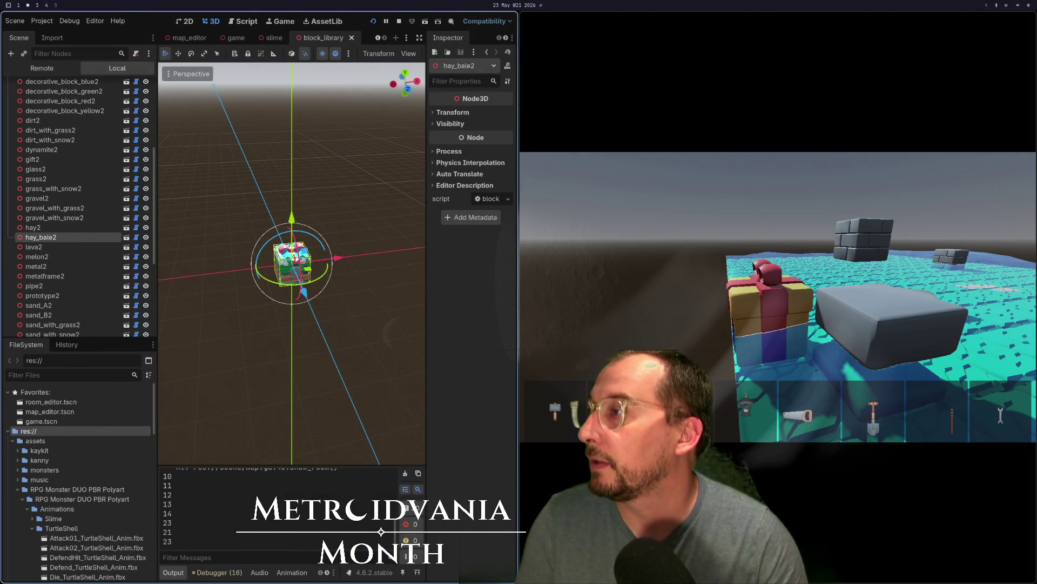
key(alt+Tab)
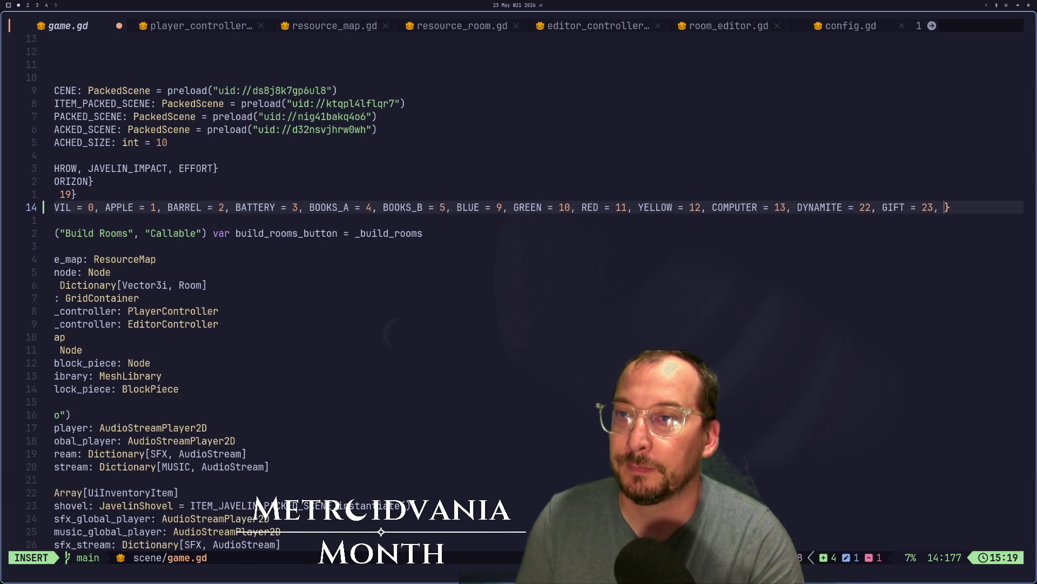
Append HAY = 30 and HAY_BALE = 31 to the BLOCK_OMIT enum, fix spacing, and save
text(HAY)
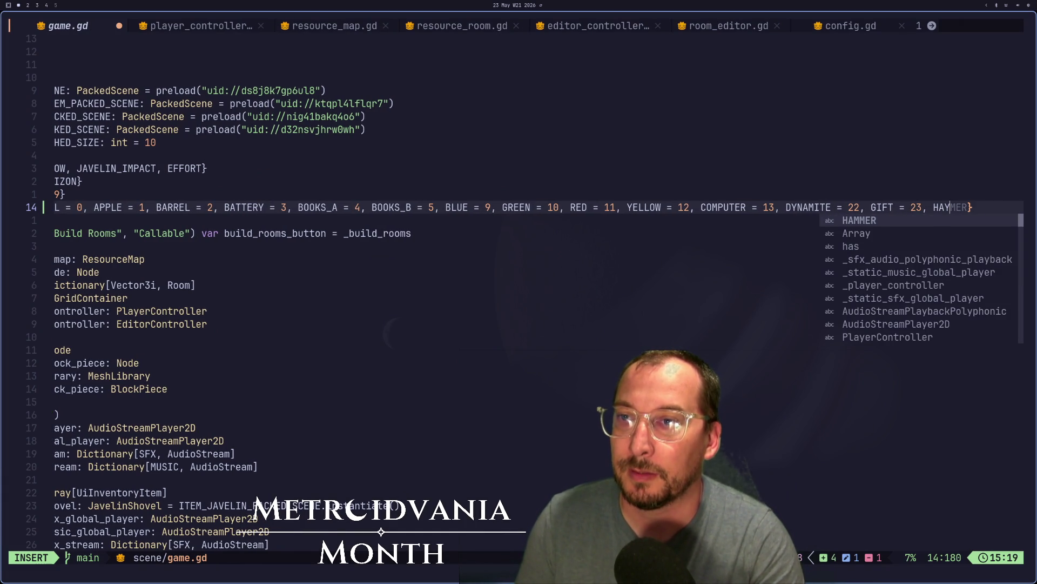
text( = 30)
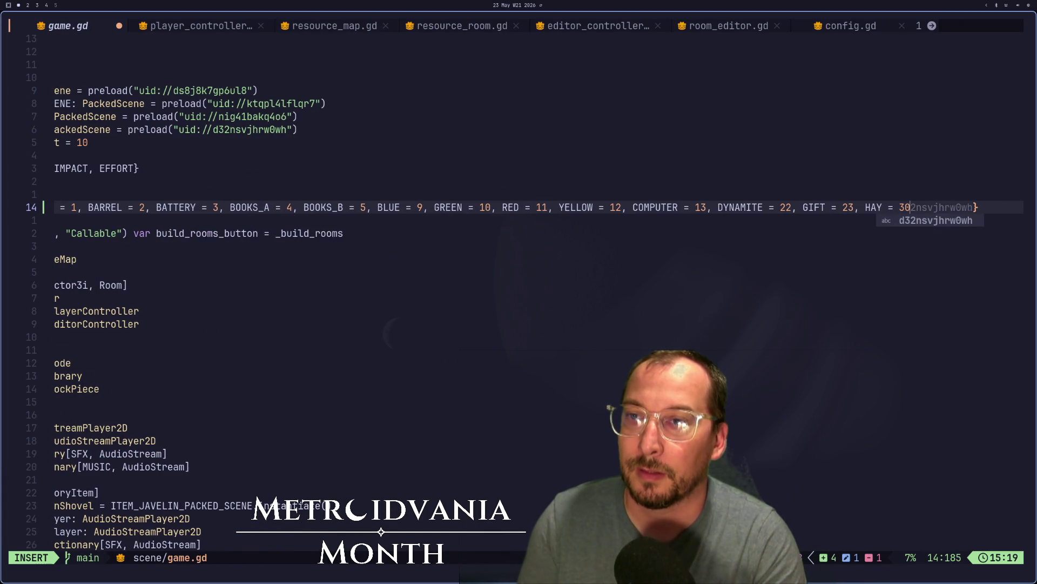
text(, HAY_BAL)
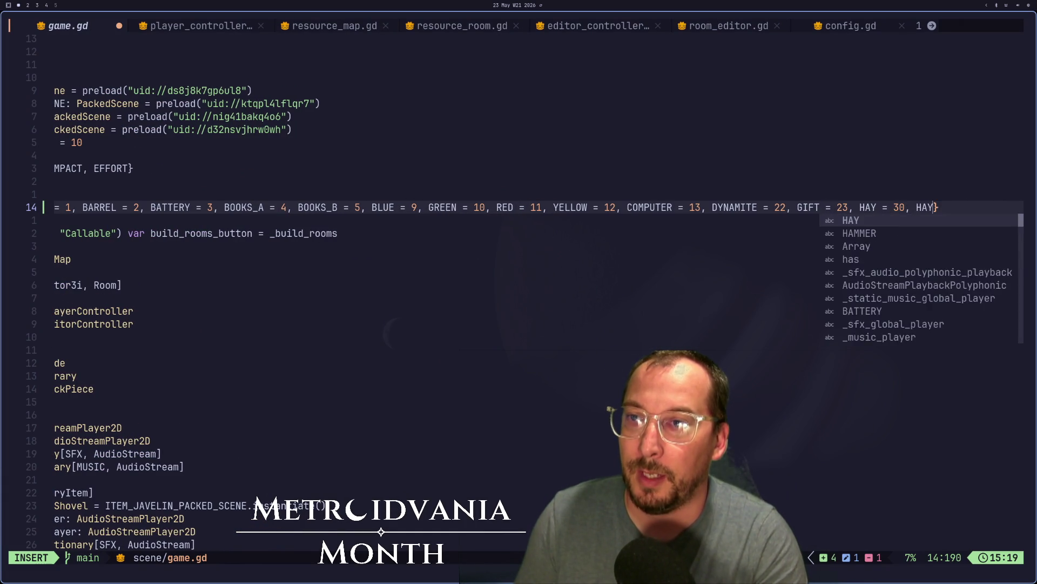
text(E=)
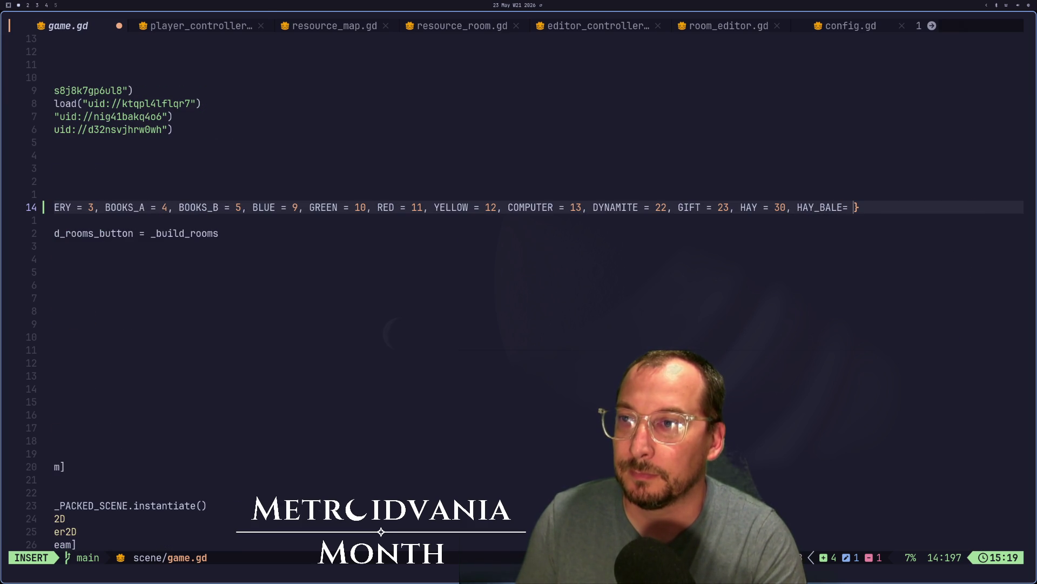
key(alt+Tab)
key(alt+Tab)
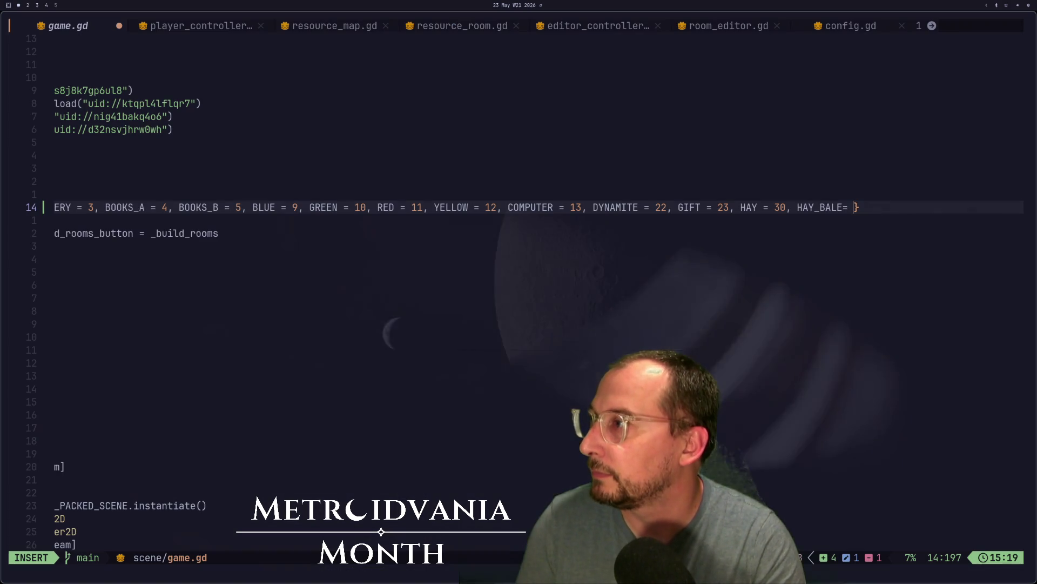
text(31)
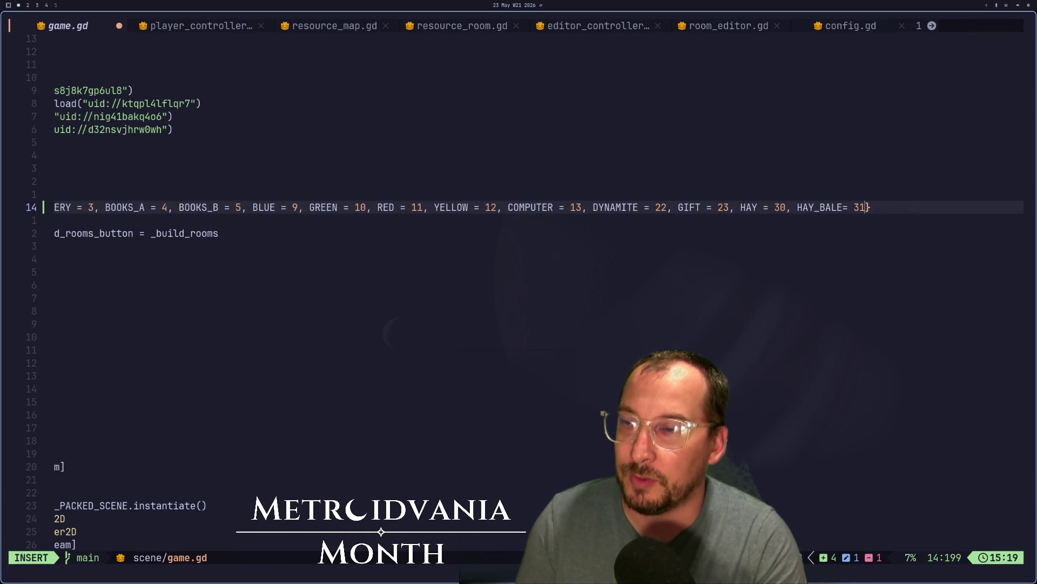
key(Escape)
key(shift+f)
key(equal)
key(i)
key(Escape)
text(:)
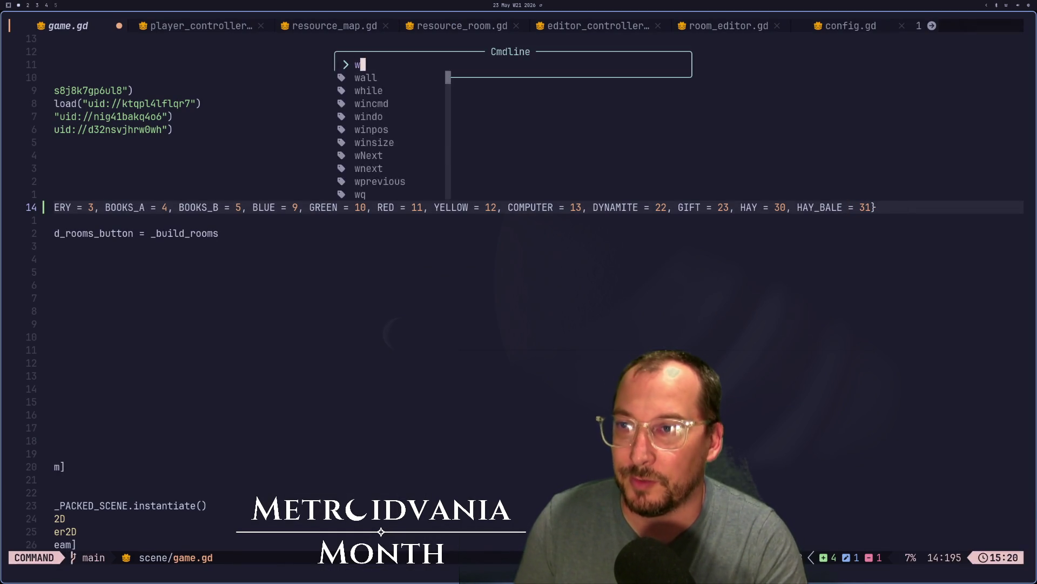
text(w)
key(Return)
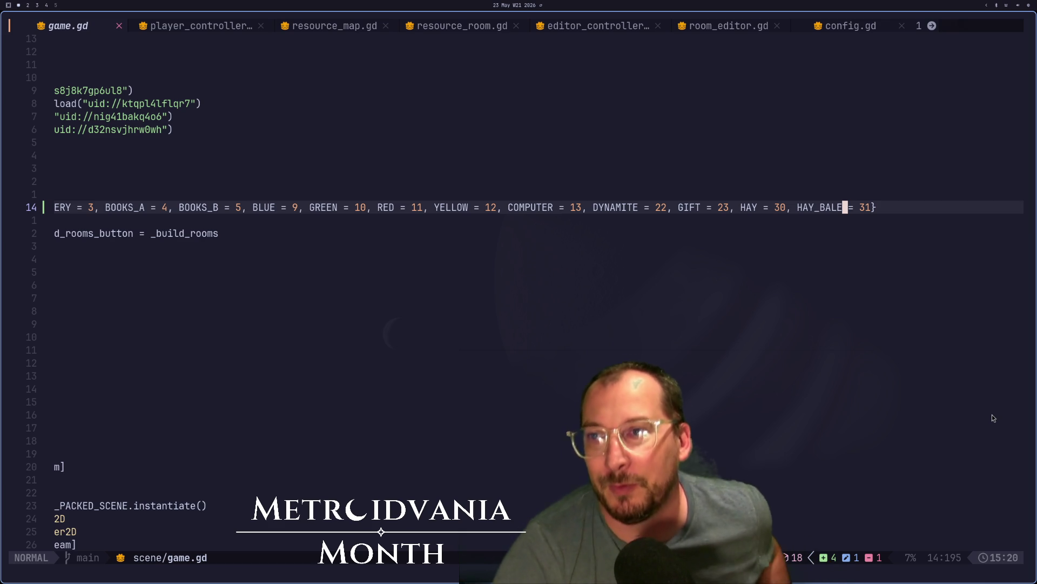
Reload the running game, stop it with F8, and launch it again
key(super+2)
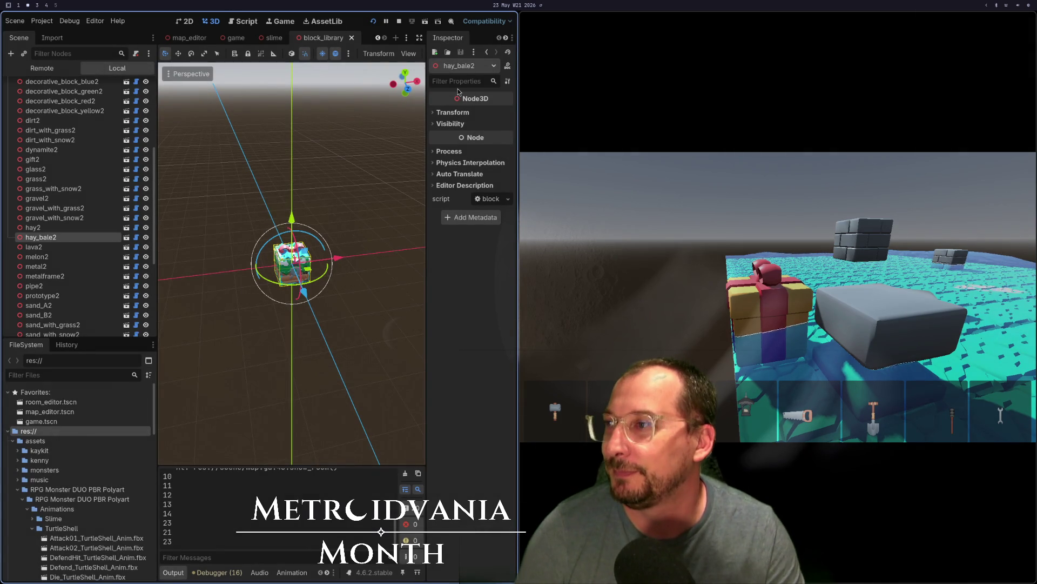
click(371, 20)
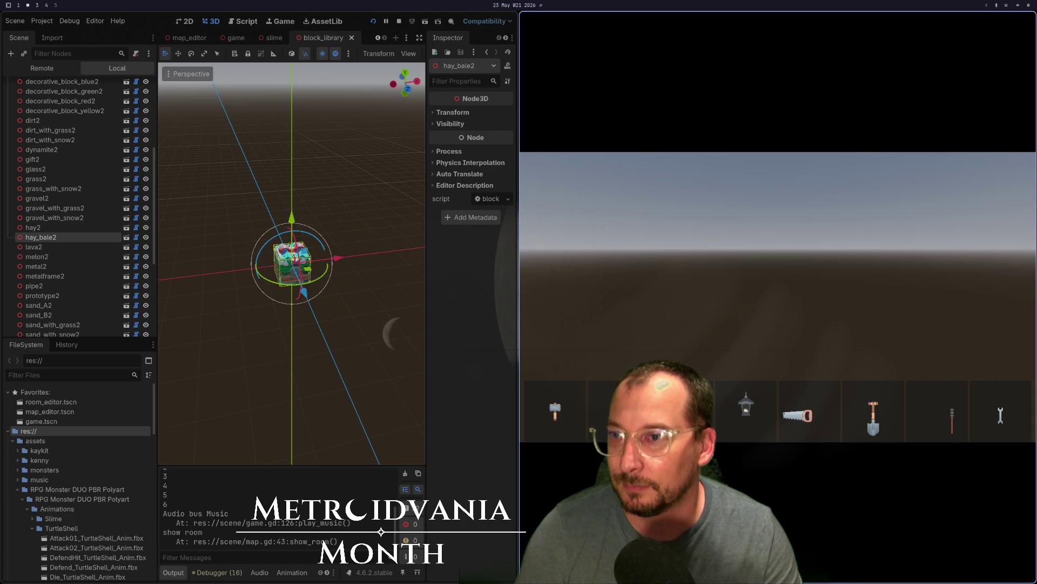
key(F8)
click(891, 23)
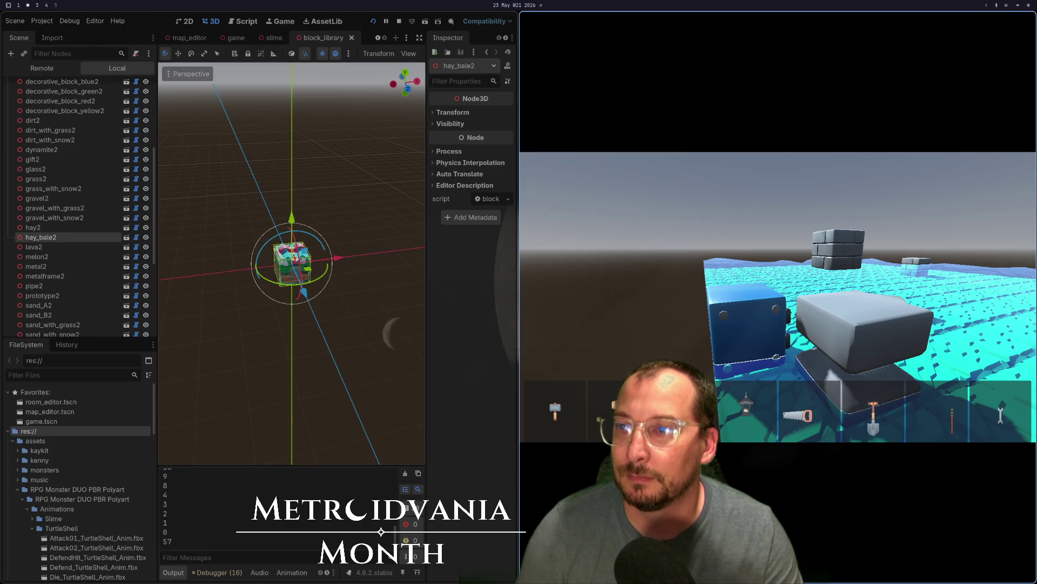
key(super+1)
key(super+2)
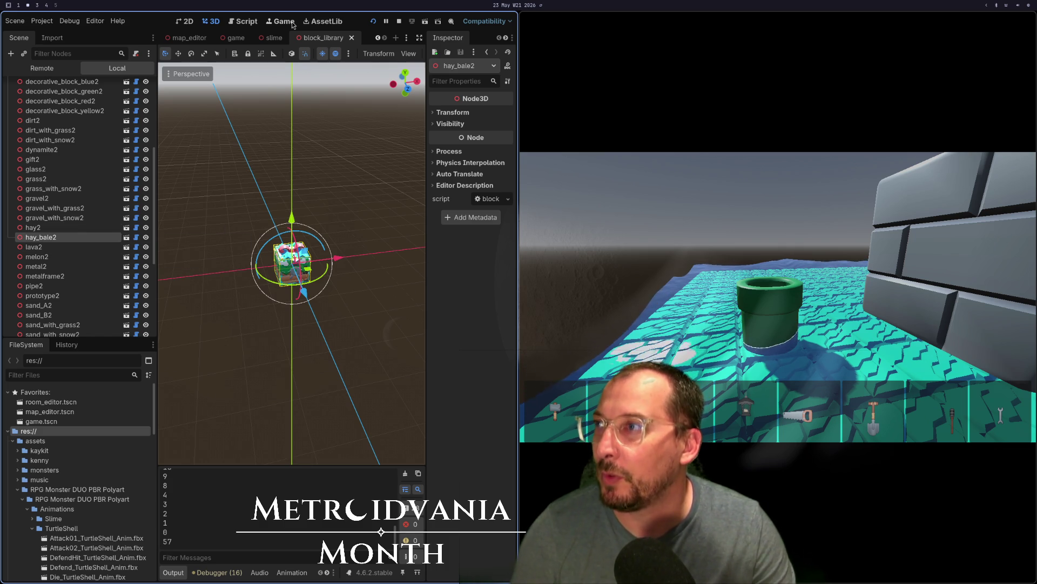
Open blocks_mesh_library.tres from the slime scene in the Inspector
click(274, 37)
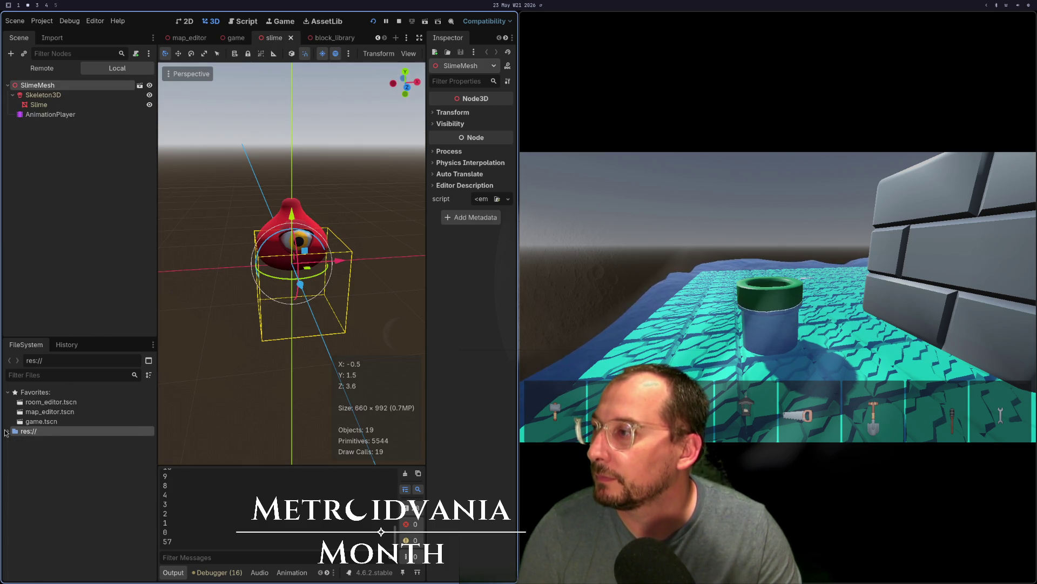
click(12, 441)
click(50, 499)
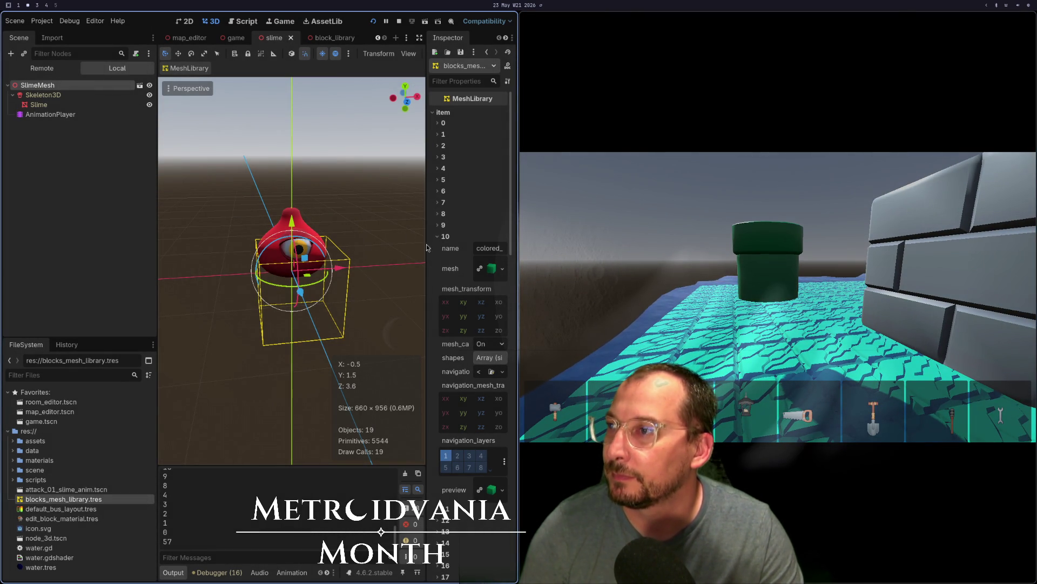
click(437, 238)
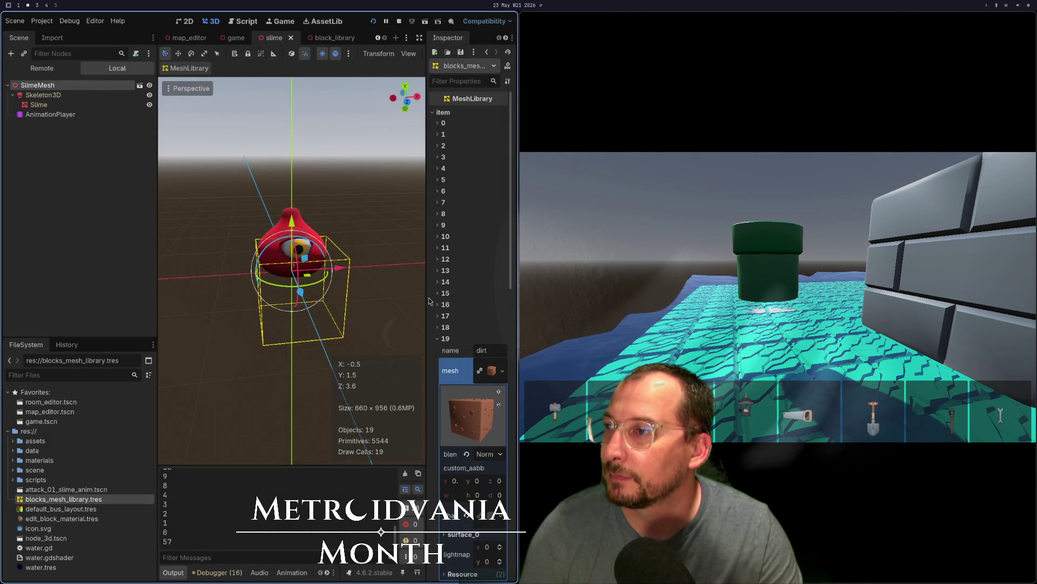
key(super+1)
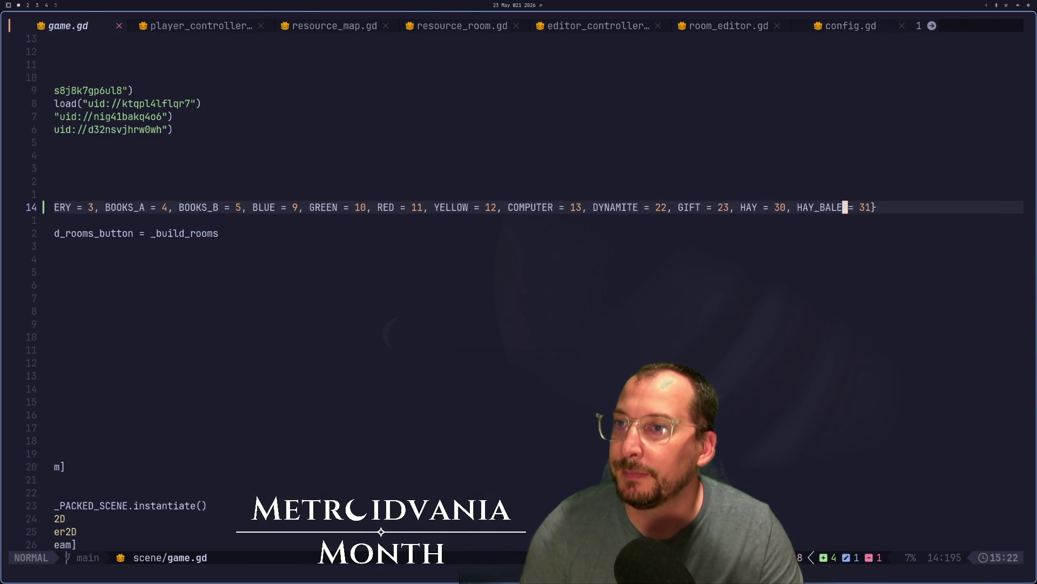
key(super+2)
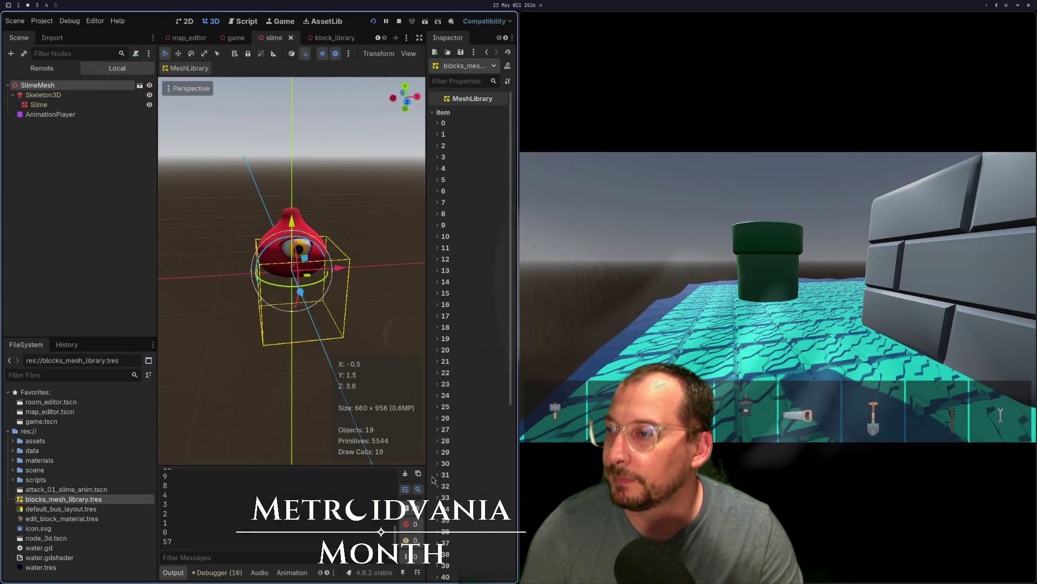
Check library items 31–33 and append MELON = 33 to the BLOCK_OMIT enum
click(437, 475)
click(437, 475)
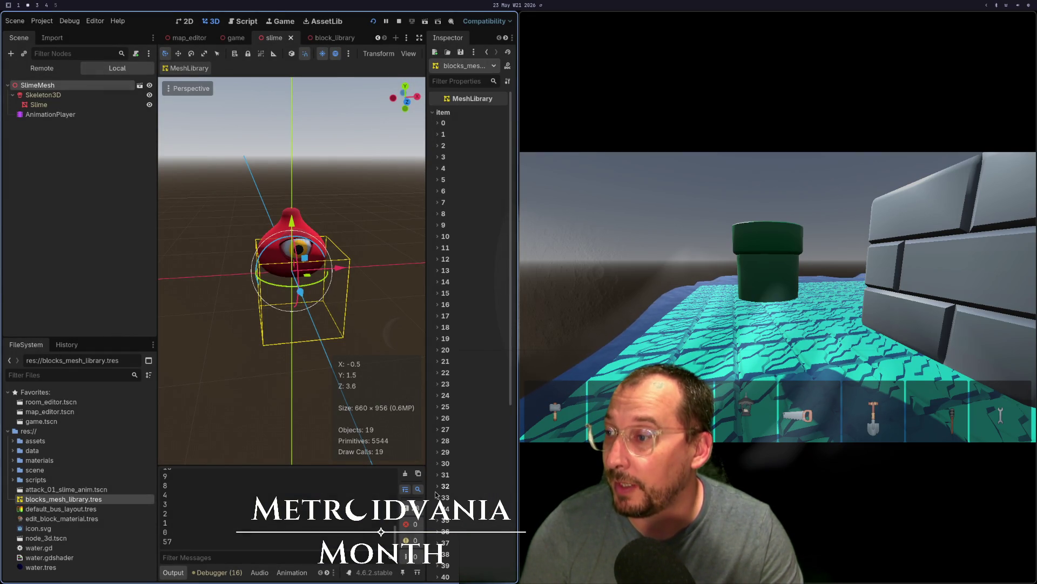
click(435, 492)
click(436, 491)
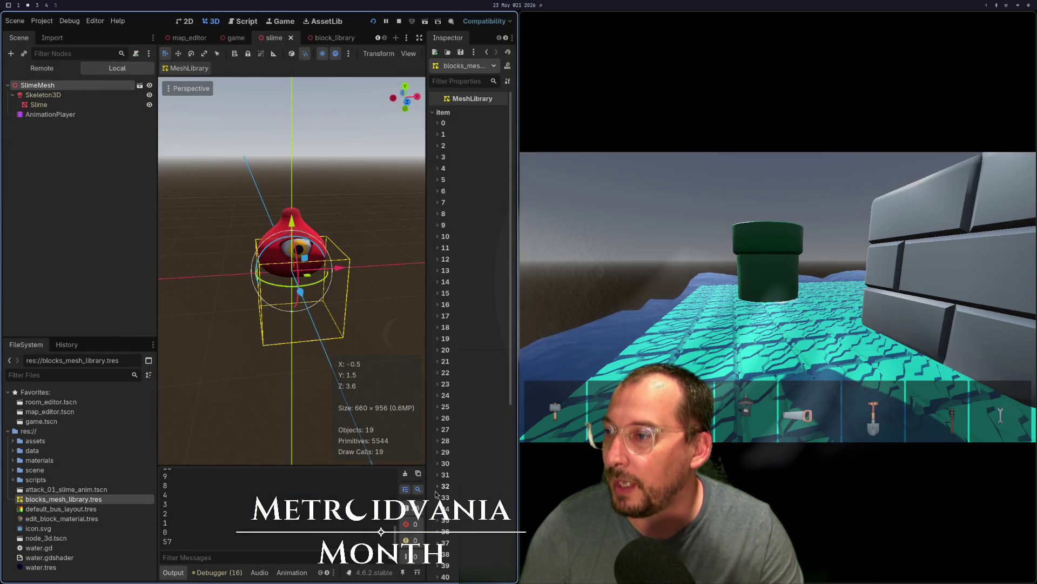
click(437, 497)
scroll(436, 497, down, 2)
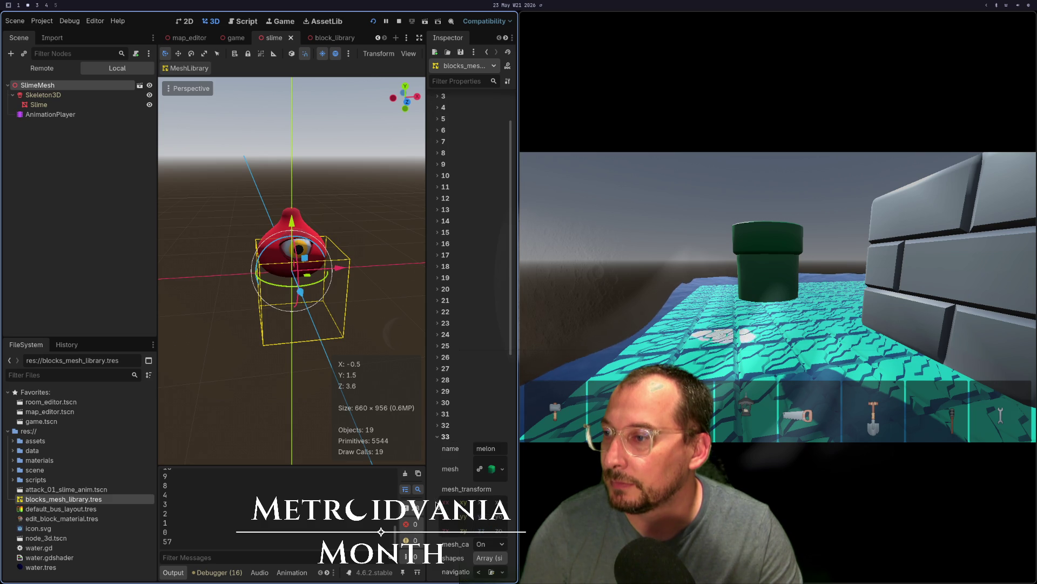
key(super+1)
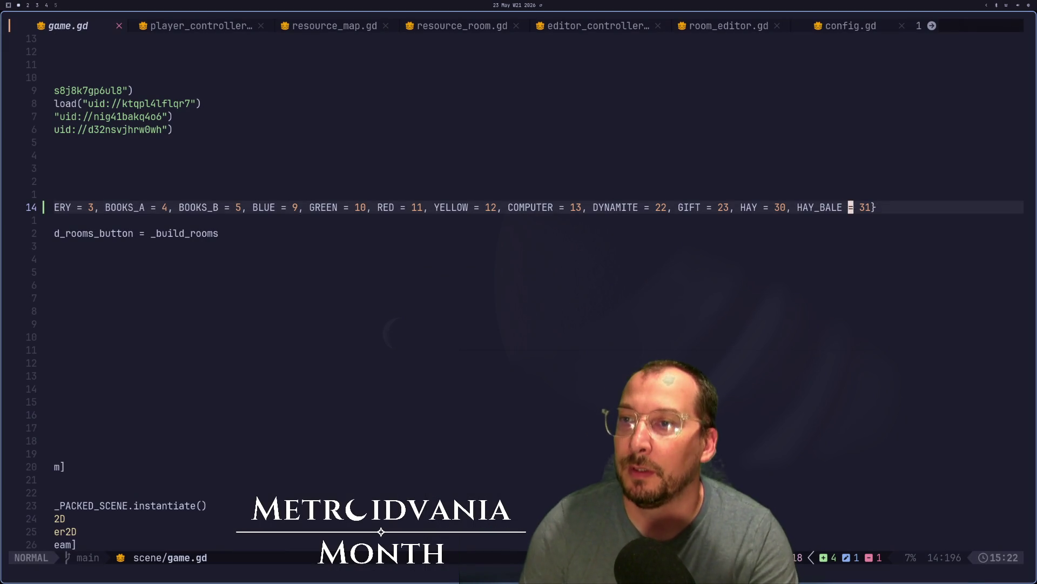
text(a, MELON )
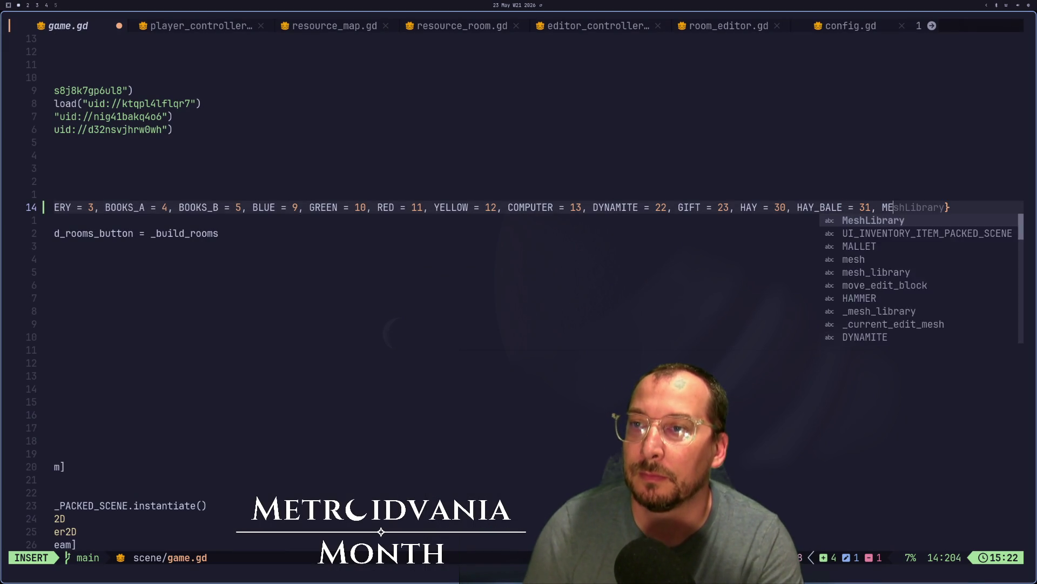
text(=3)
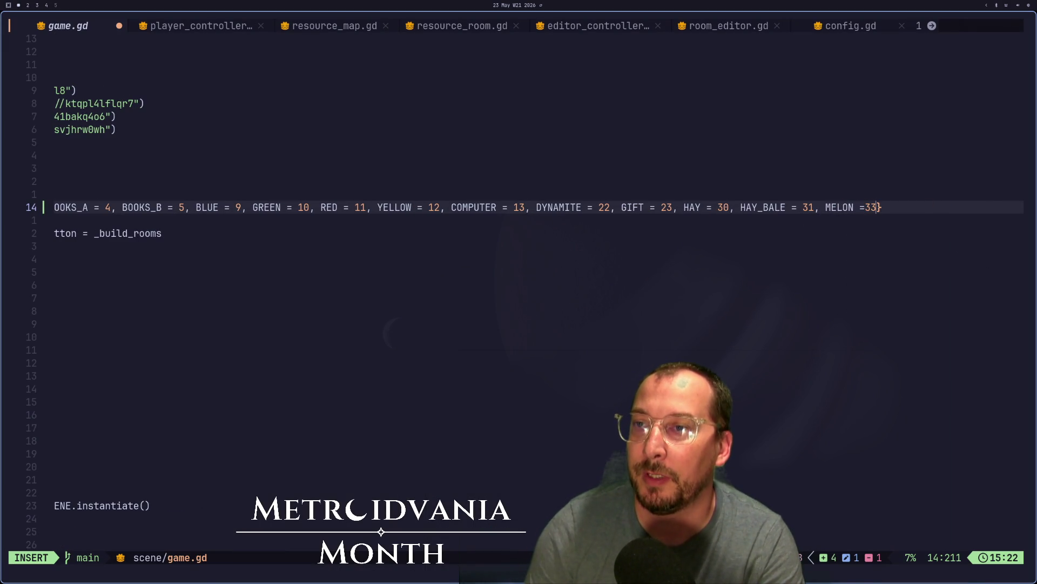
text(3)
key(Escape)
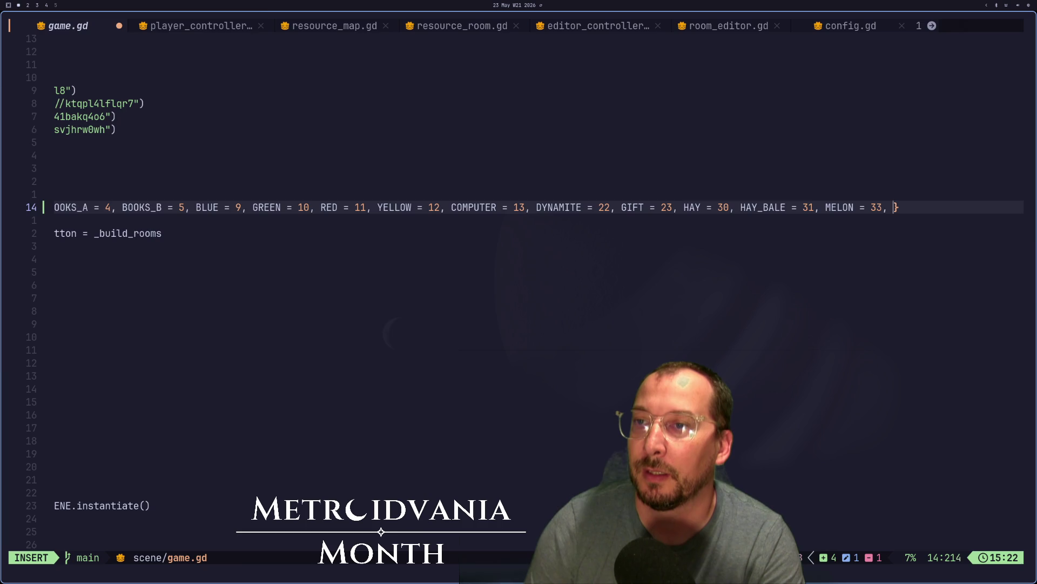
key(super+2)
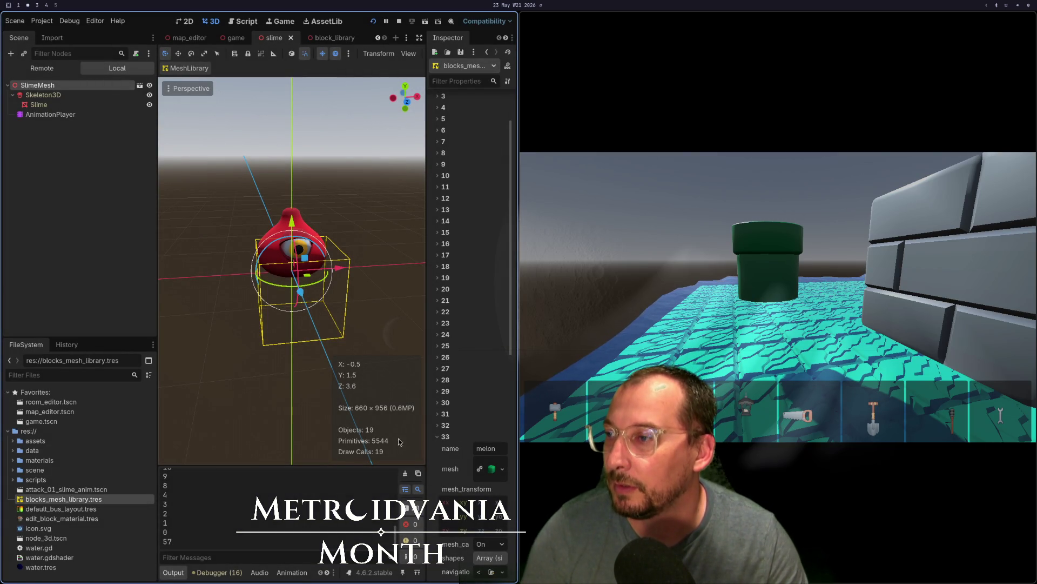
Expand library items 34–36 to identify their block names
click(437, 436)
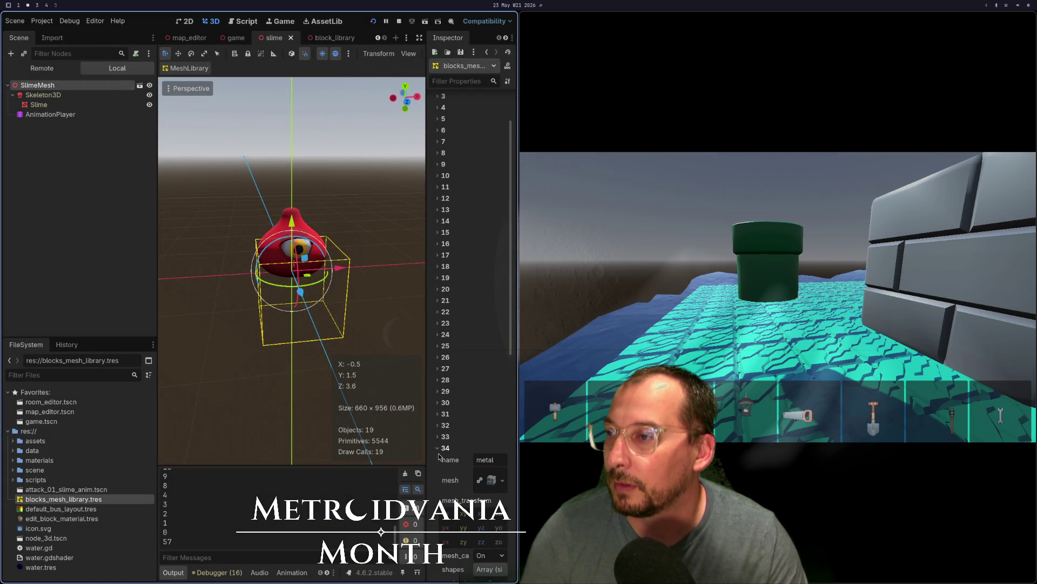
click(437, 448)
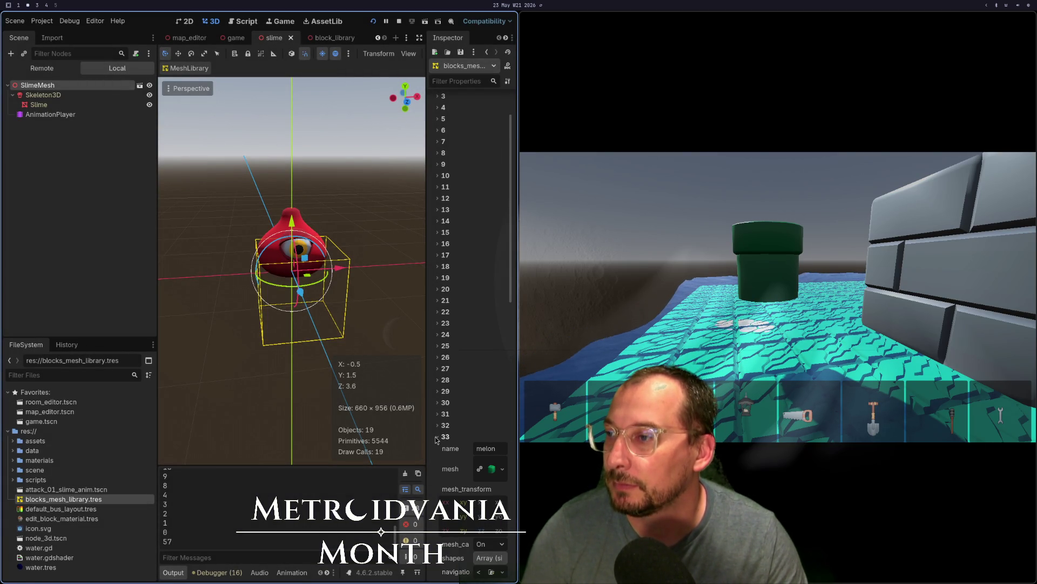
click(438, 448)
click(435, 458)
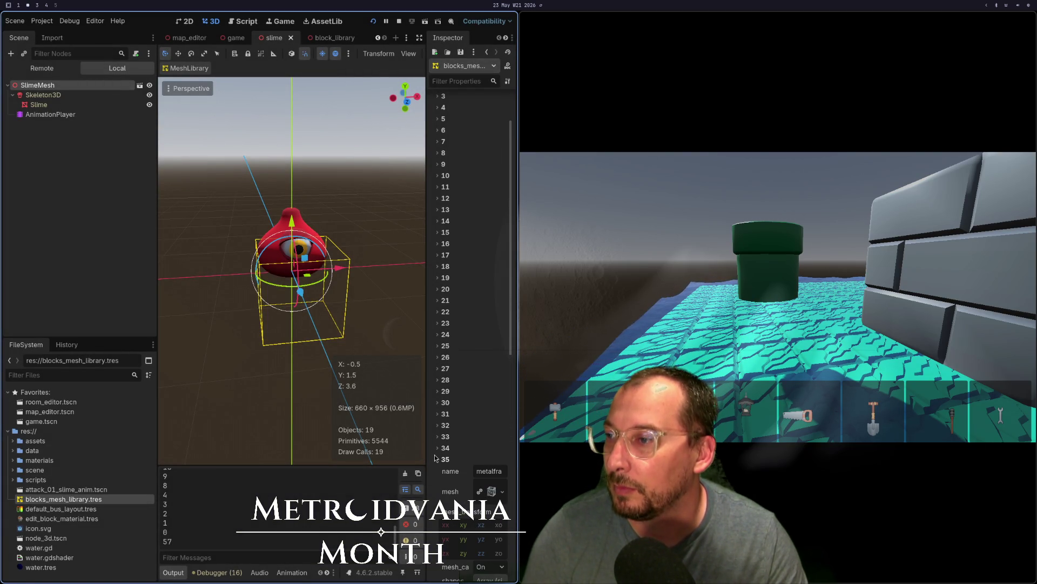
click(435, 458)
click(438, 469)
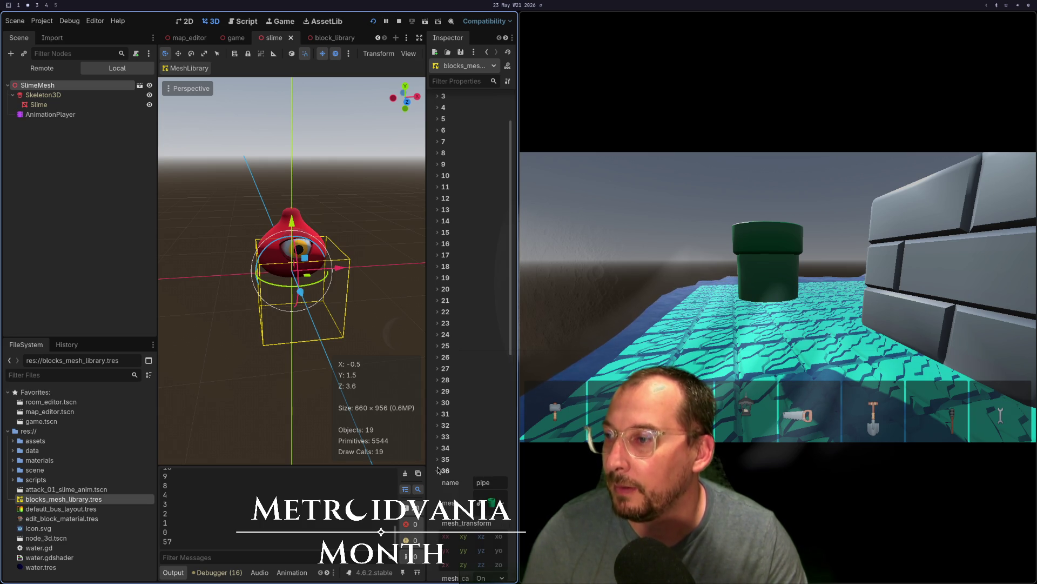
key(super+1)
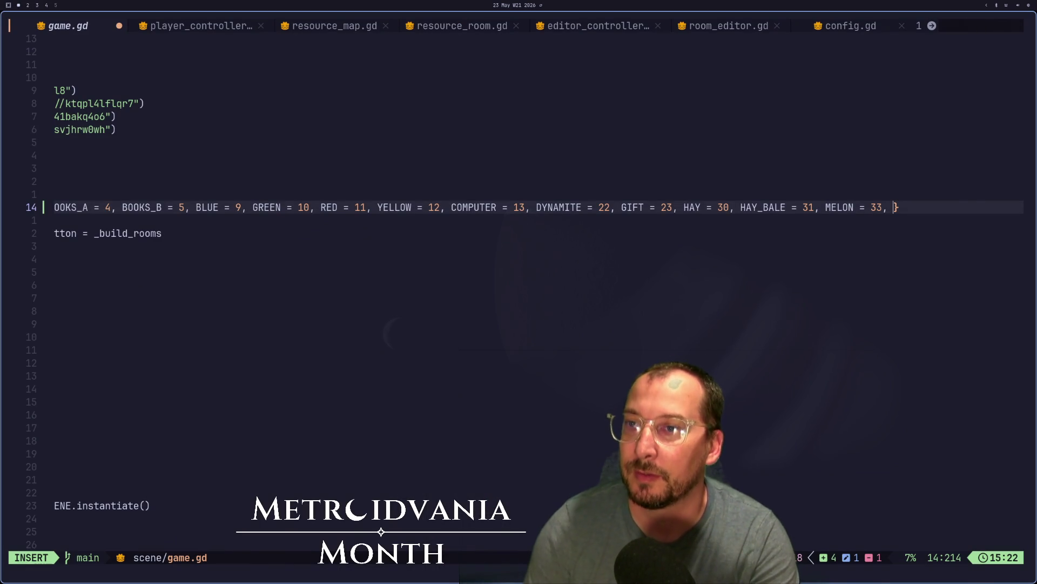
Add PIPE = 36 to game.gd's block enum and check mesh library item 36 in Godot
text(PIPE)
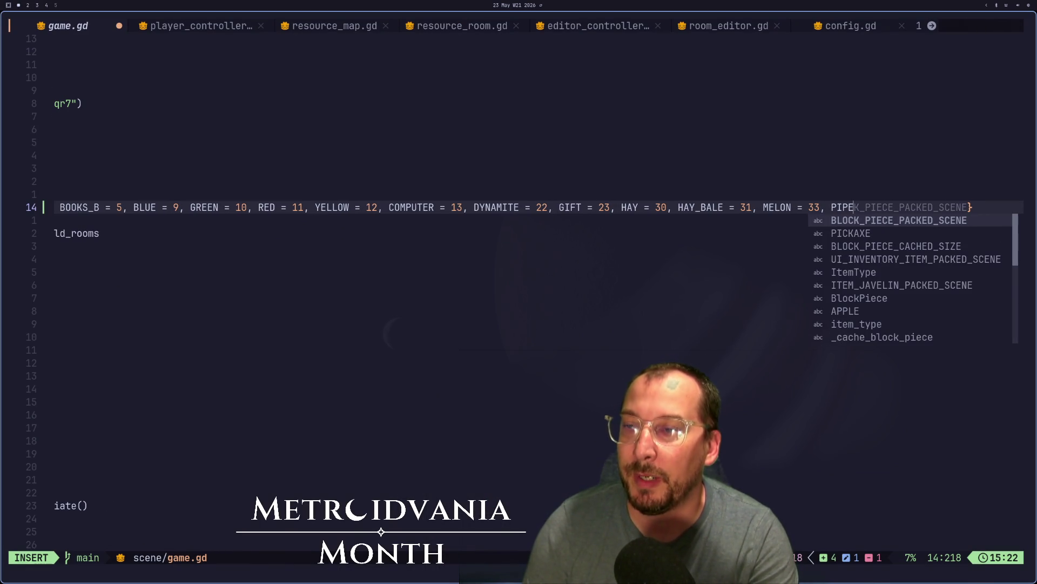
text( = 36)
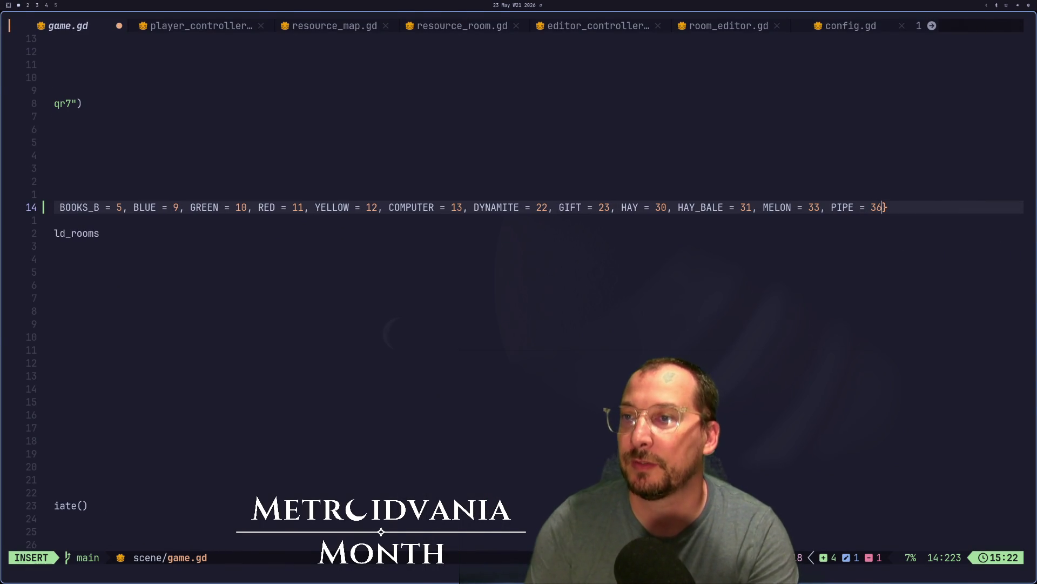
key(super+2)
click(443, 471)
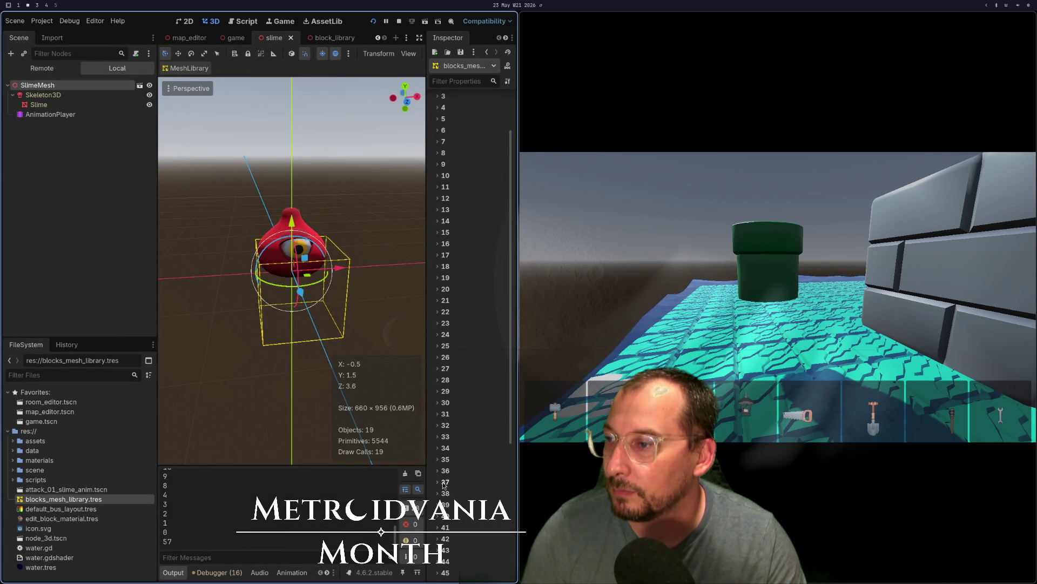
scroll(443, 483, down, 3)
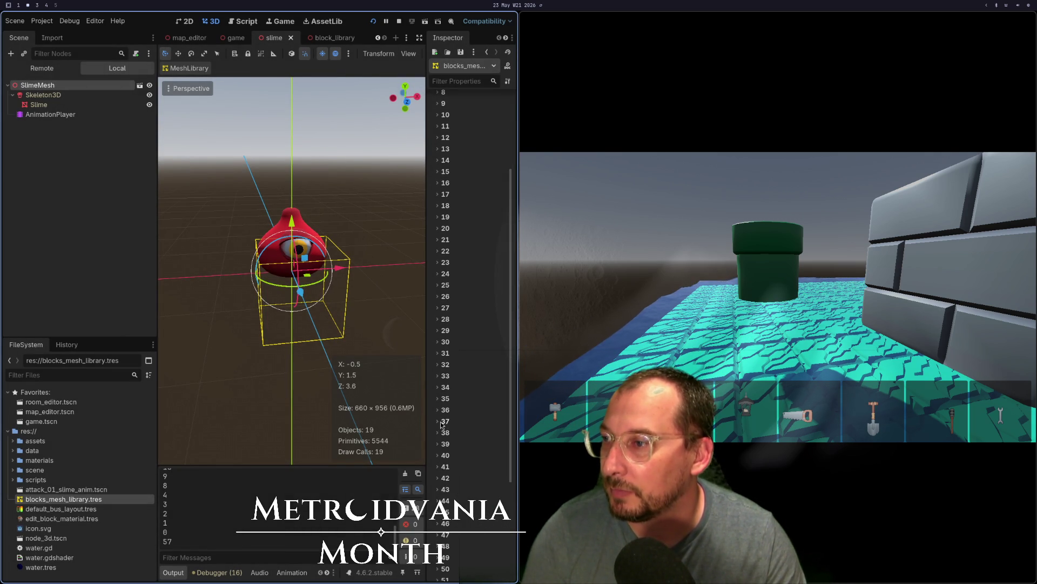
Add PROTOTYPE = 37 after PIPE = 36 in the block enum
key(super+1)
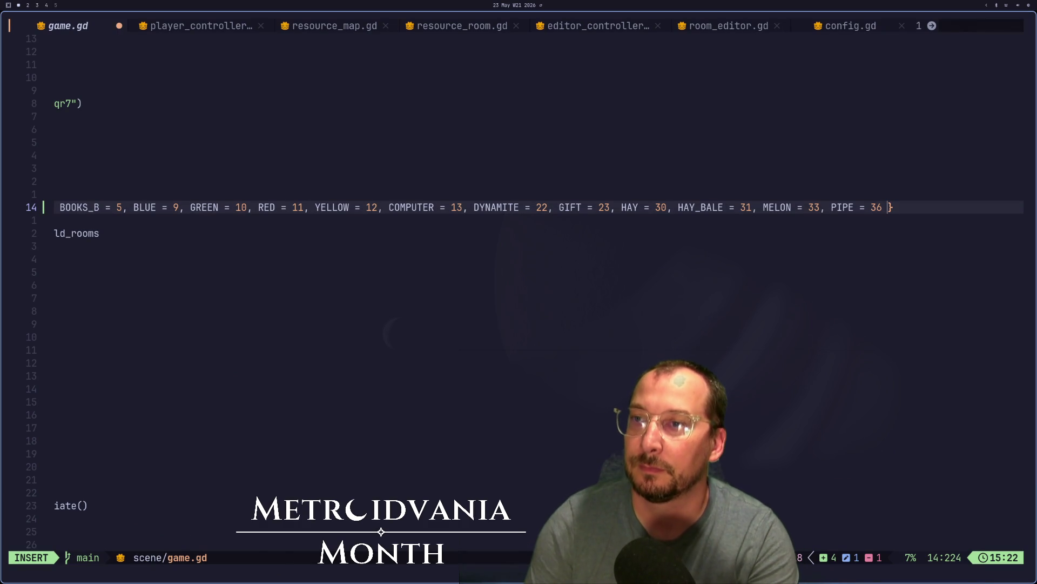
text(PRP)
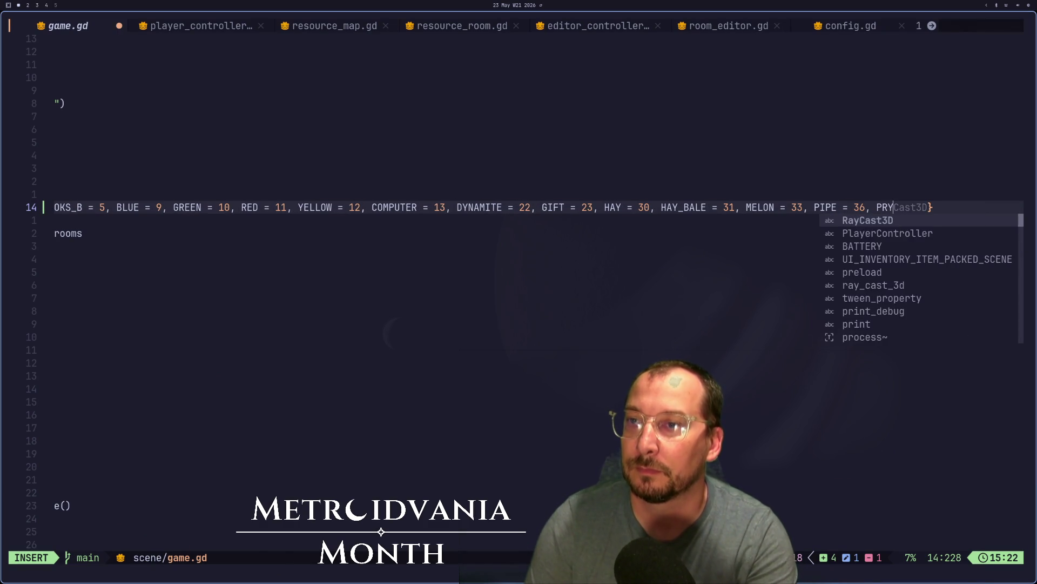
key(BackSpace)
text(OTY)
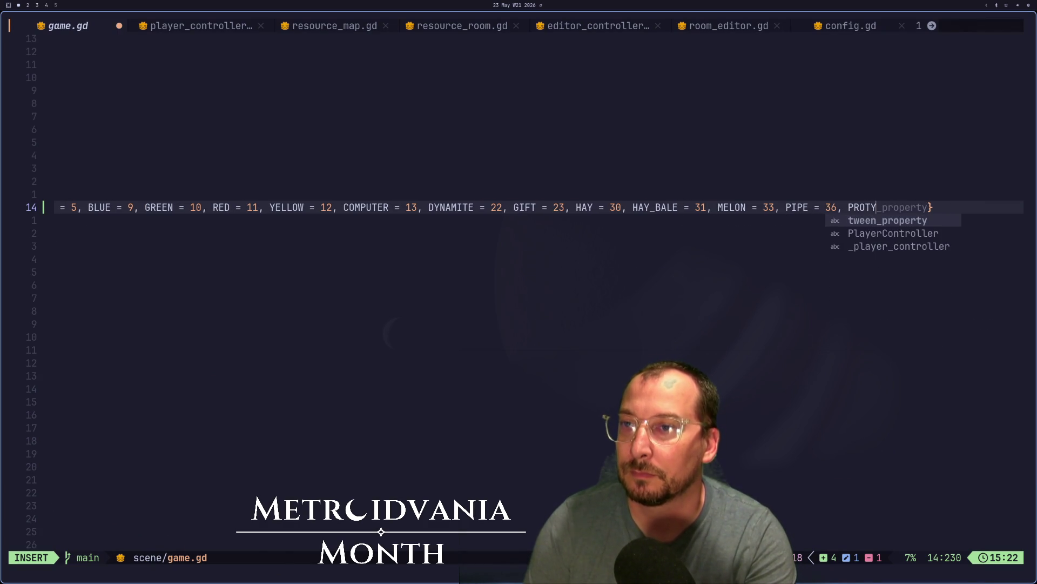
key(BackSpace)
text(OTYPE = )
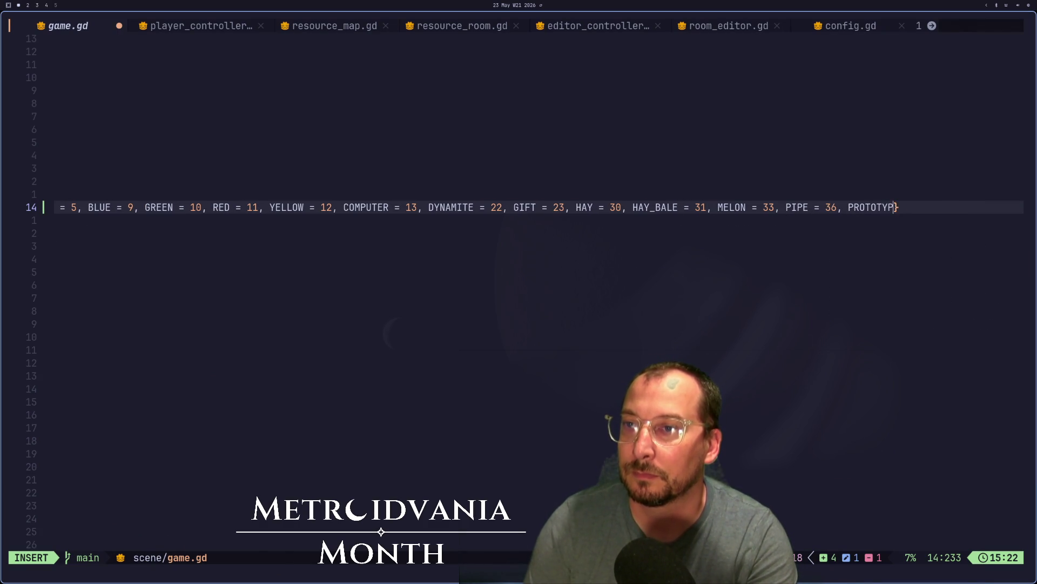
text(3)
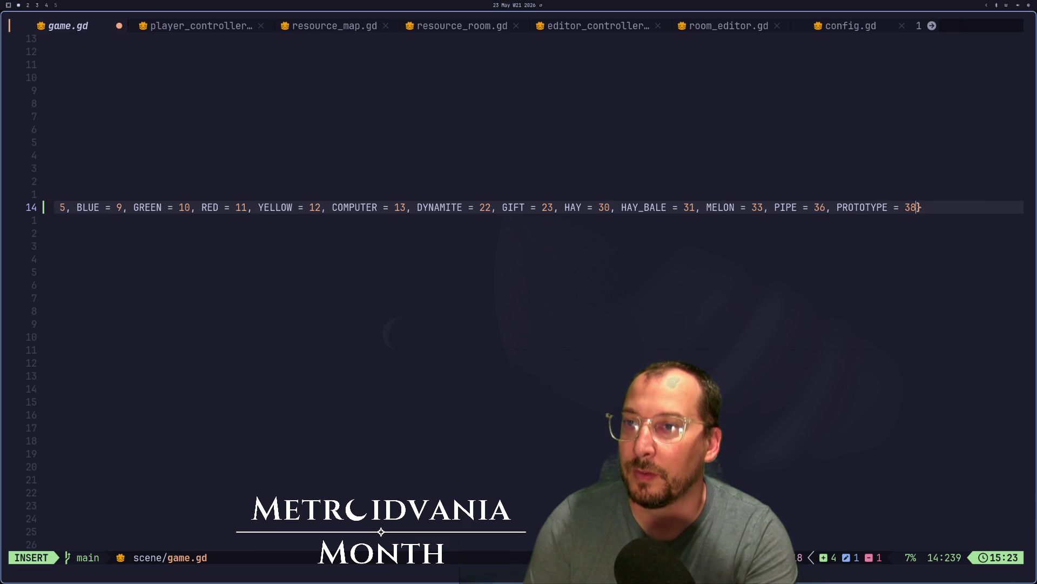
text(7)
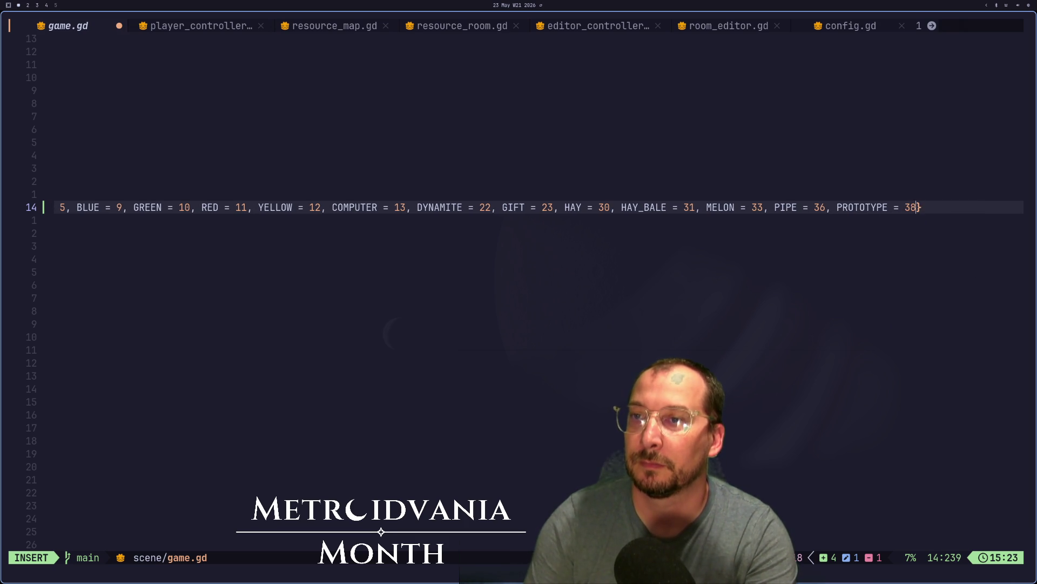
key(Escape)
Inspect mesh library entries 37 through 42, including the snow block, in Godot's Inspector
key(super+2)
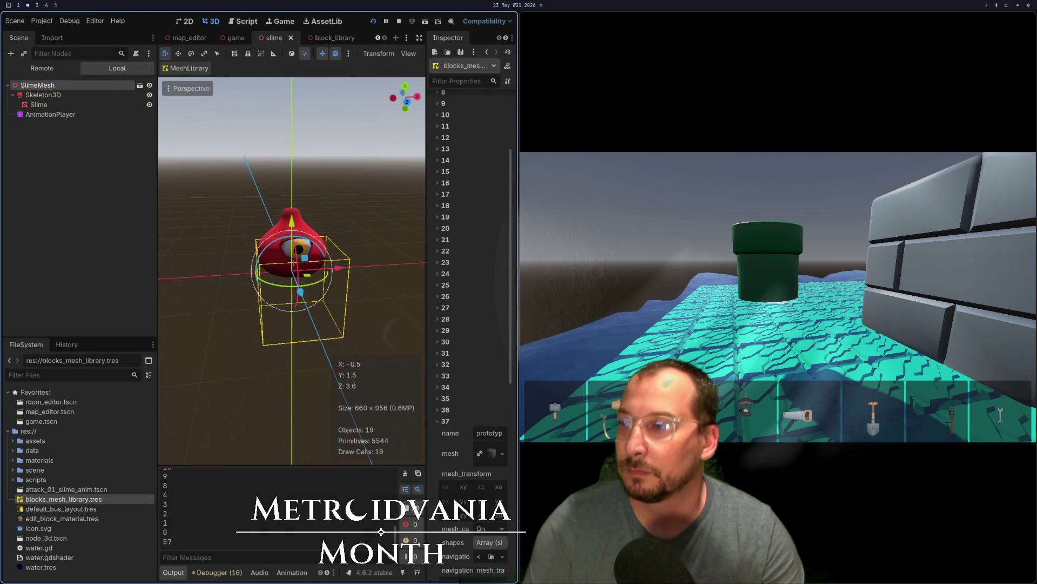
click(438, 422)
click(438, 422)
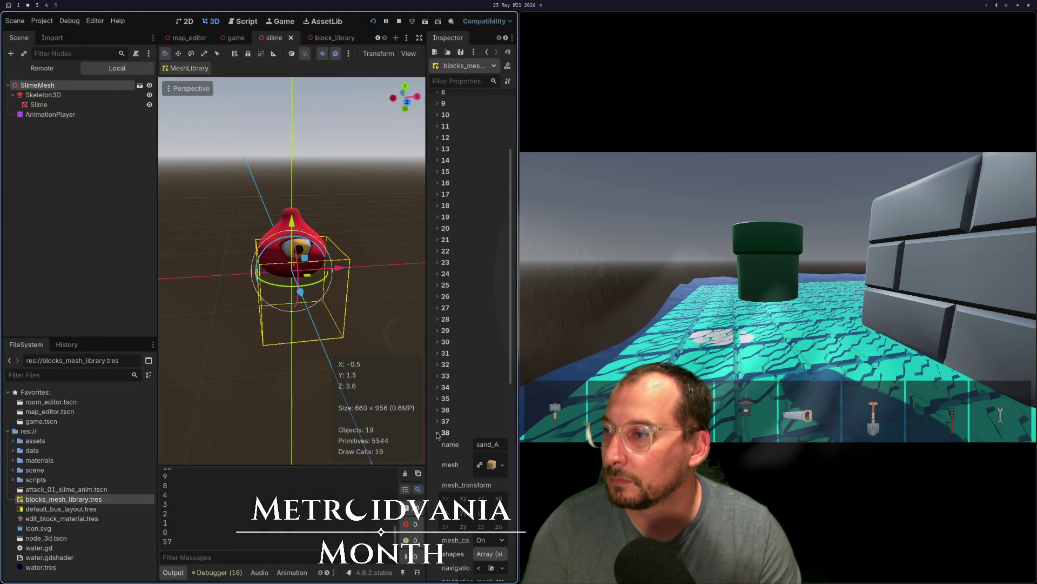
click(438, 422)
click(438, 445)
click(438, 455)
click(439, 455)
click(439, 467)
click(439, 466)
click(438, 478)
click(438, 478)
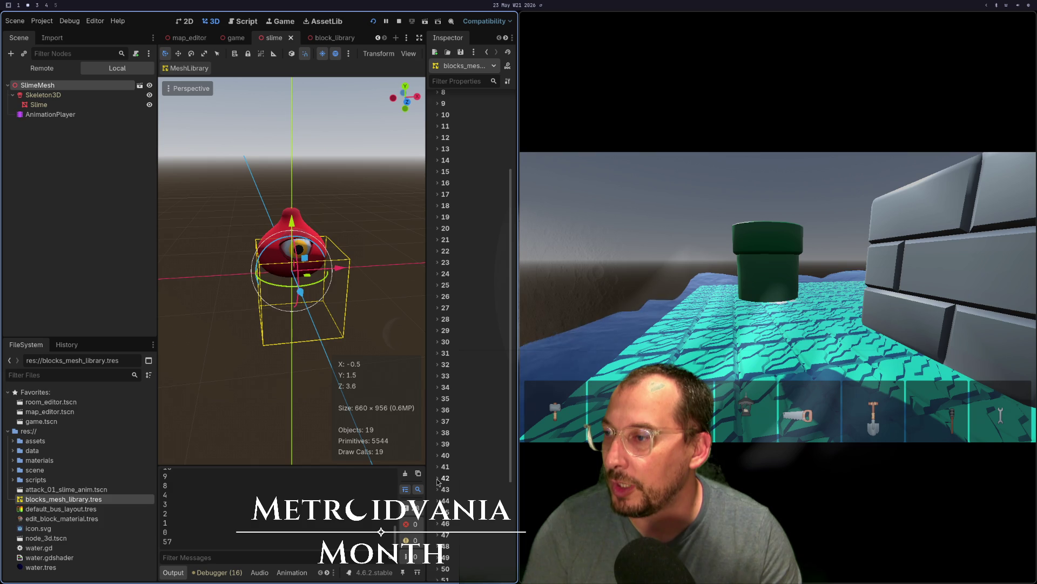
scroll(438, 481, down, 2)
Inspect mesh library entries 43, 44 and 48, re-checking entry 42
click(438, 442)
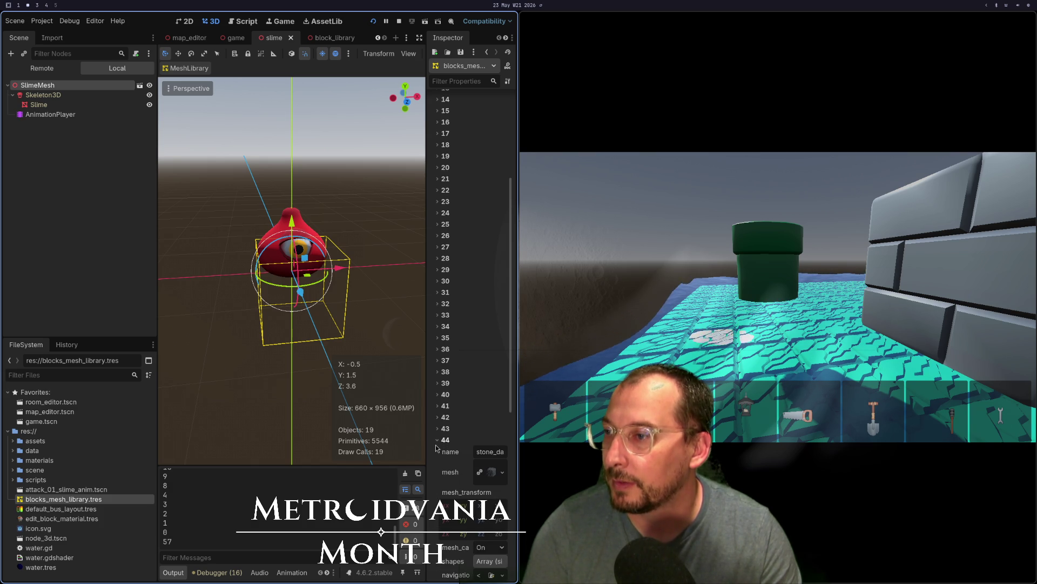
click(436, 439)
click(439, 428)
click(438, 428)
click(439, 418)
click(441, 420)
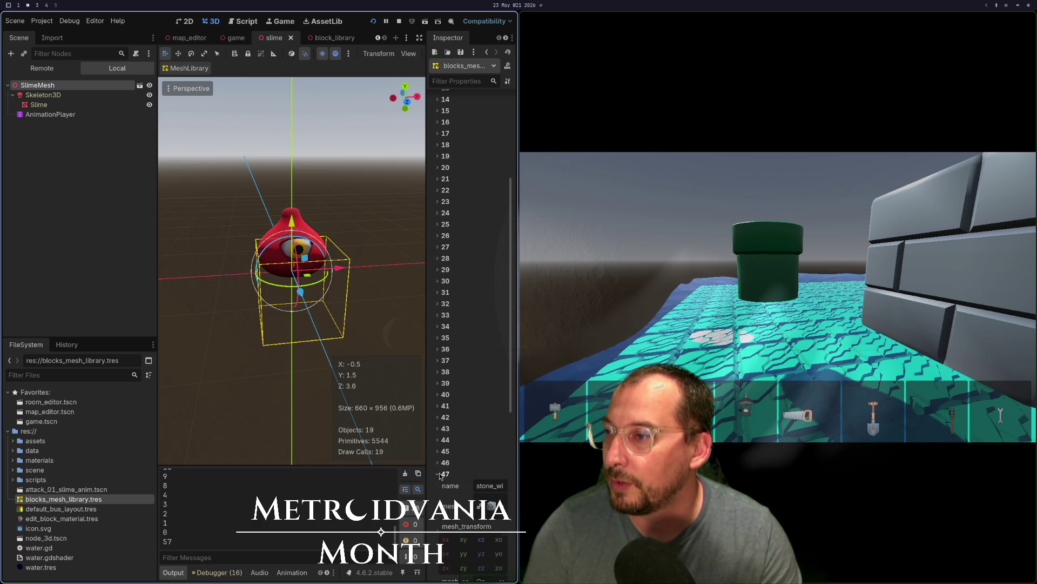
scroll(439, 475, down, 3)
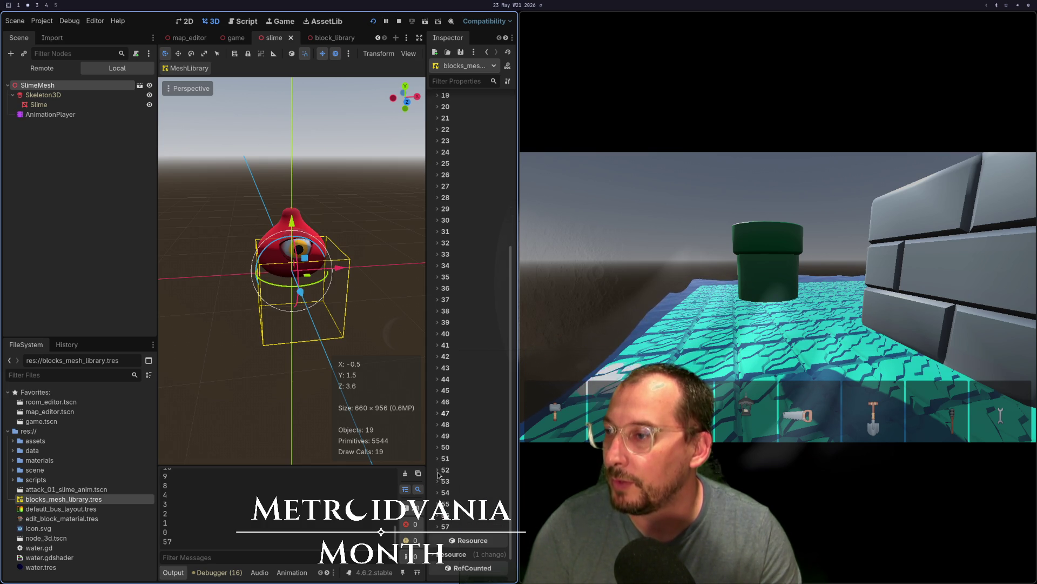
click(437, 429)
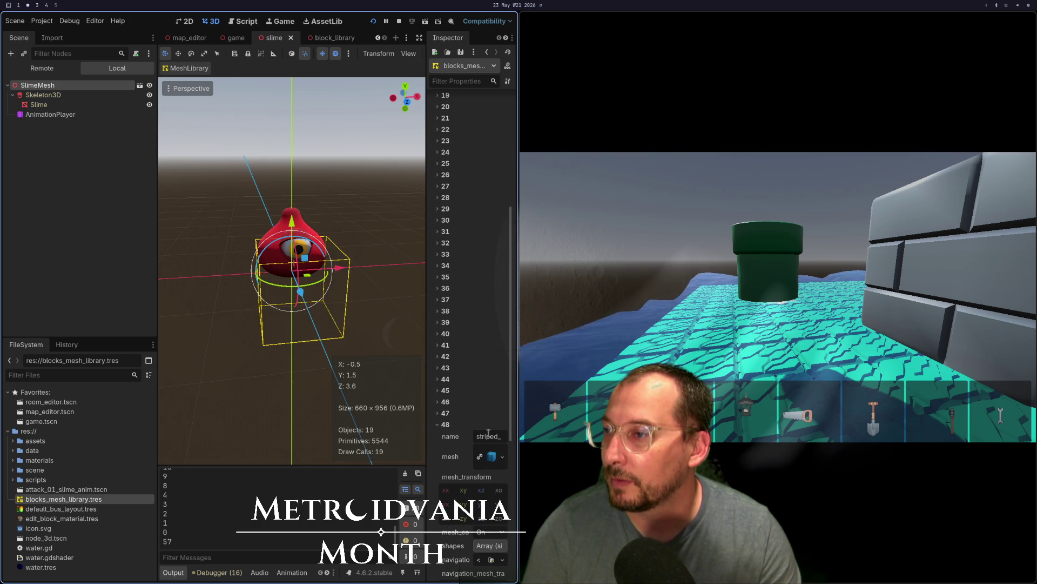
click(442, 424)
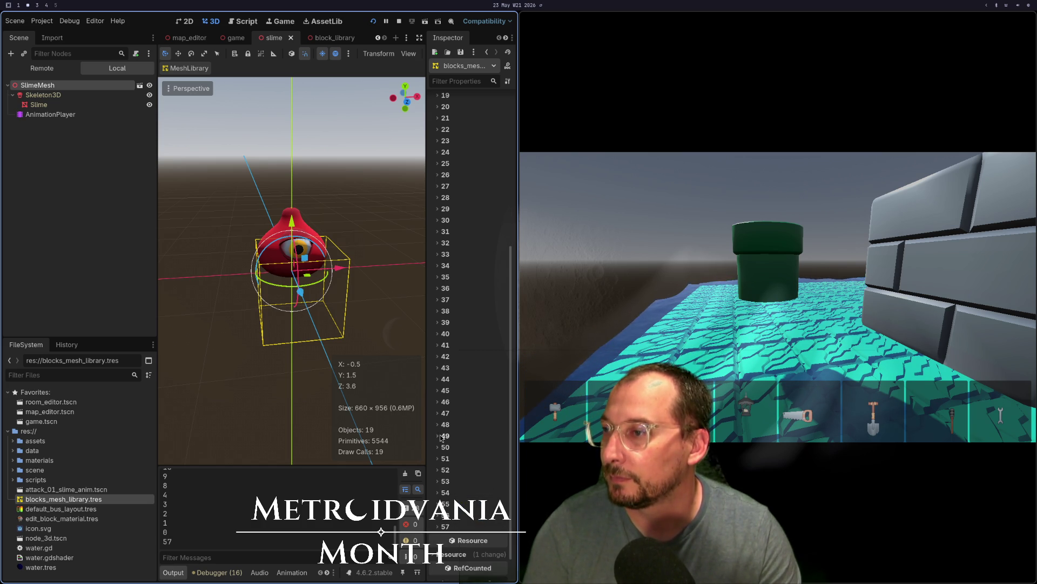
key(super+1)
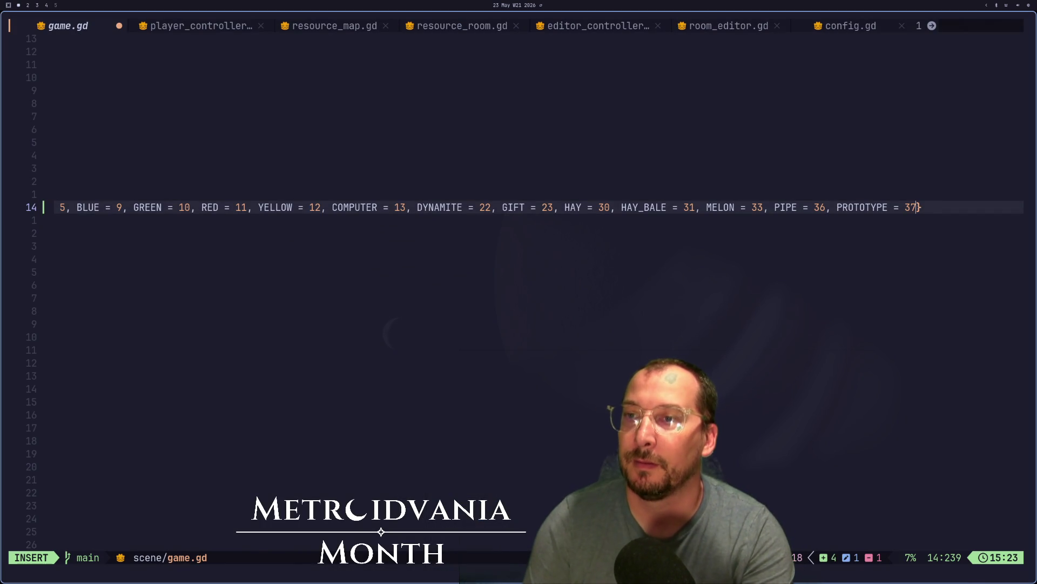
Add STRIPED_BLUE = 48 and STRIPED_GREEN = 49 to the enum after checking entry 48
text(STRIPED)
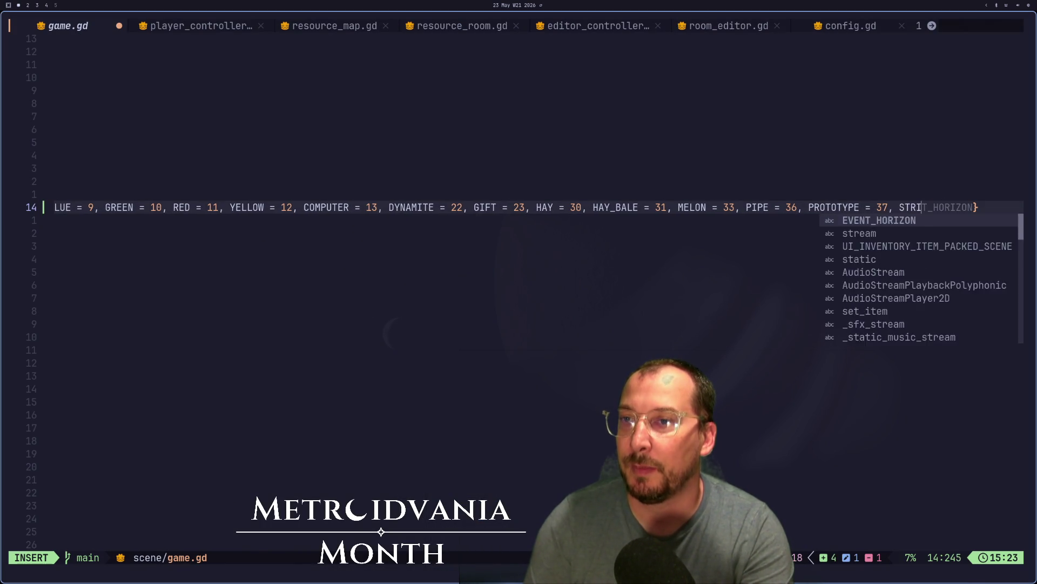
text(_BLUE,)
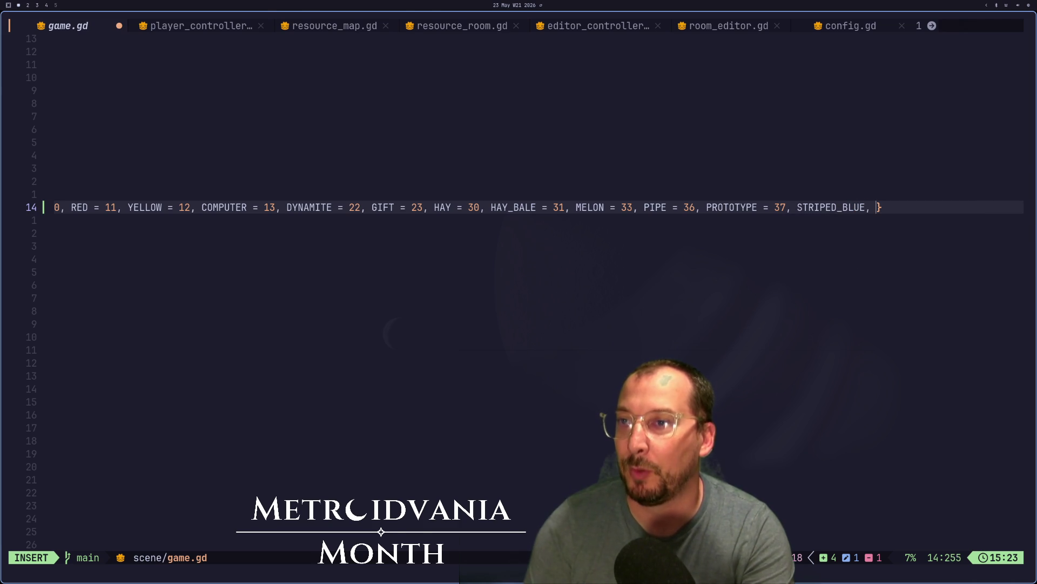
key(super+2)
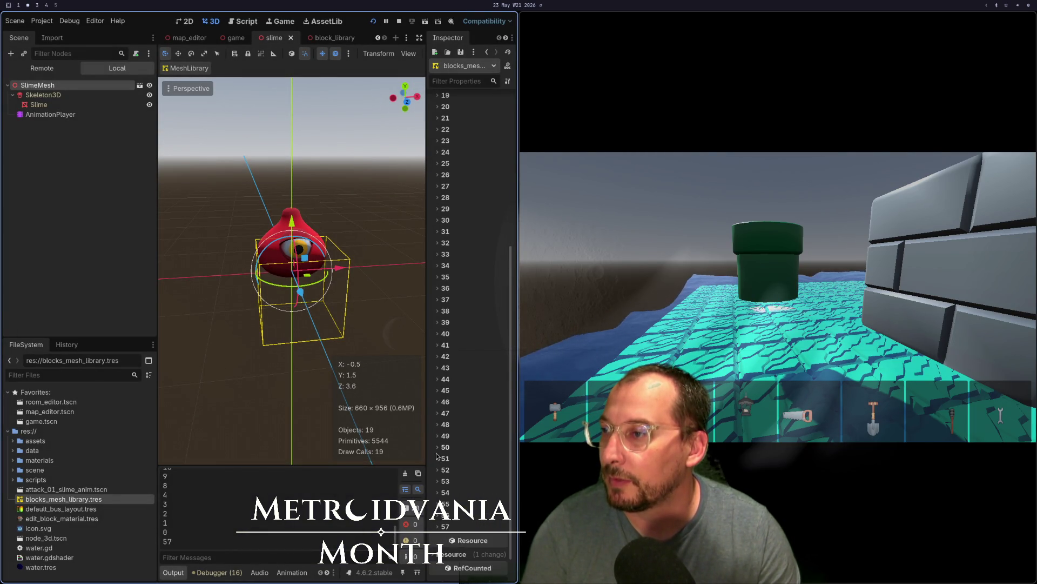
click(436, 426)
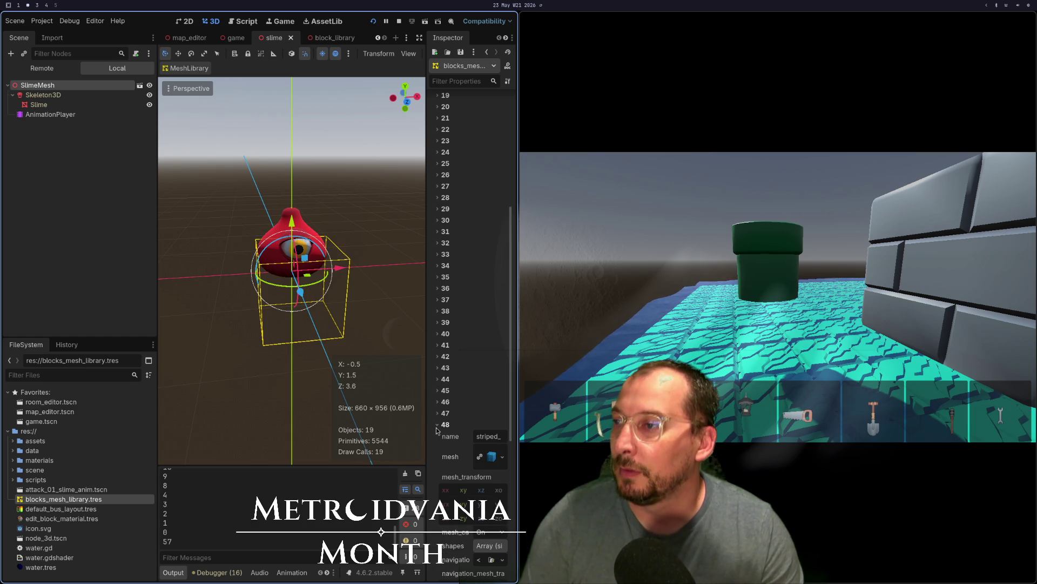
key(super+1)
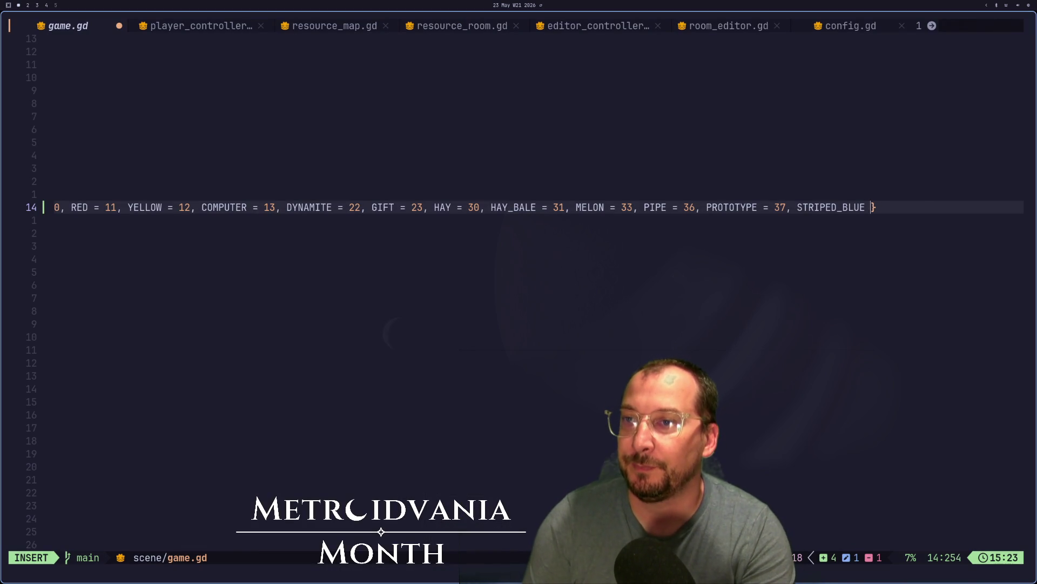
key(BackSpace)
text(58)
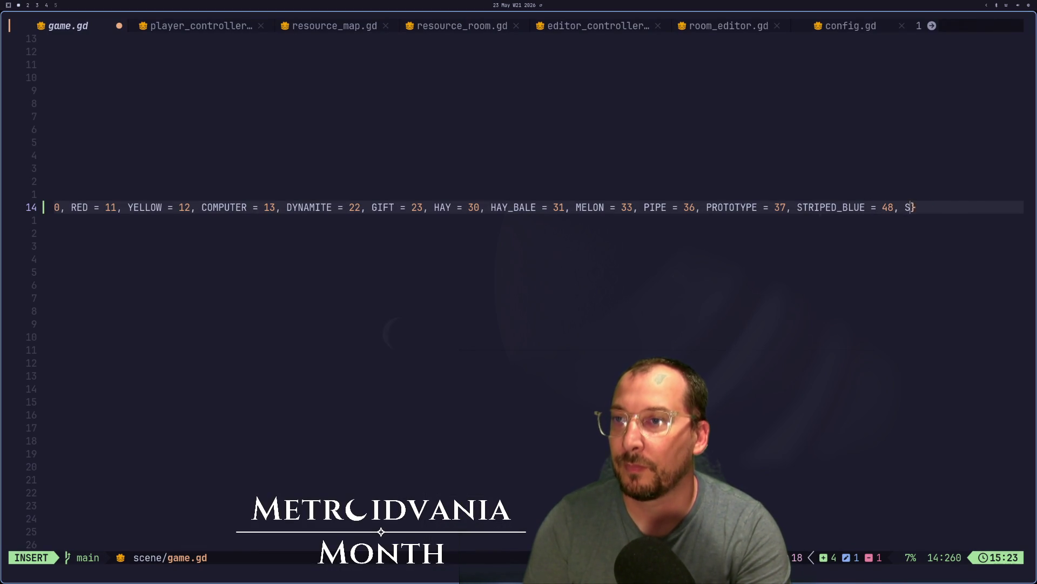
text(STRIPED_)
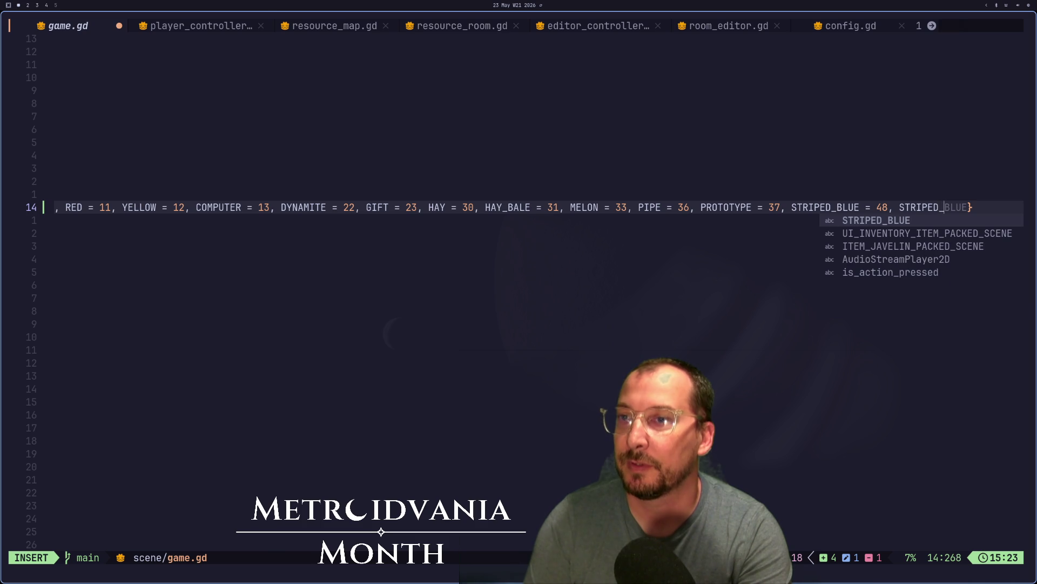
key(super+2)
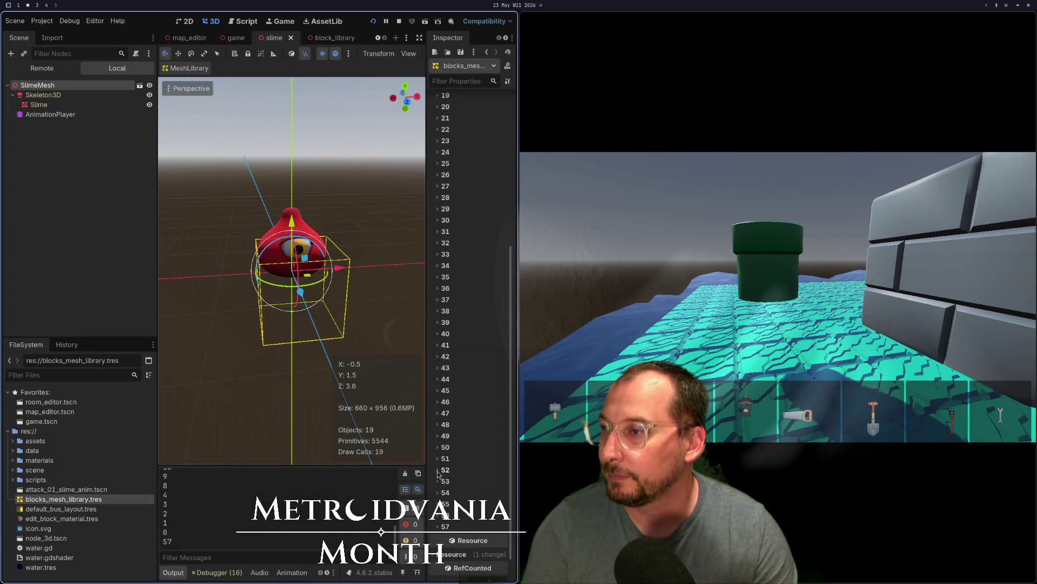
key(super+1)
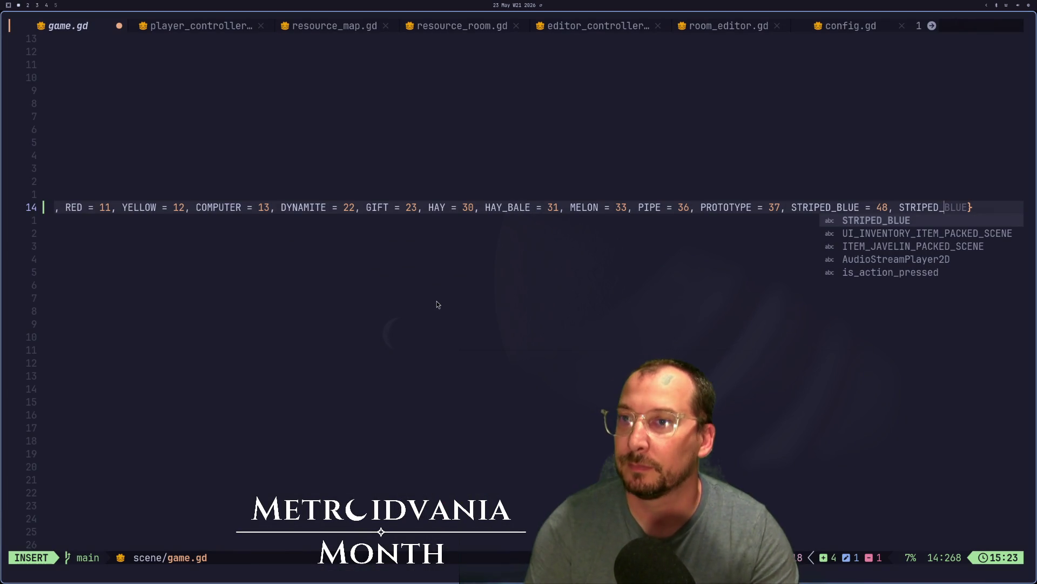
text(GREEn)
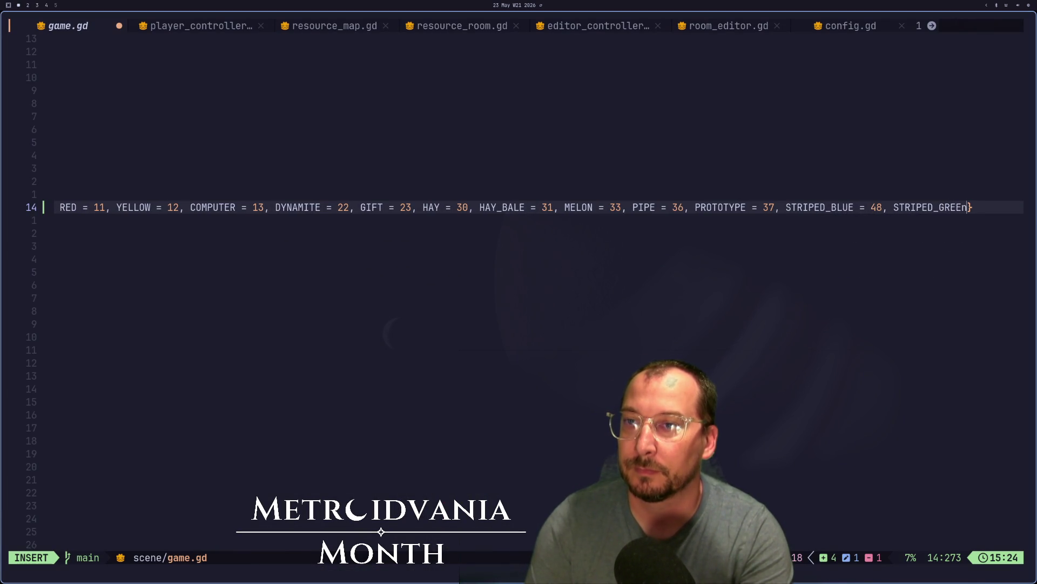
key(BackSpace)
text(N = )
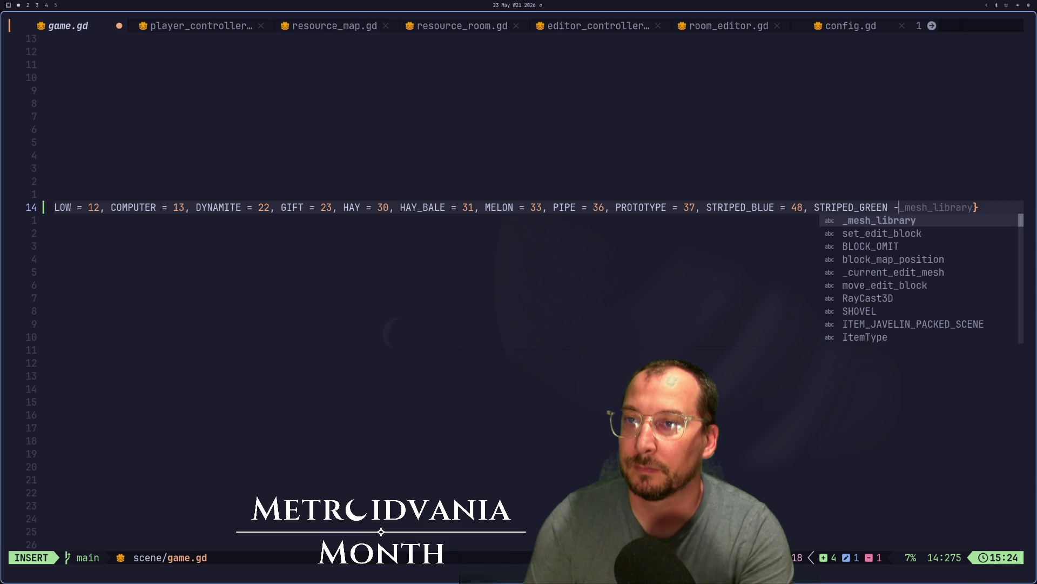
text(49,)
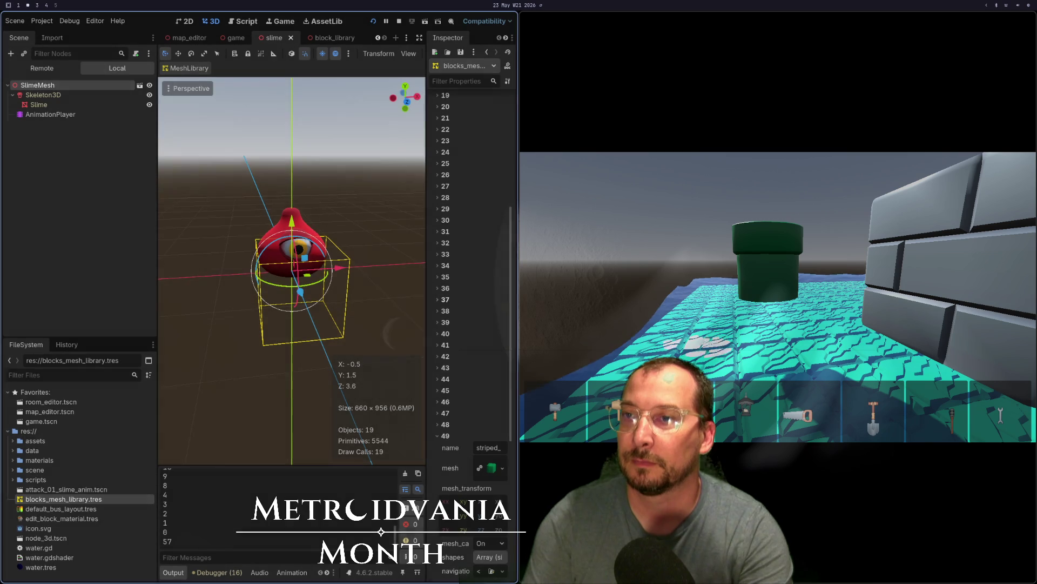
Look up mesh library entry 50 and add STRIPED_RED = 50 to the enum
key(super+2)
click(445, 436)
click(446, 447)
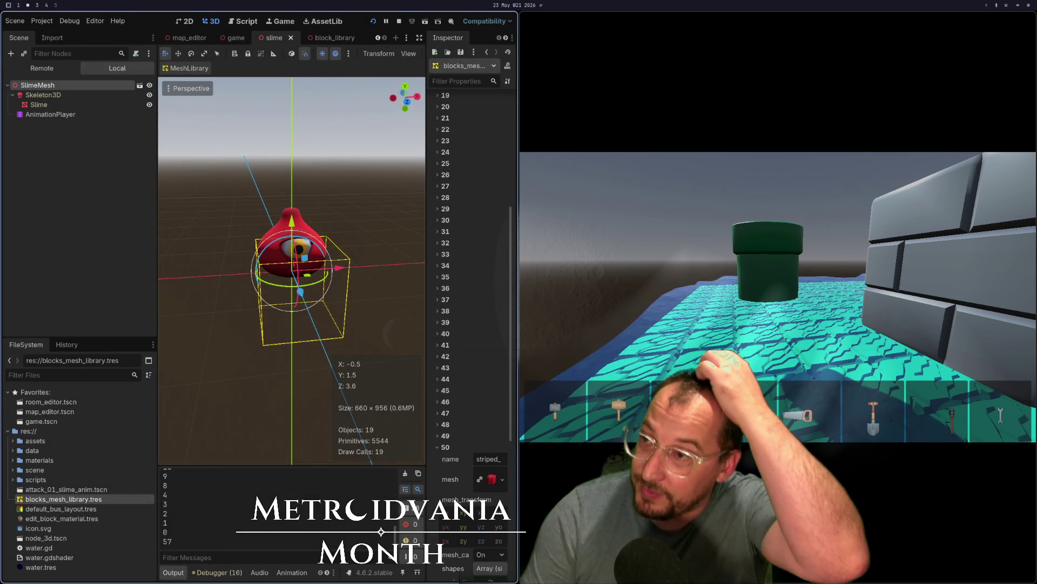
key(super+1)
text(STRIPED_BLUE = 48, STRIPED_GREEN = 49, STR})
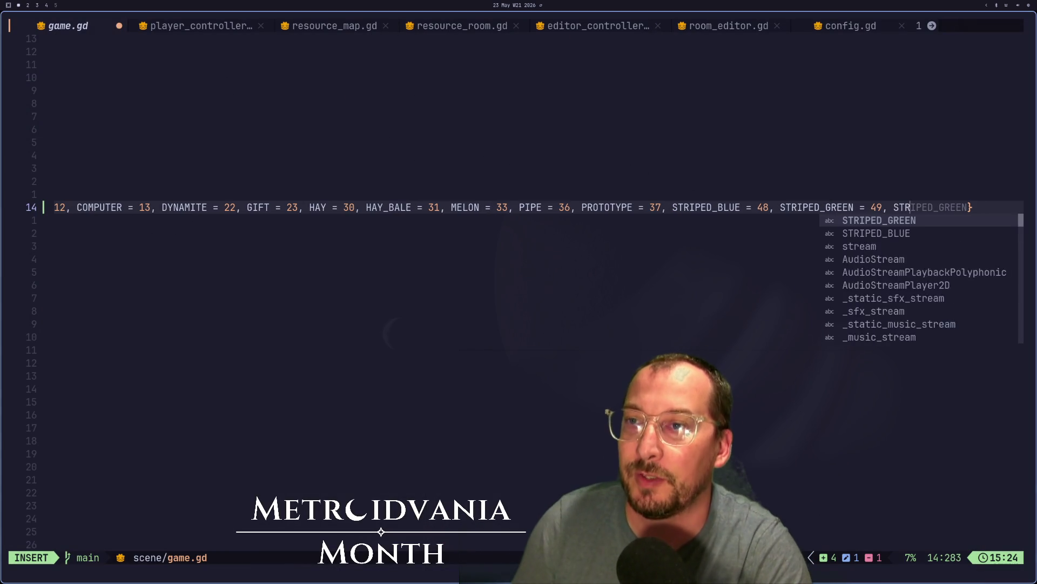
key(super+2)
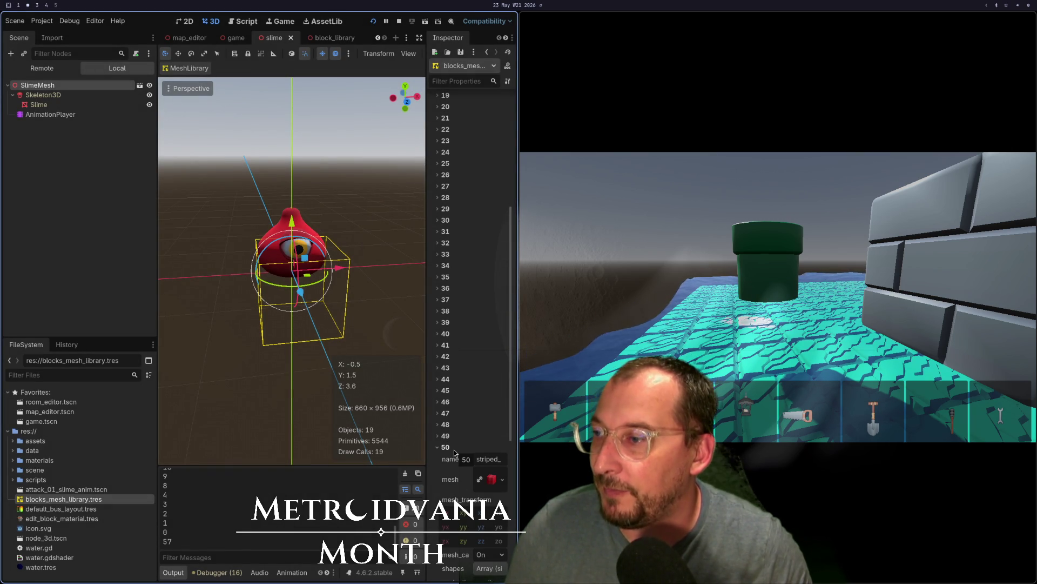
key(super+1)
text(_)
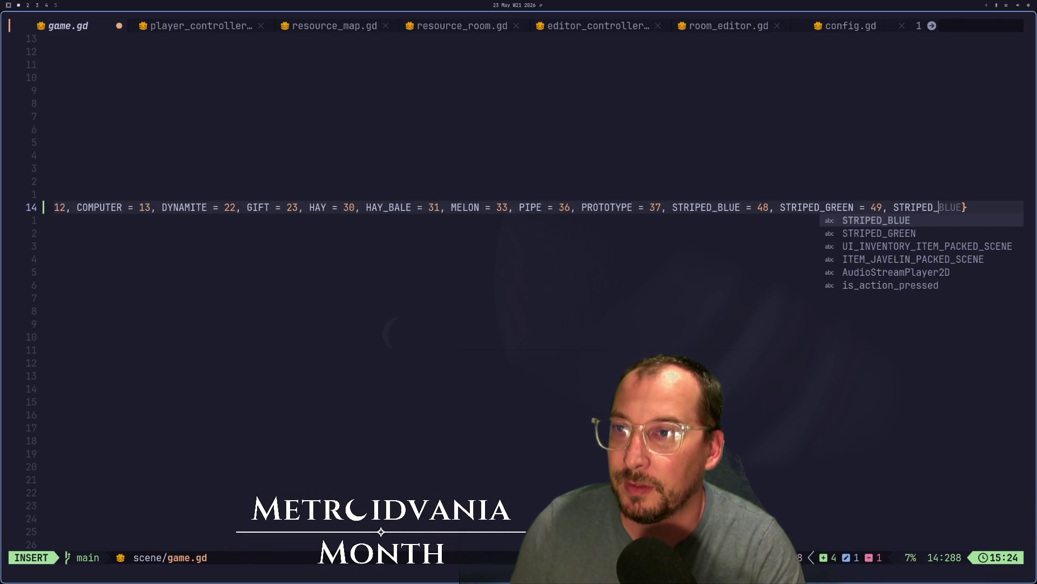
text(RED,)
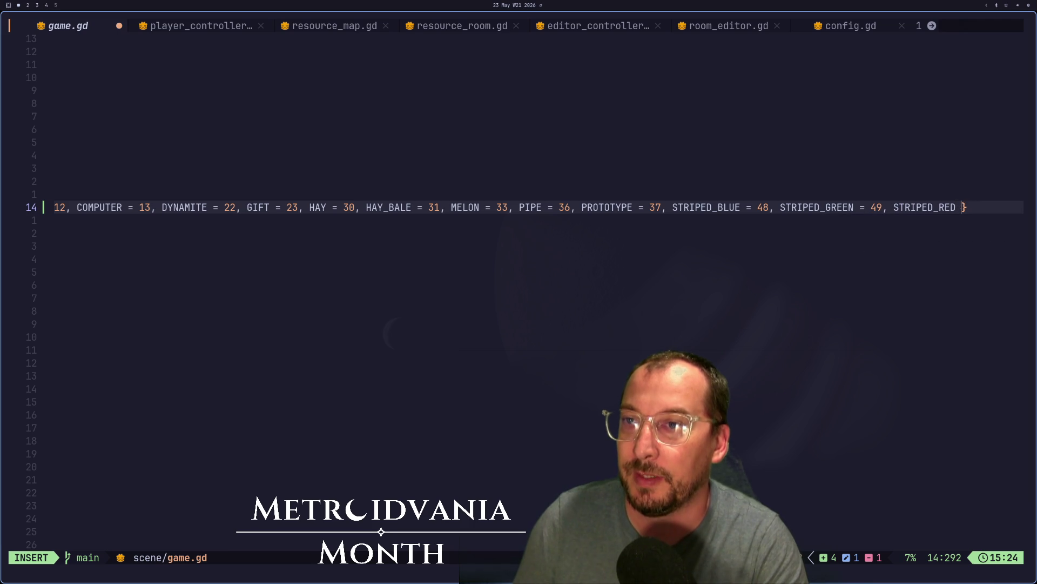
text( = 50,)
Look up entry 51 and add STRIPED_YELLOW = 51 to the enum
key(super+2)
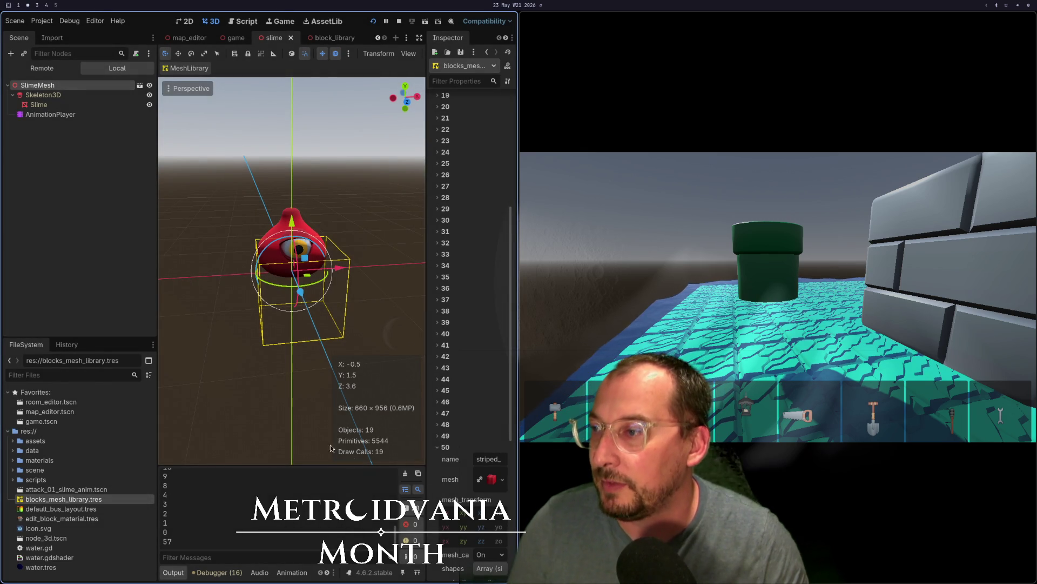
click(441, 447)
click(445, 459)
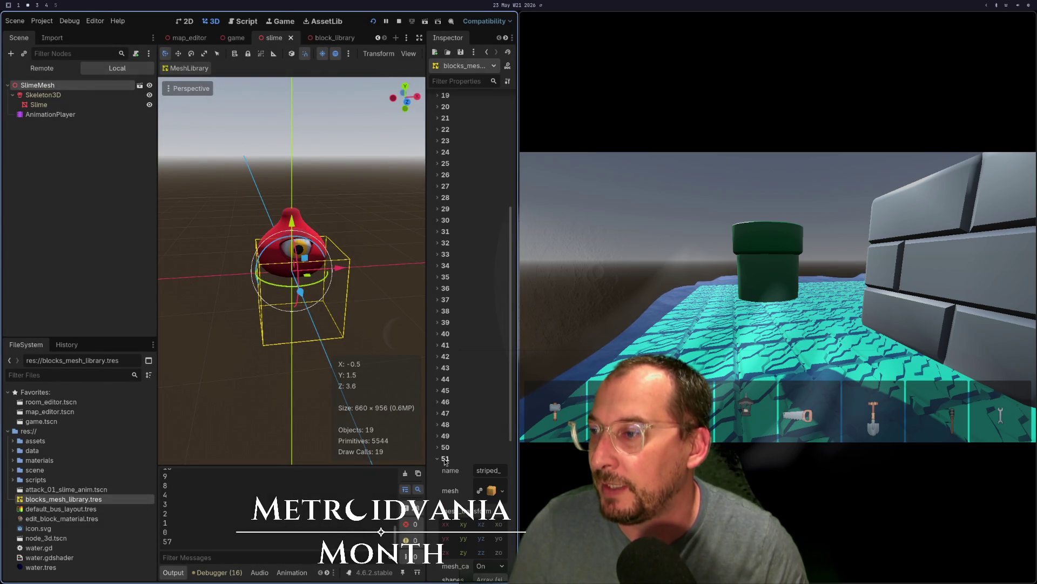
key(super+1)
text(TRIPED_Y)
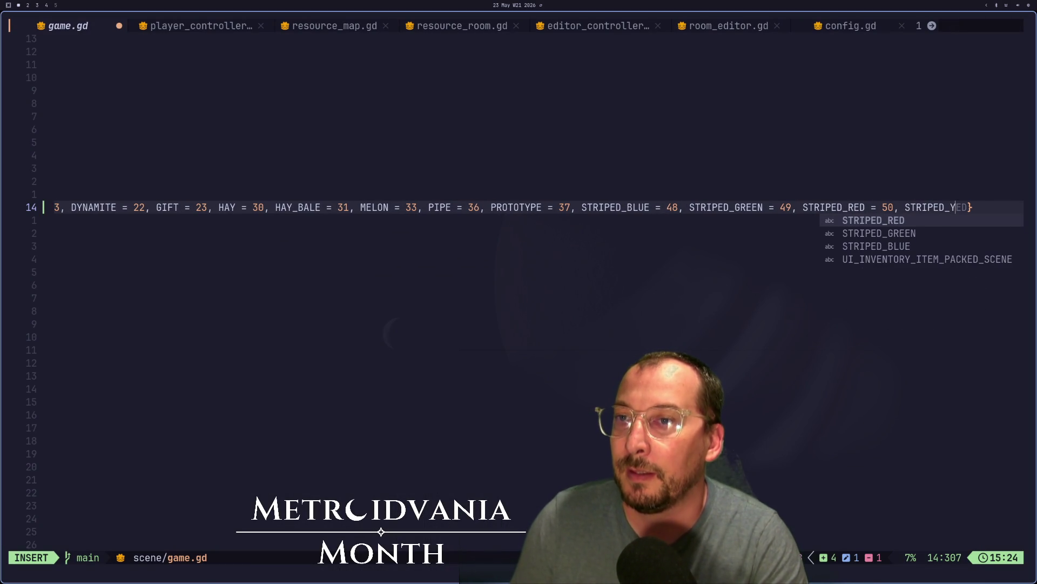
text(EL)
key(BackSpace)
key(BackSpace)
text(ELLOW = 5)
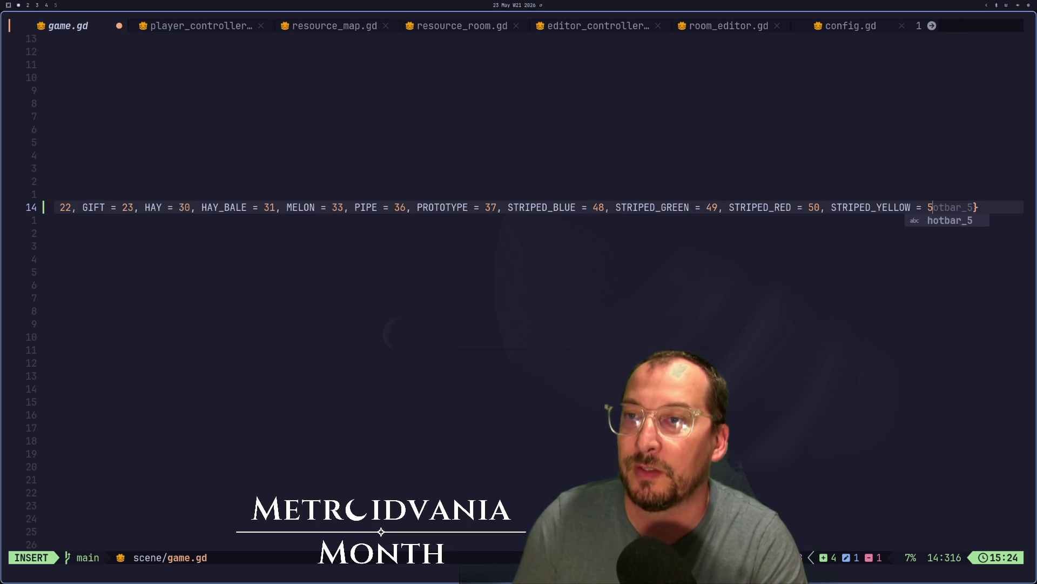
text(1,)
key(Escape)
Check the name of mesh library entry 52 in Godot's Inspector
key(super+2)
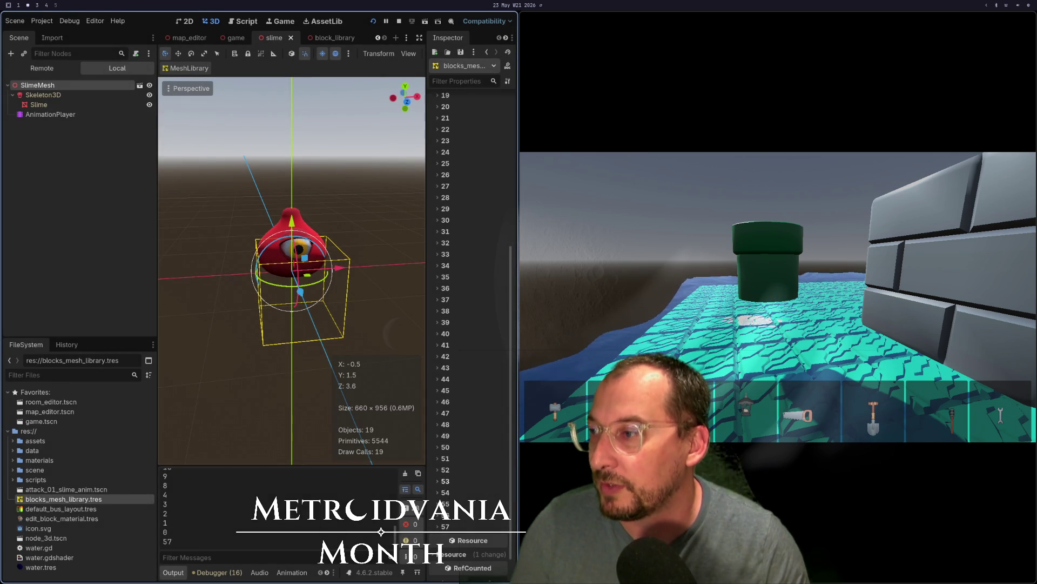
key(super+1)
key(super+2)
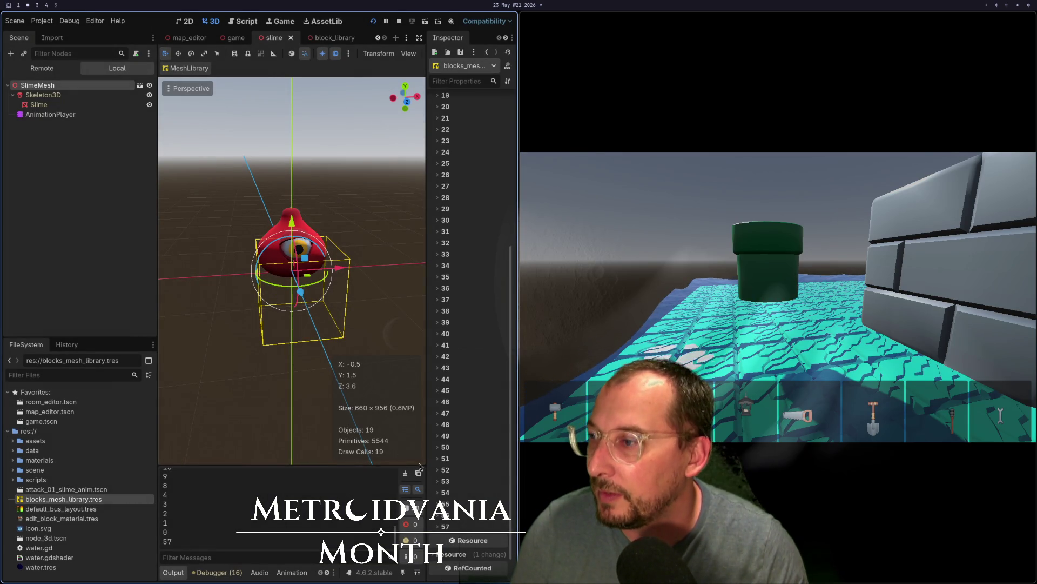
click(437, 470)
key(super+1)
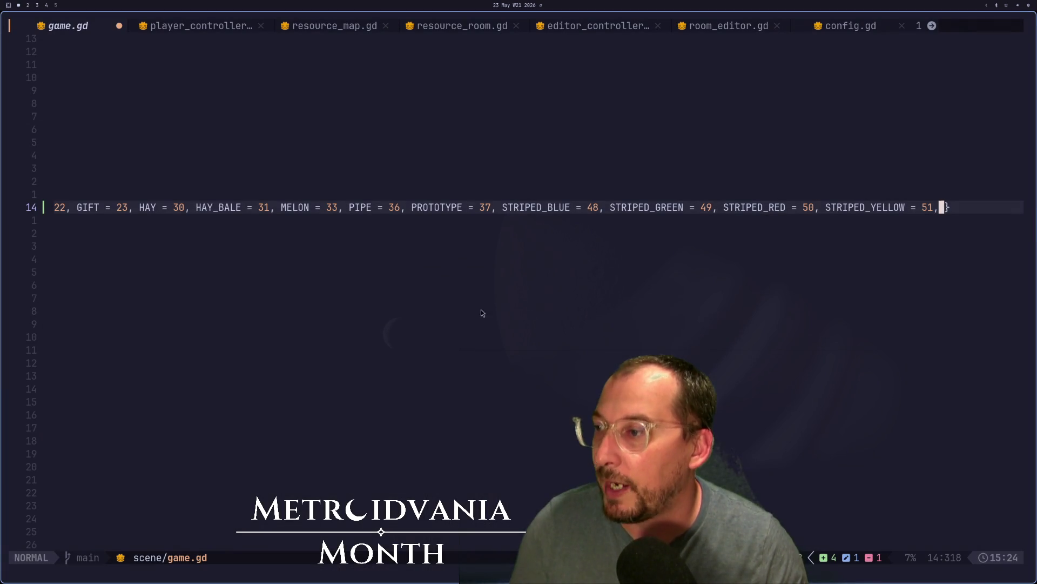
Add the TRASH_CAN = 52 entry to the block enum
text(aTRASJ+CA)
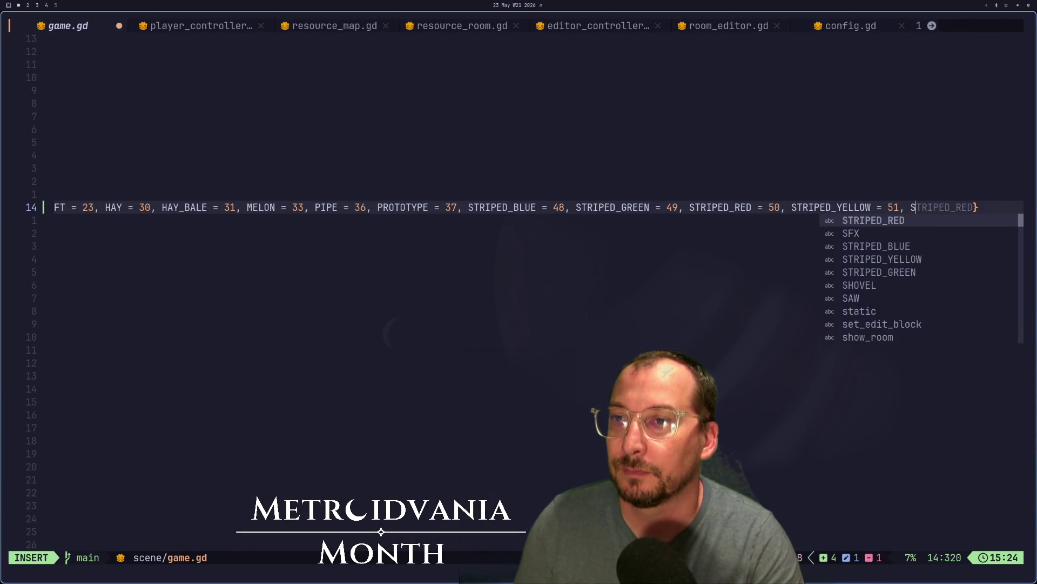
key(BackSpace)
key(BackSpace)
key(BackSpace)
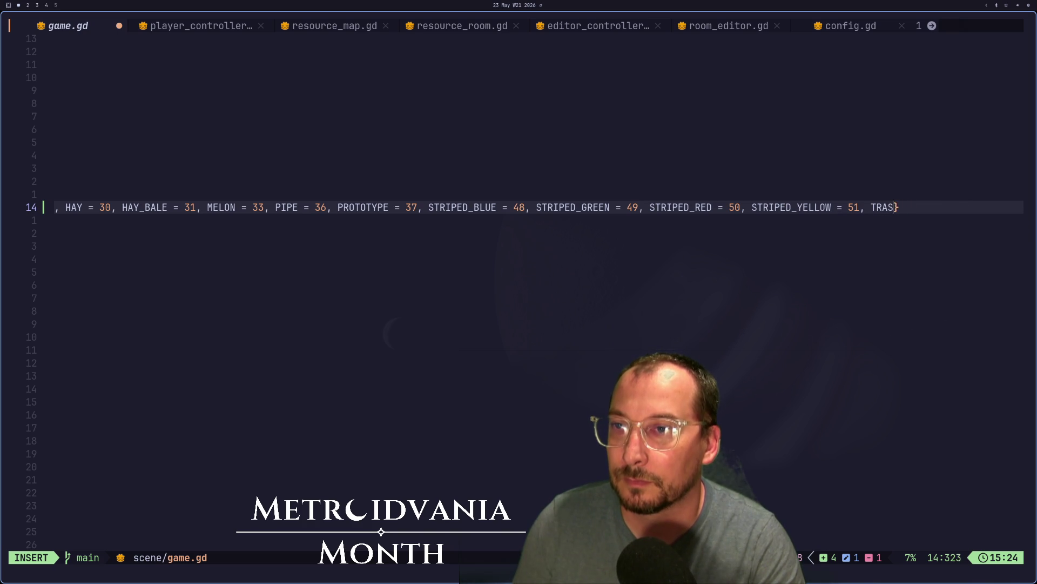
text(HC)
key(BackSpace)
text(_CAN = )
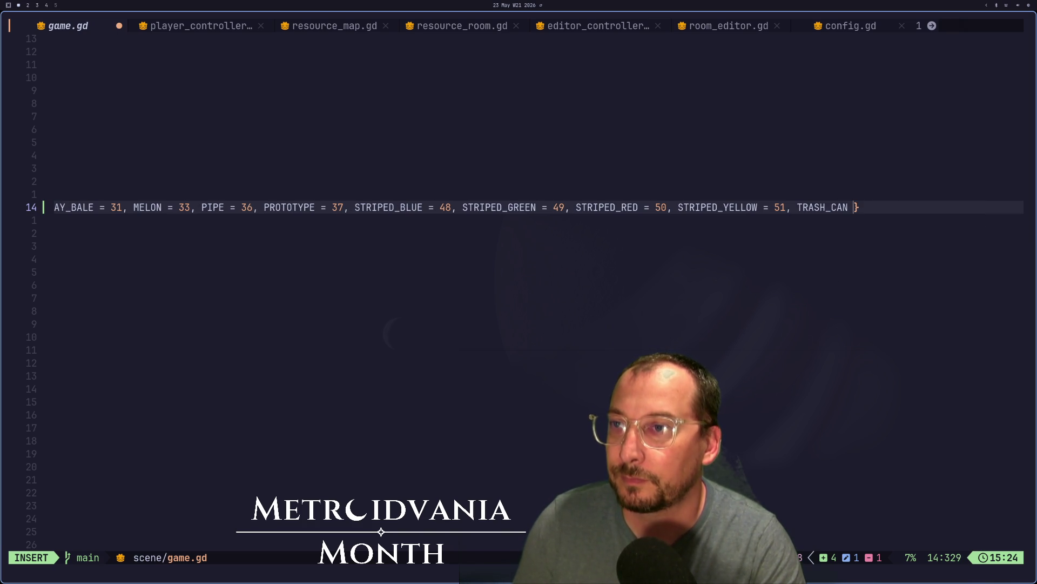
text(5)
key(BackSpace)
text(5)
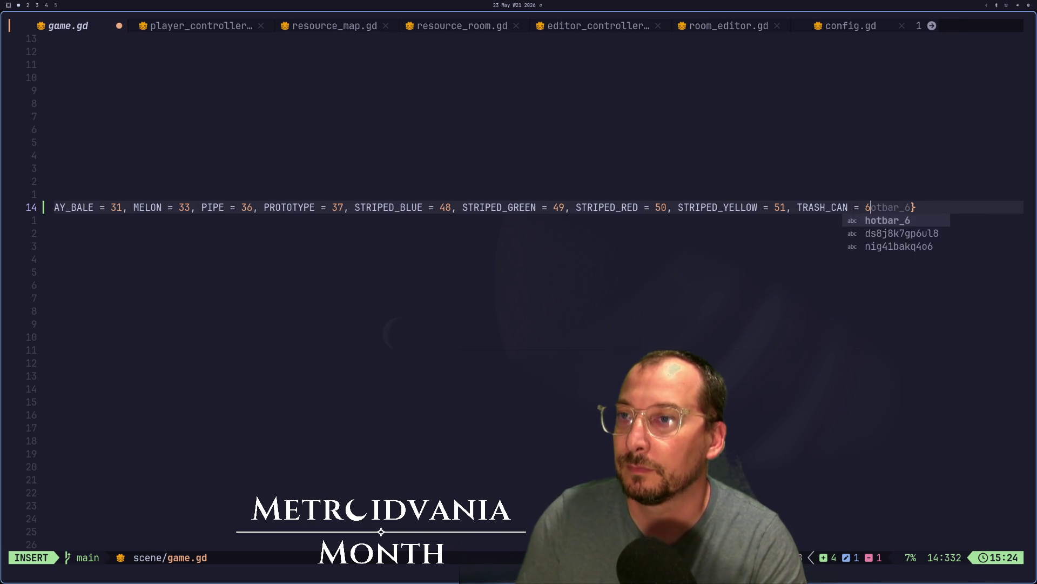
text(3)
key(Escape)
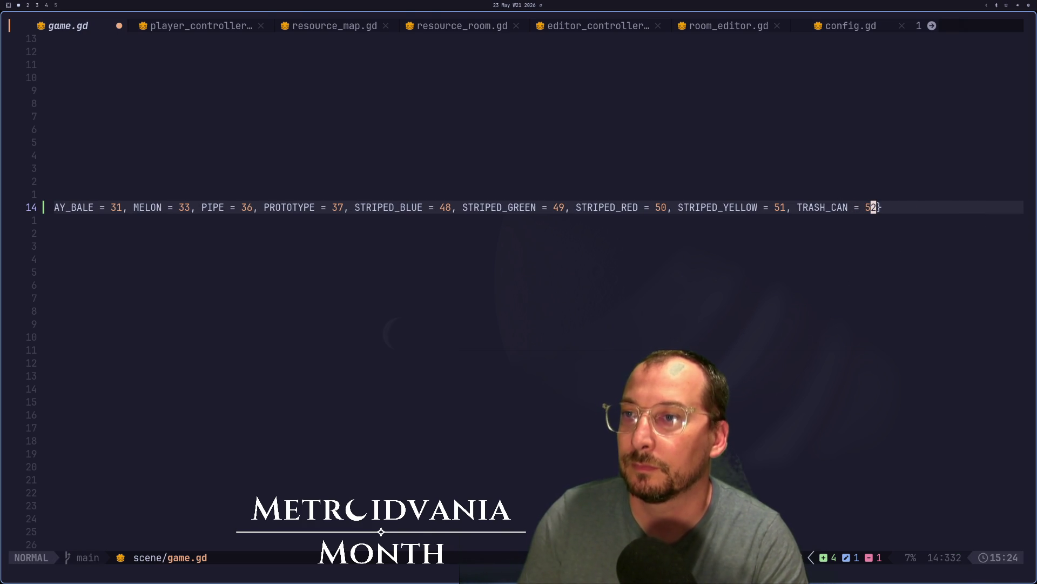
Check mesh library entries 54–55, then add TREE = 53 and TREE_SNOW = 54
key(super+2)
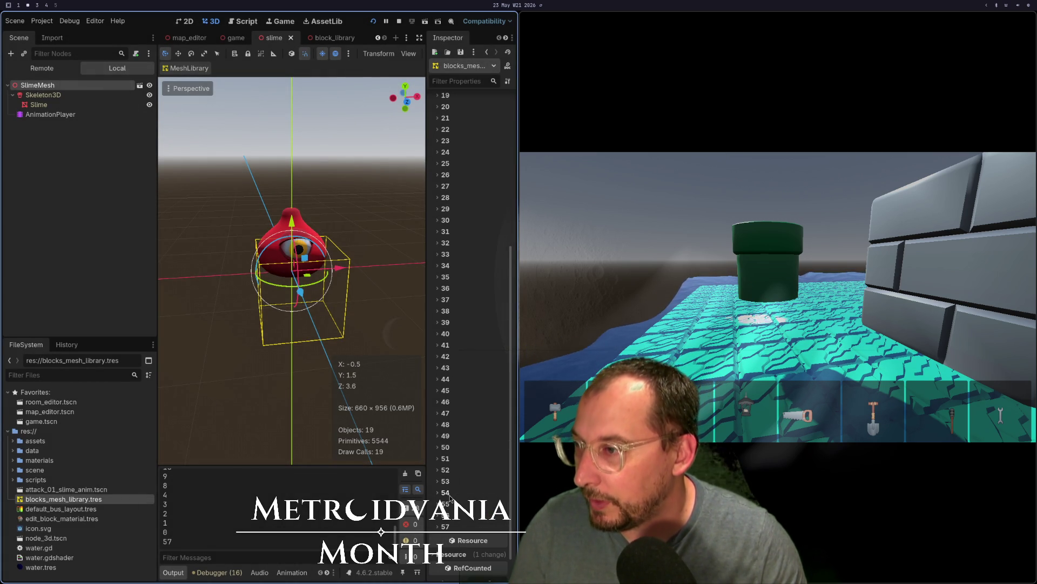
click(449, 493)
click(449, 492)
click(448, 505)
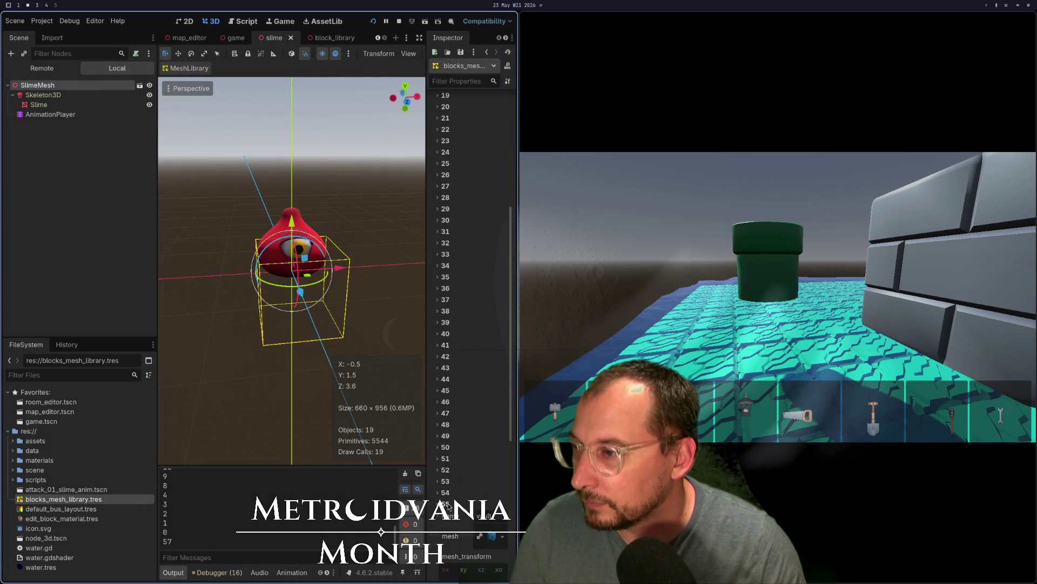
click(448, 504)
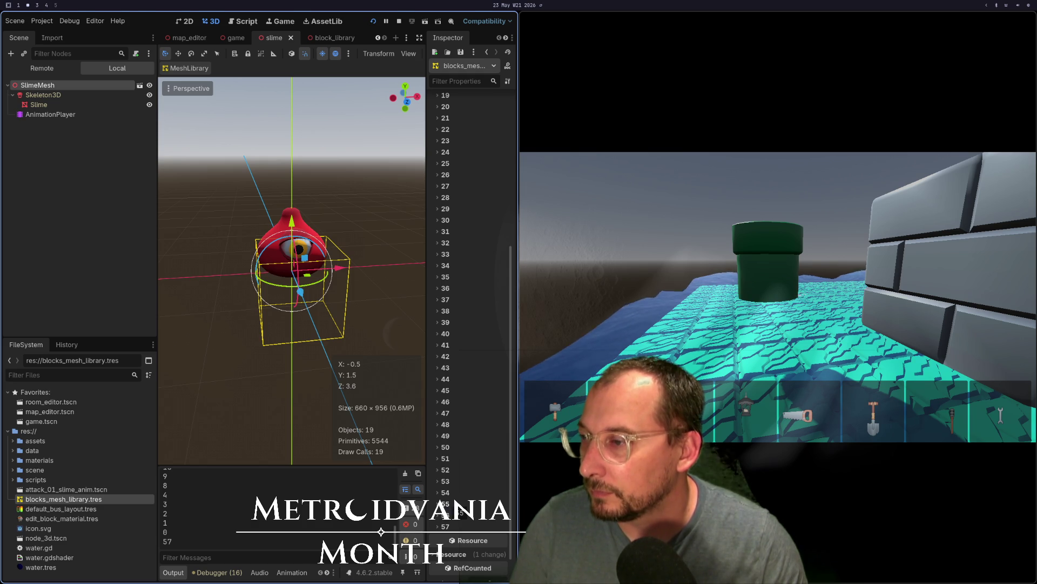
key(super+1)
text(TREE = )
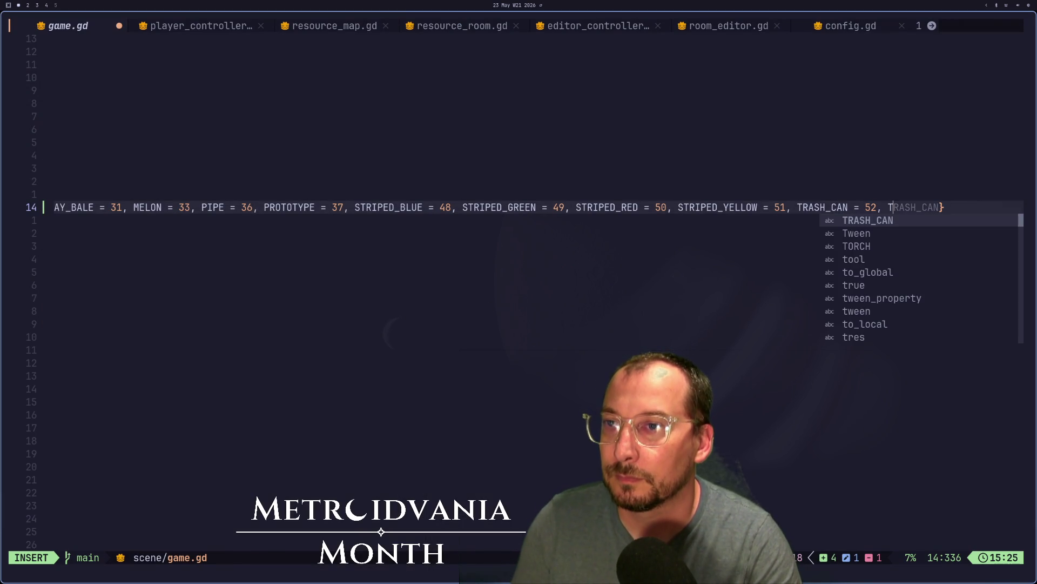
text(53,)
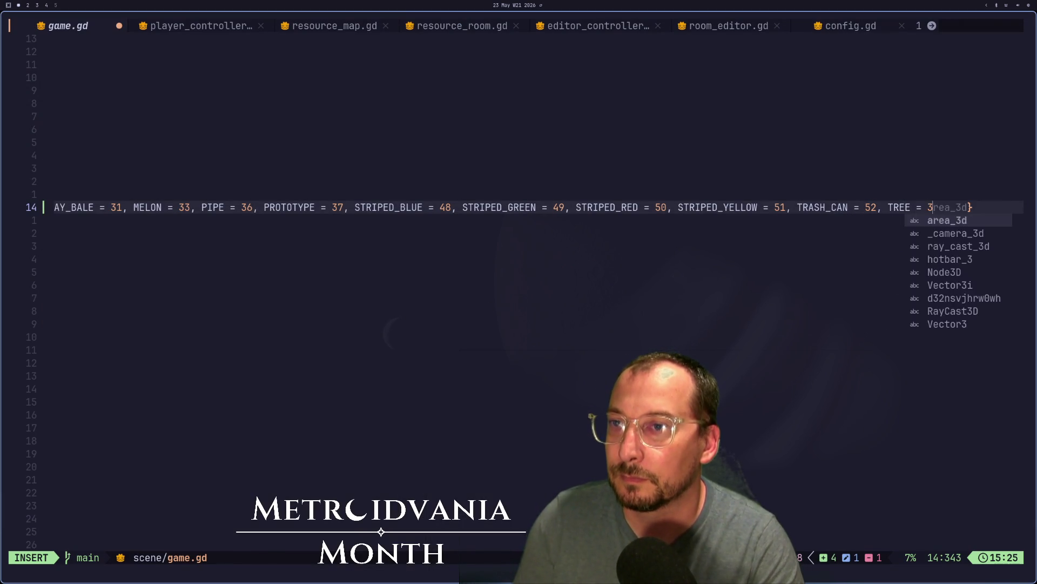
text( TREE+)
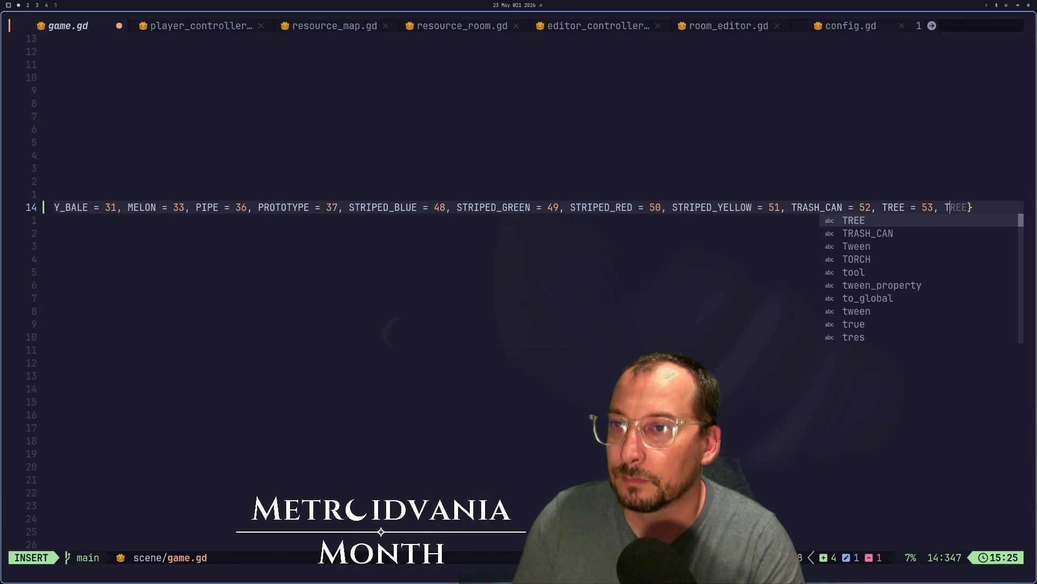
key(BackSpace)
text(_WITH_SNO)
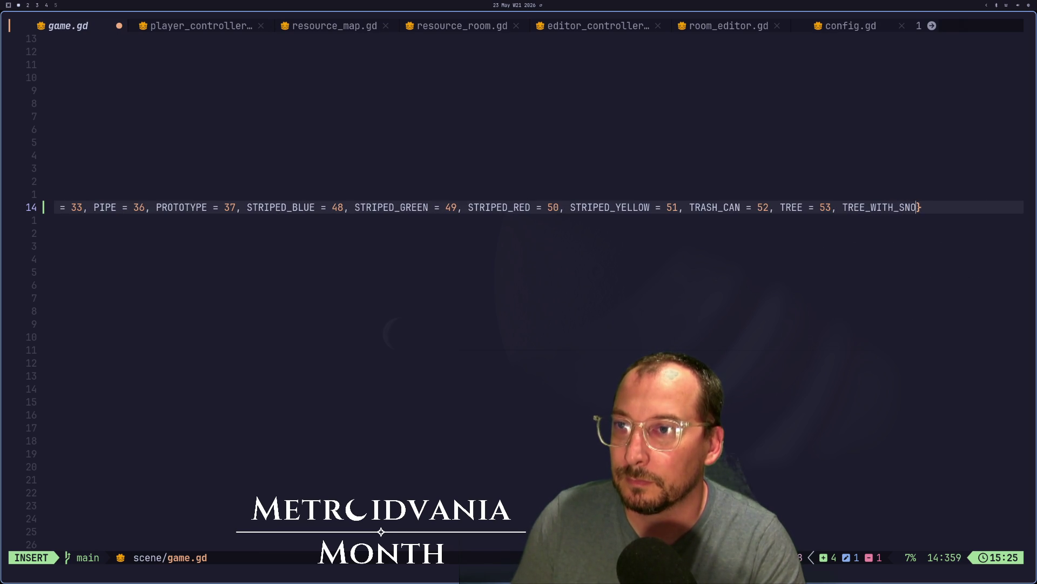
key(BackSpace)
key(BackSpace)
key(BackSpace)
text(SNOW =)
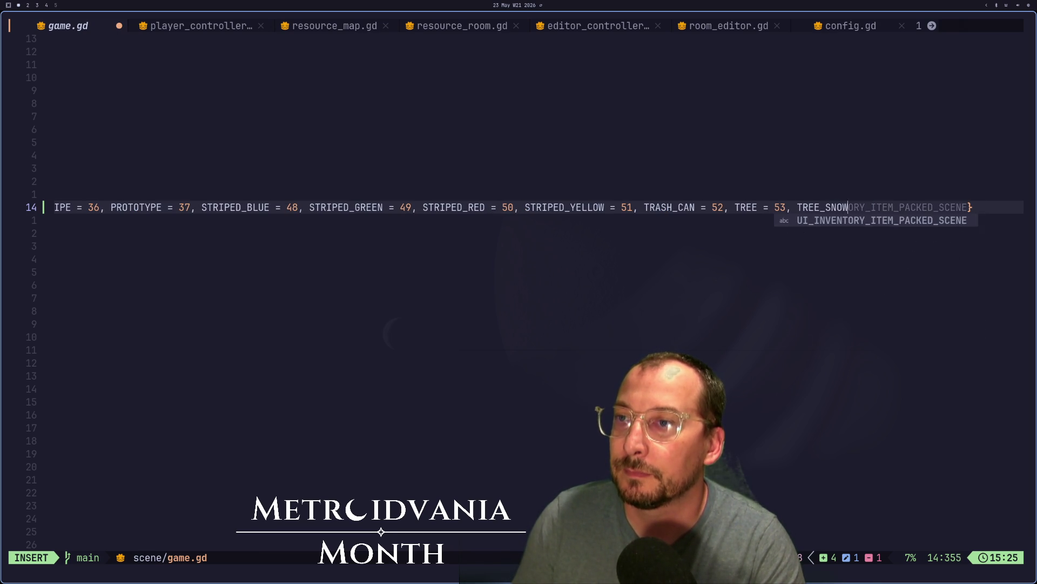
text(54)
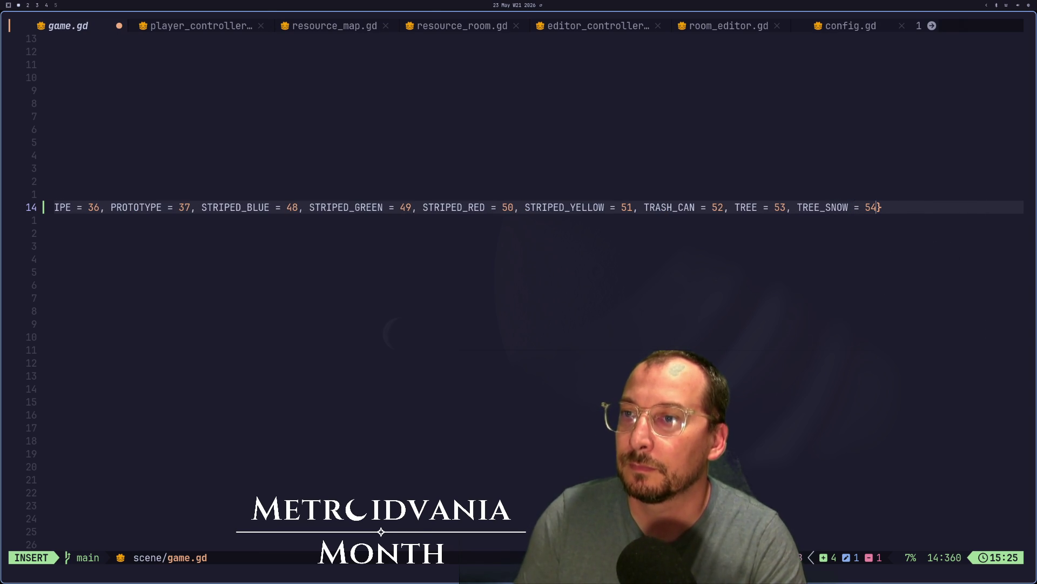
Add VAULT = 55, WATER = 56 and the final WOOD entry to close the enum
key(super+2)
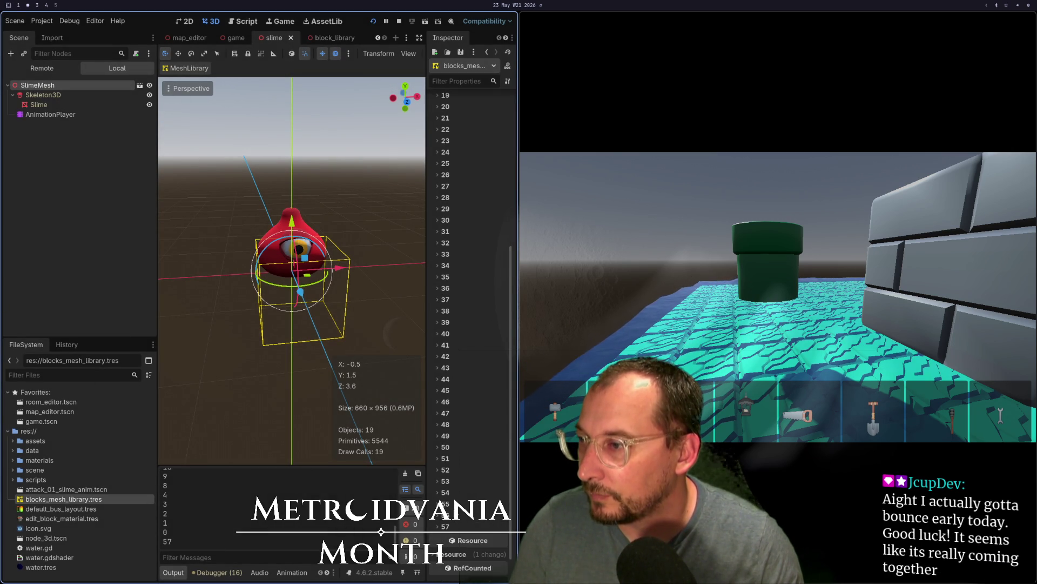
key(super+1)
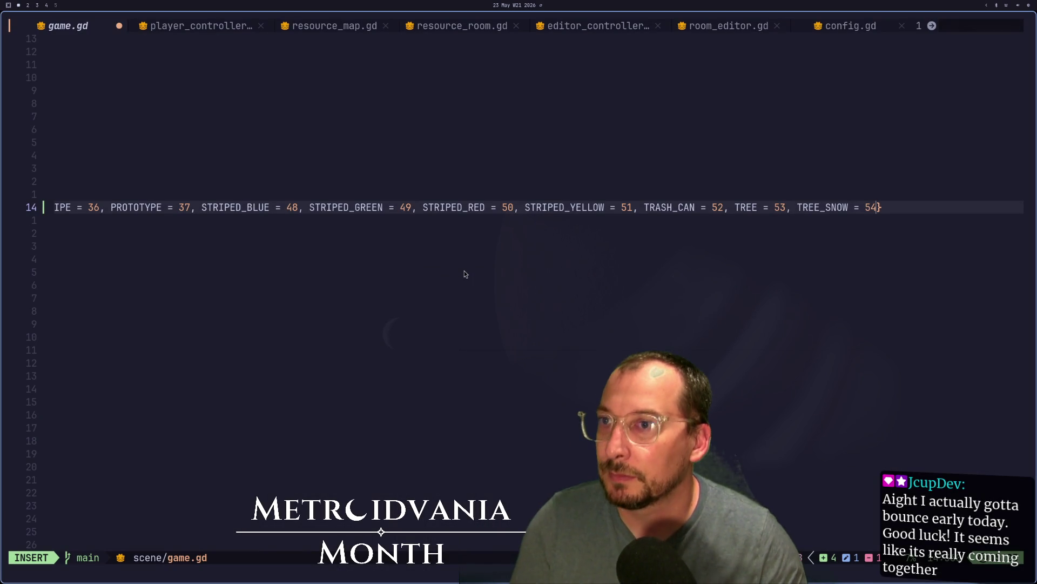
text(, VAULT)
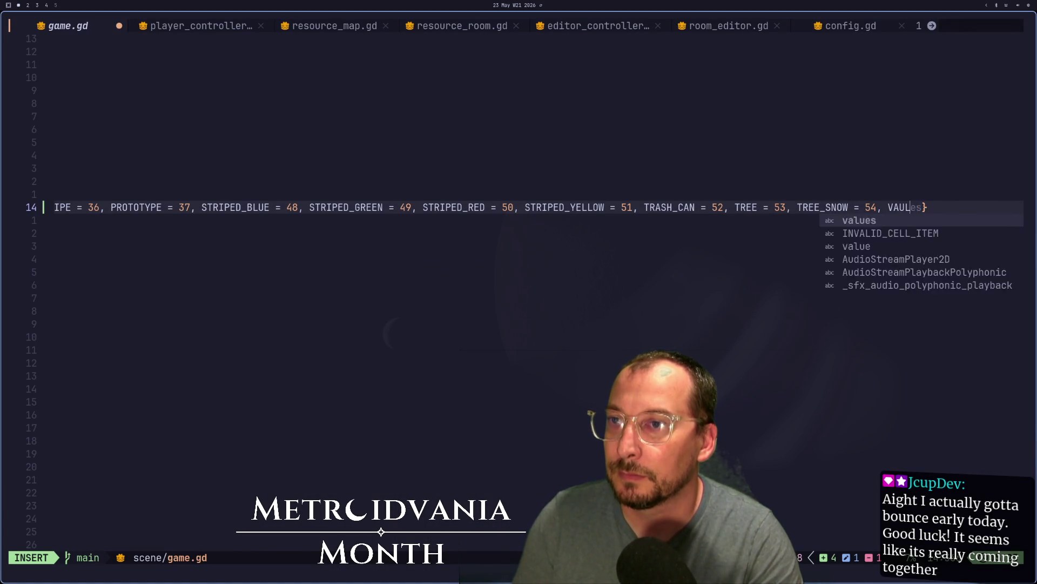
text( = 55)
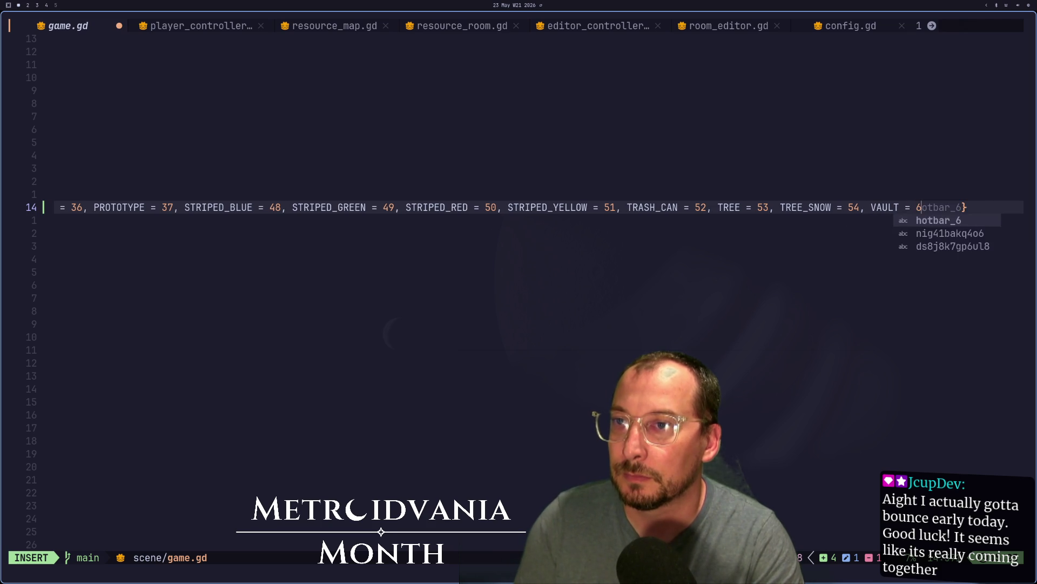
text(WATER = 6)
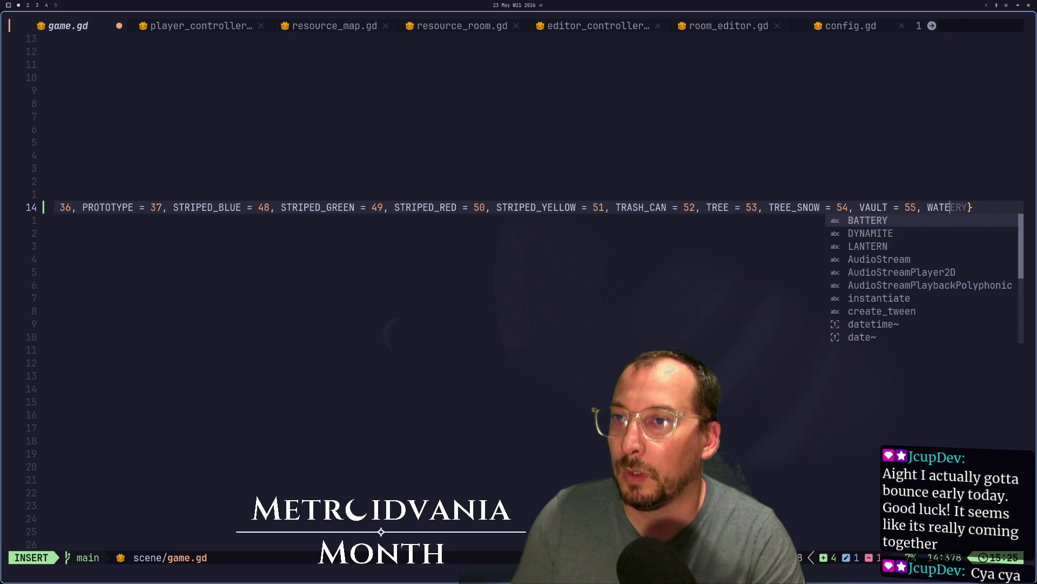
text(6)
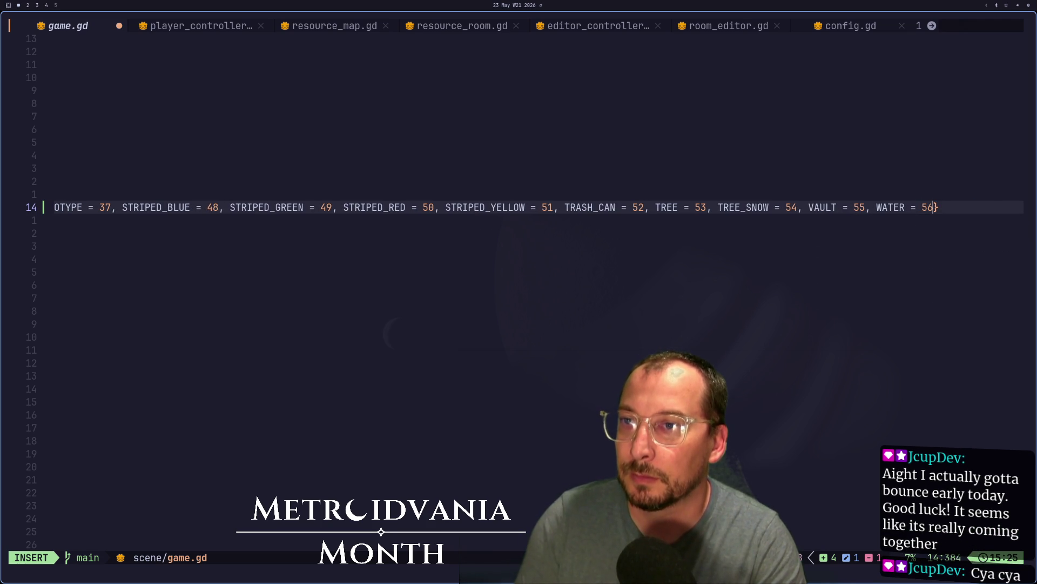
key(super+2)
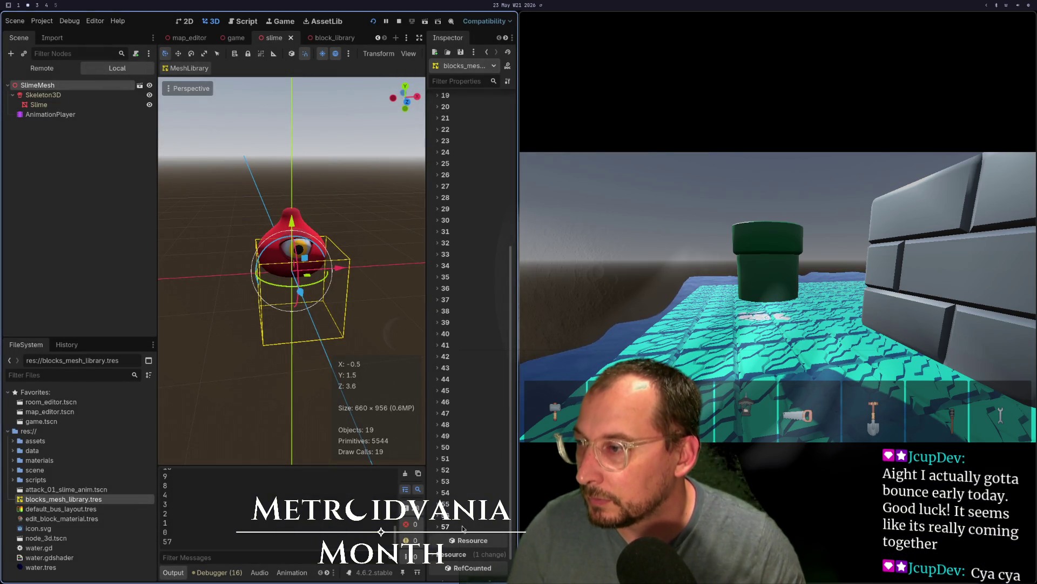
key(super+1)
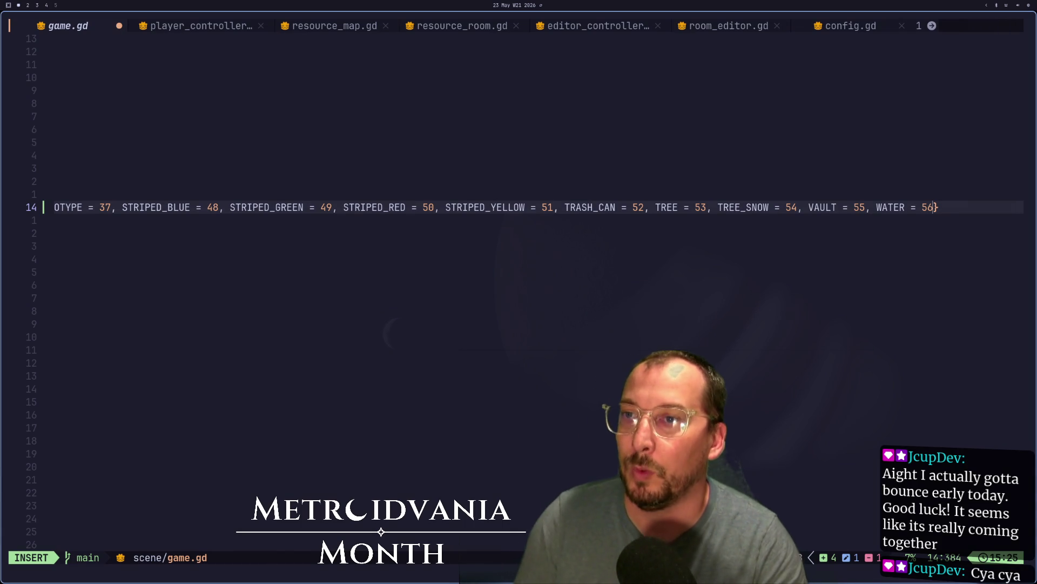
text(WOOD)
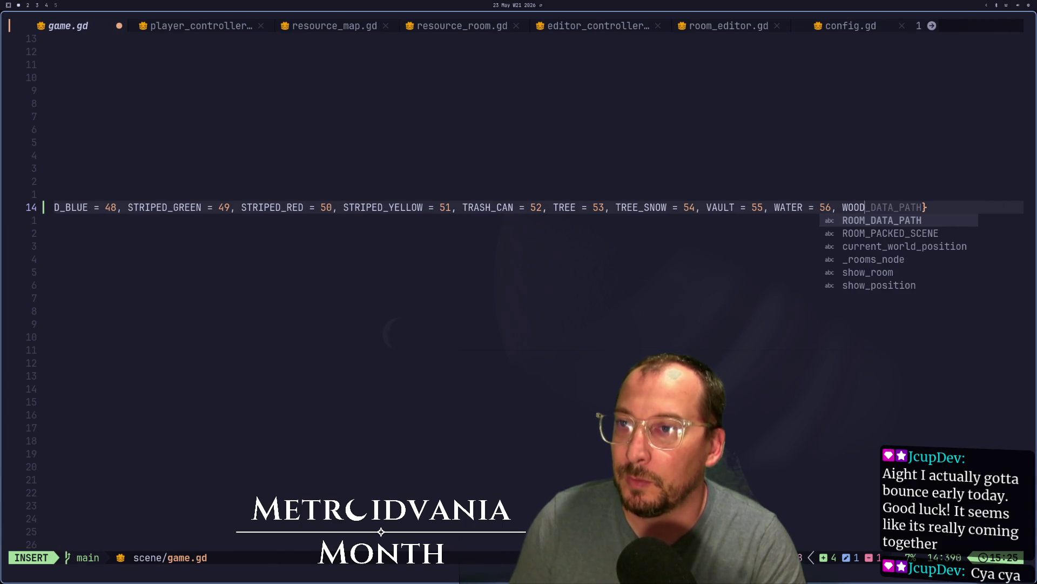
text( = 59)
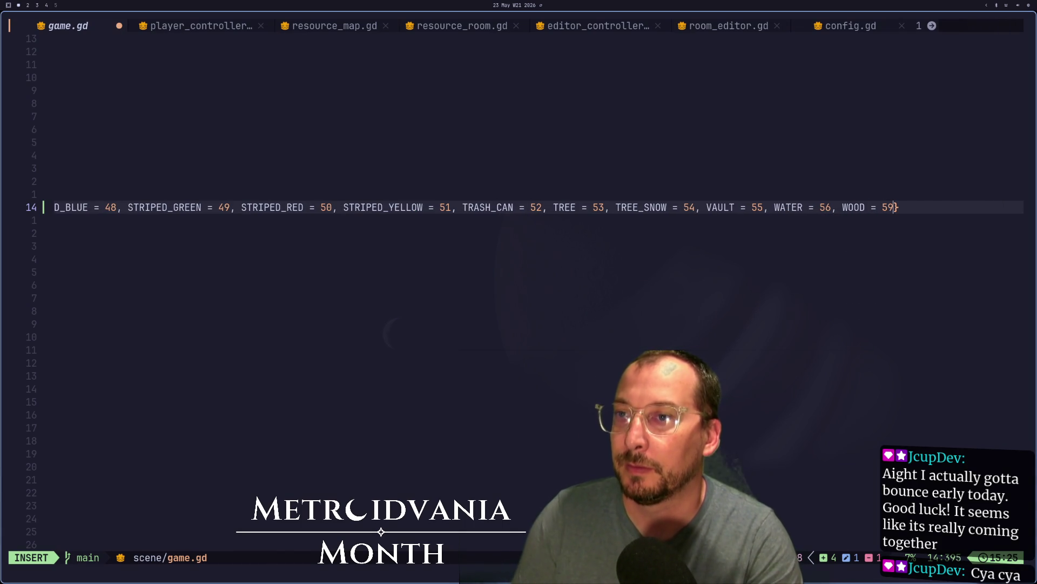
key(Escape)
Save game.gd, quit the running game and relaunch the project
key(ctrl+s)
key(super+2)
key(ctrl+q)
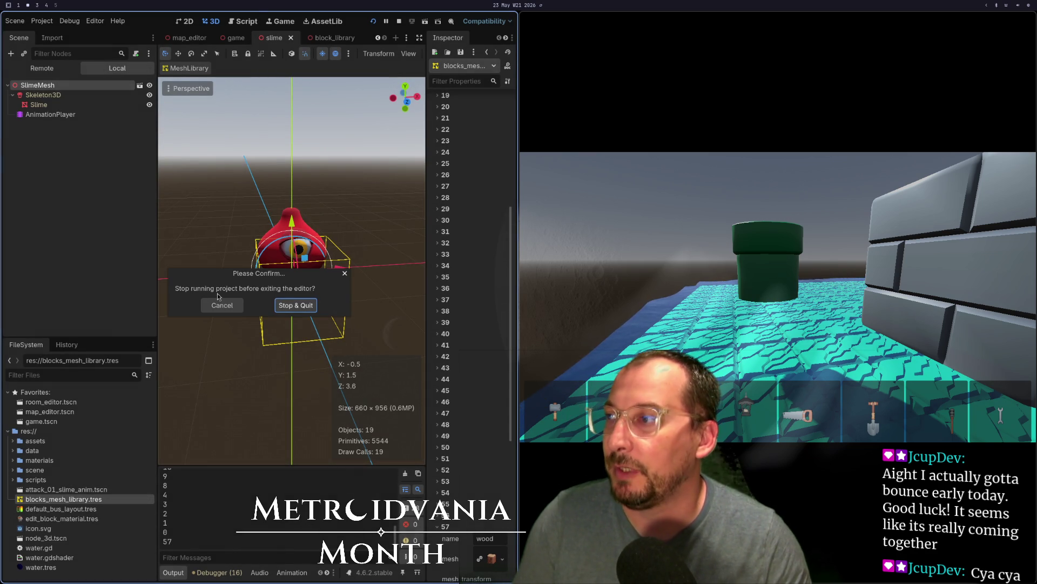
click(222, 304)
key(super+q)
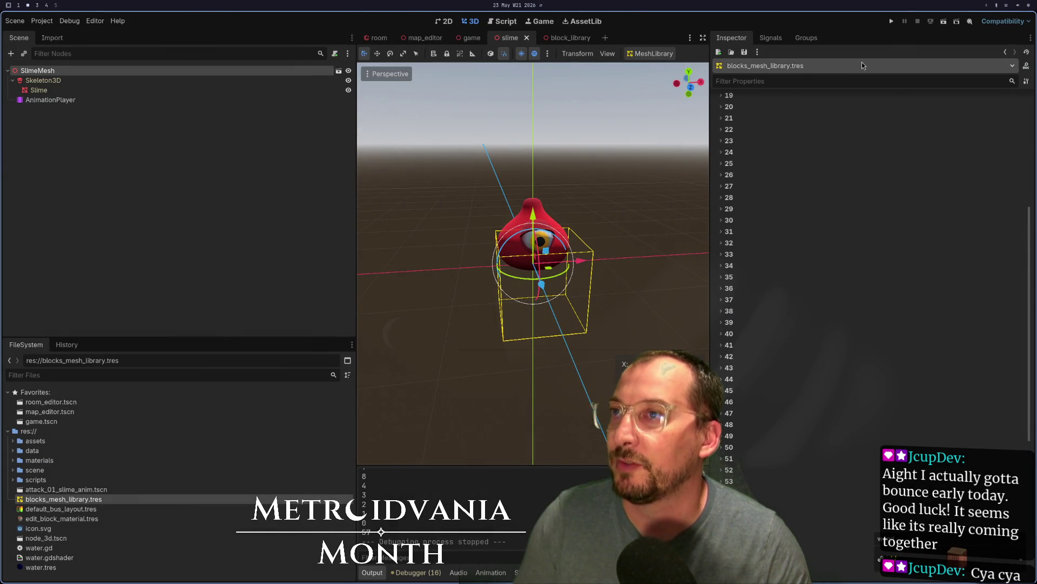
click(895, 24)
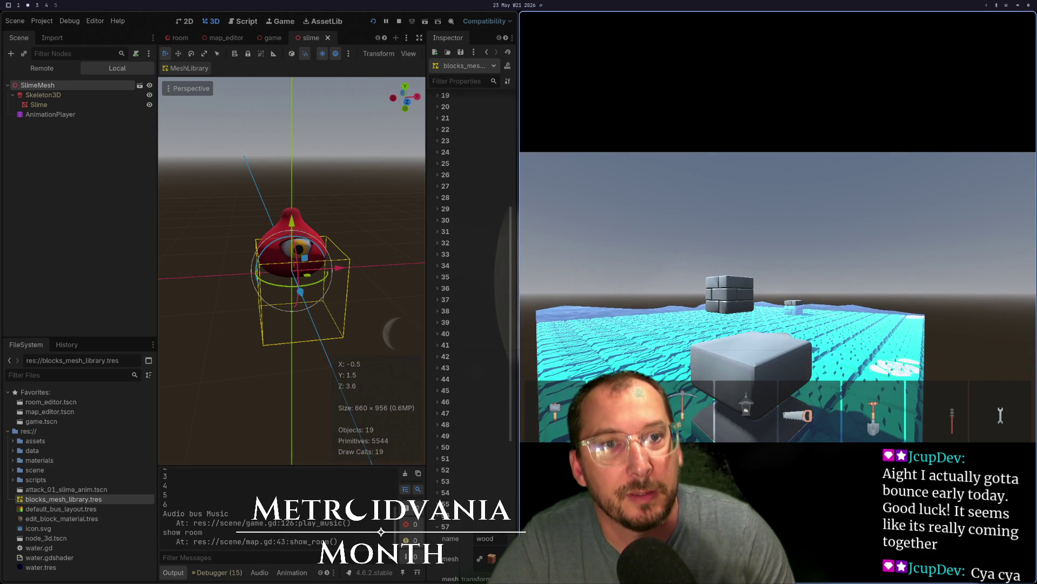
Equip the hammer and scroll through the block picker, then inspect mesh library item 28
key(1)
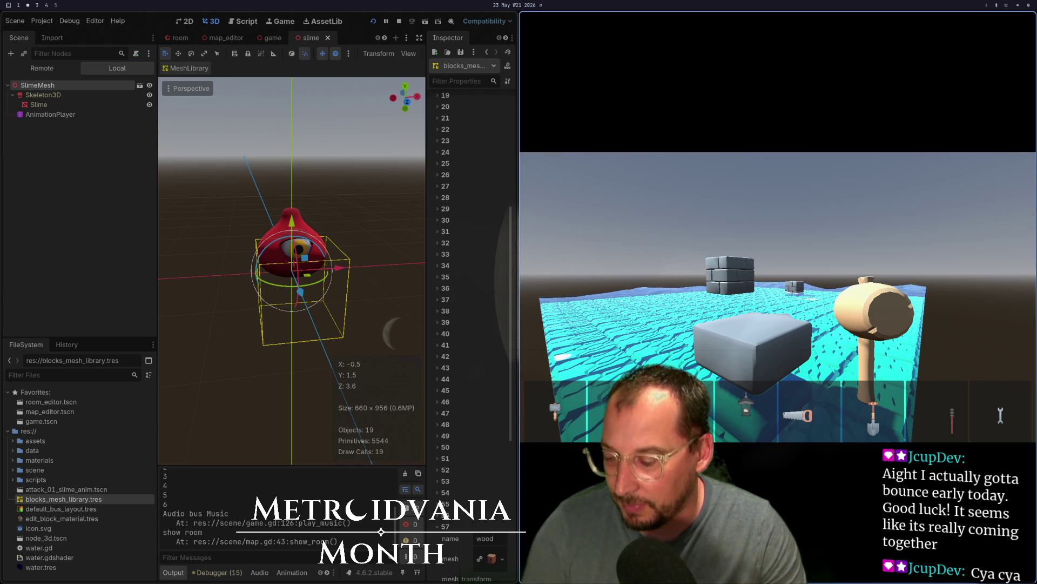
scroll(778, 297, down, 8)
scroll(778, 297, down, 4)
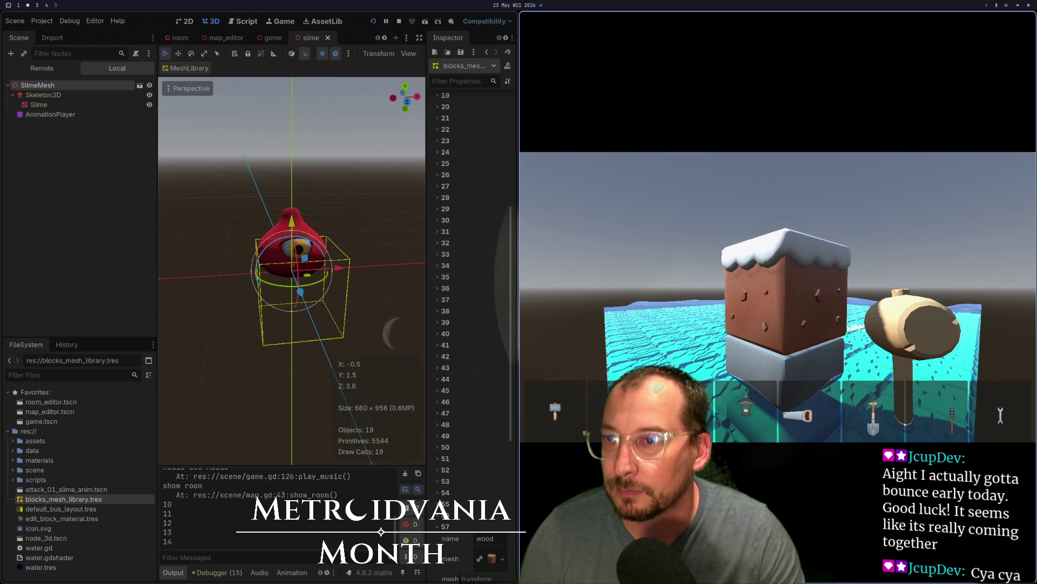
scroll(778, 297, down, 3)
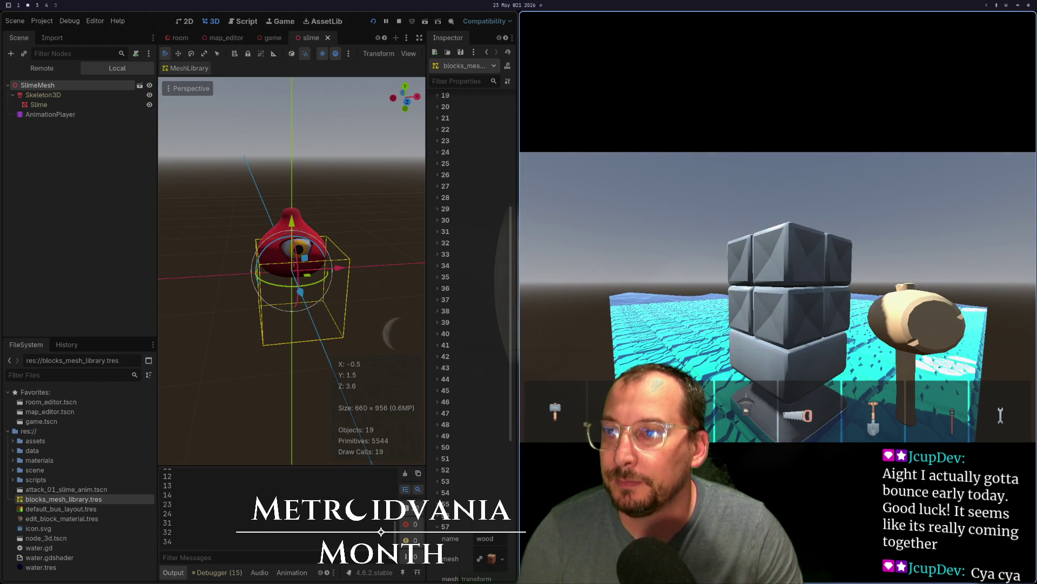
scroll(778, 297, up, 3)
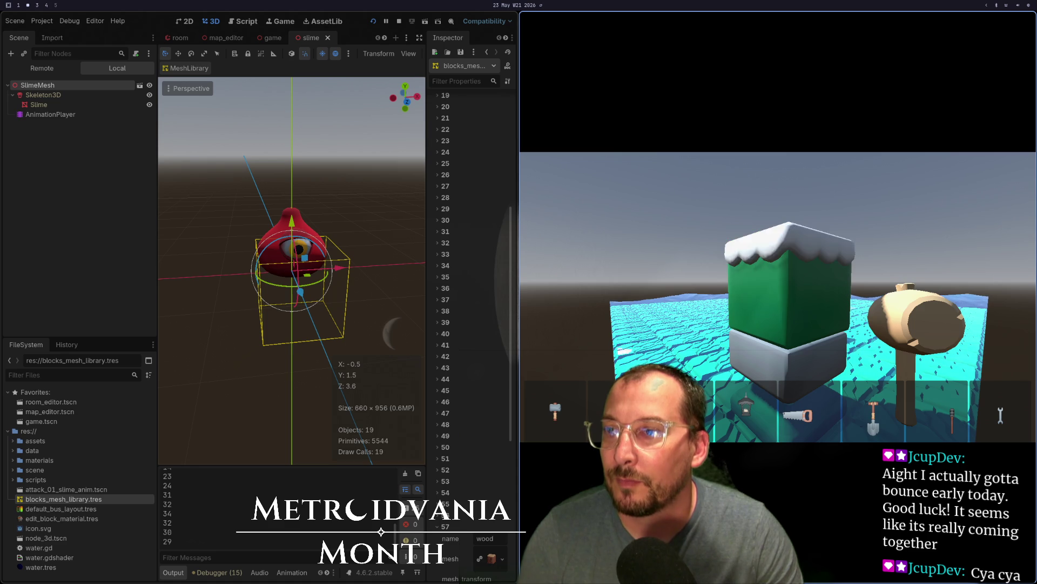
key(super+1)
key(super+2)
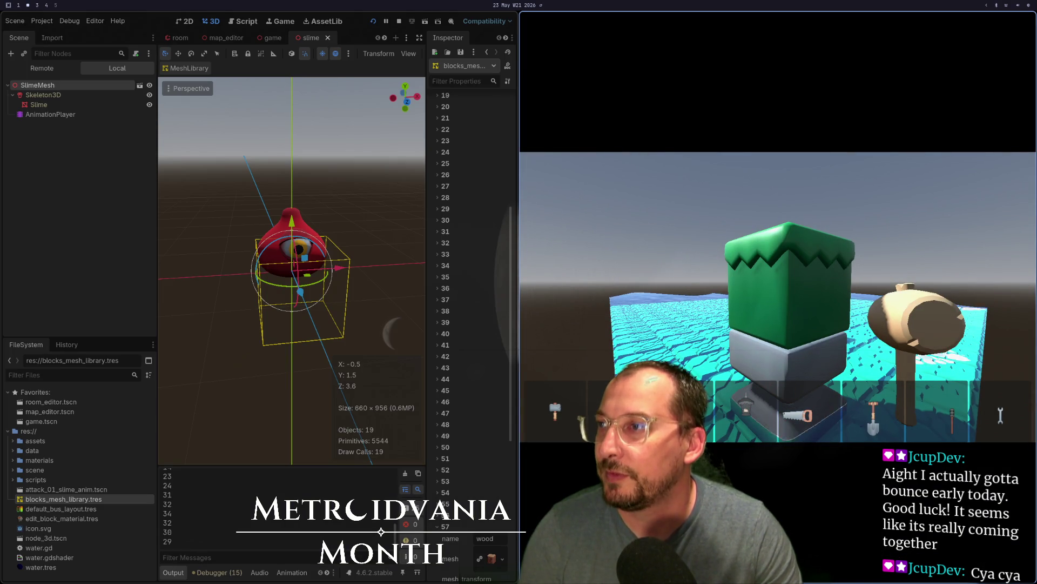
click(438, 198)
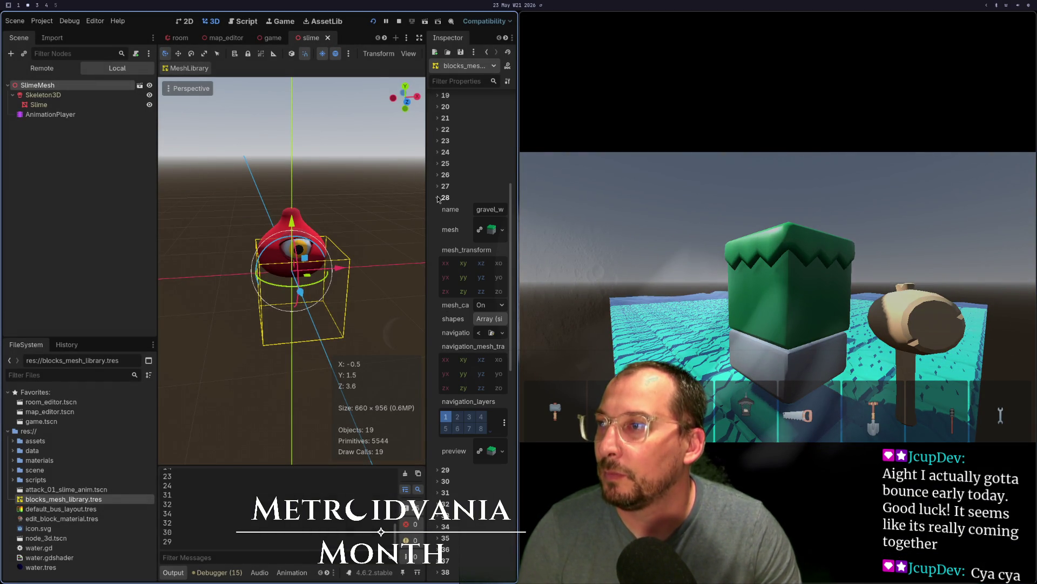
click(438, 198)
click(441, 188)
click(442, 188)
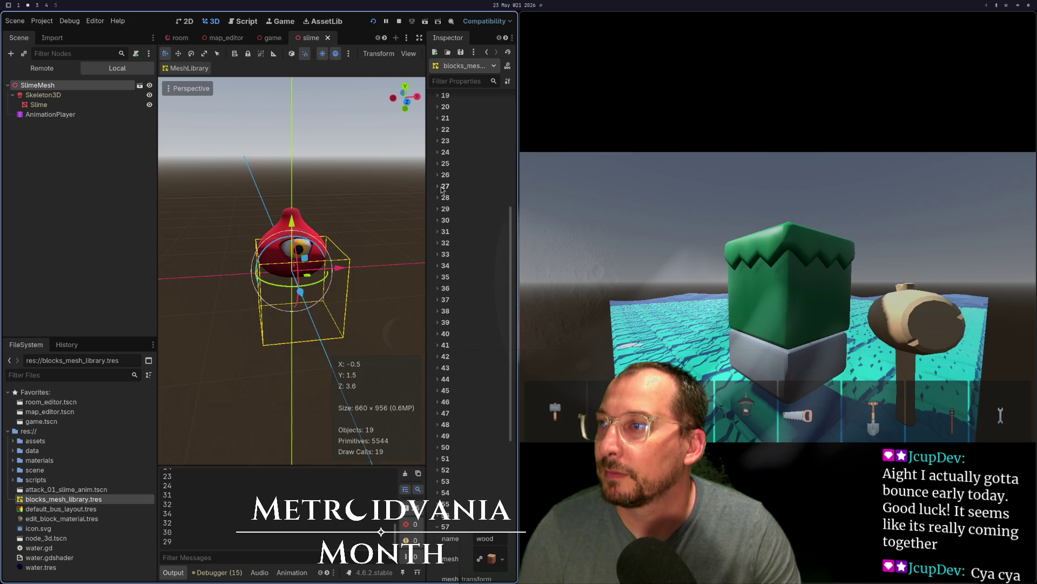
click(439, 220)
click(438, 221)
click(438, 243)
click(438, 243)
click(438, 187)
click(438, 186)
click(438, 164)
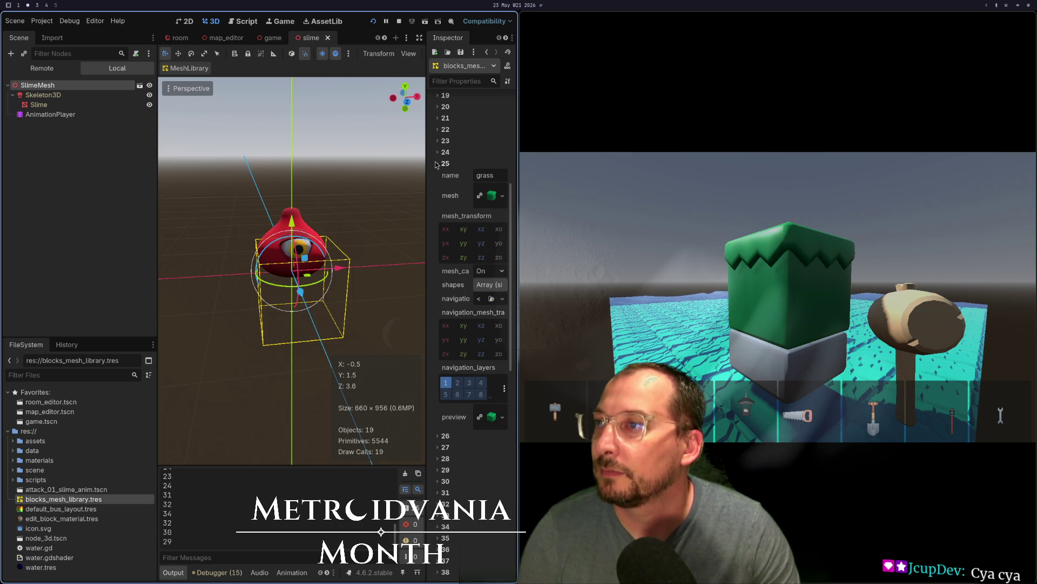
click(438, 163)
click(438, 526)
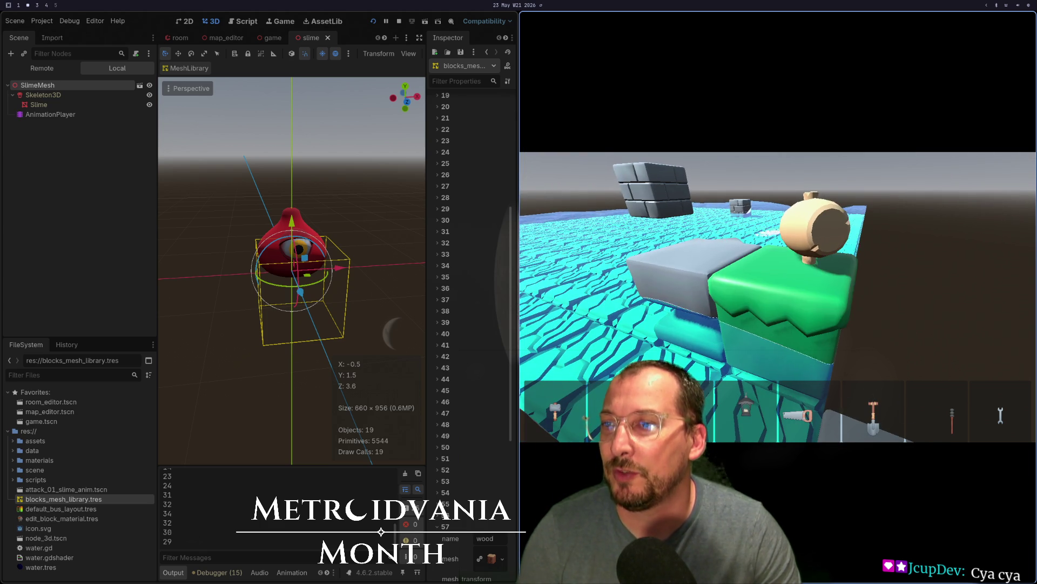
key(super+1)
key(super+2)
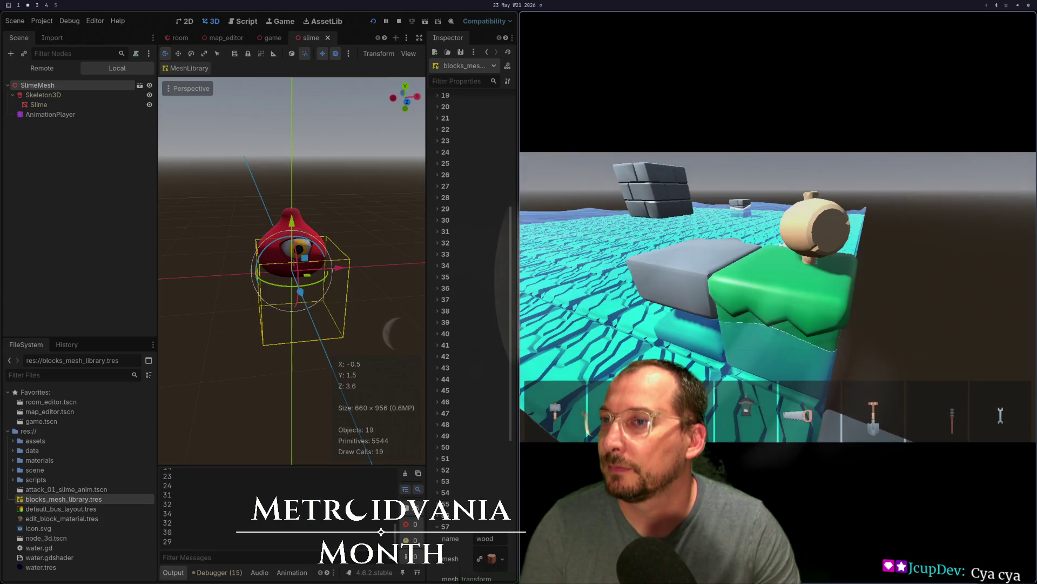
click(446, 176)
click(447, 176)
click(447, 163)
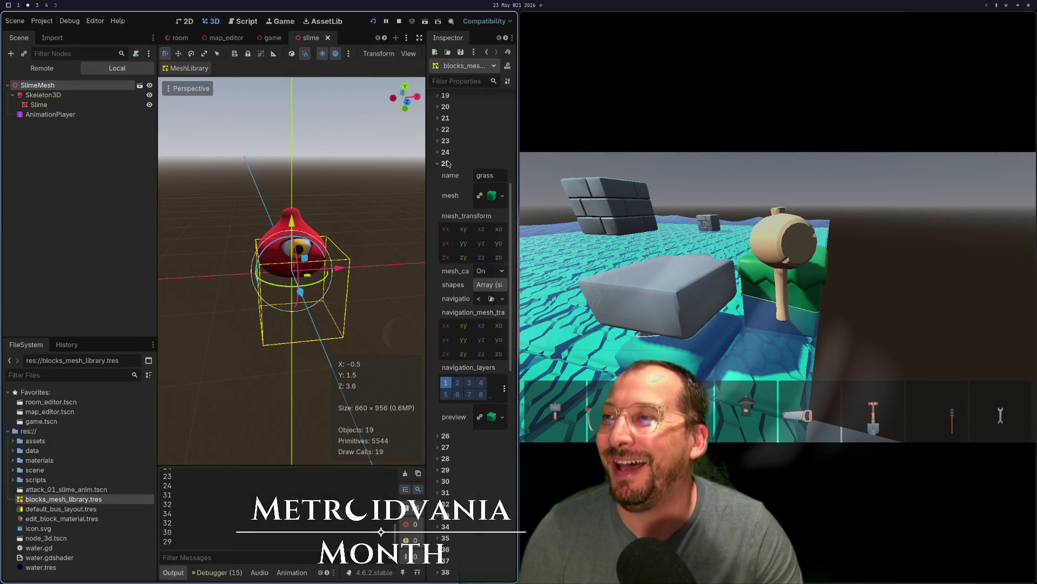
click(447, 162)
click(449, 153)
click(449, 153)
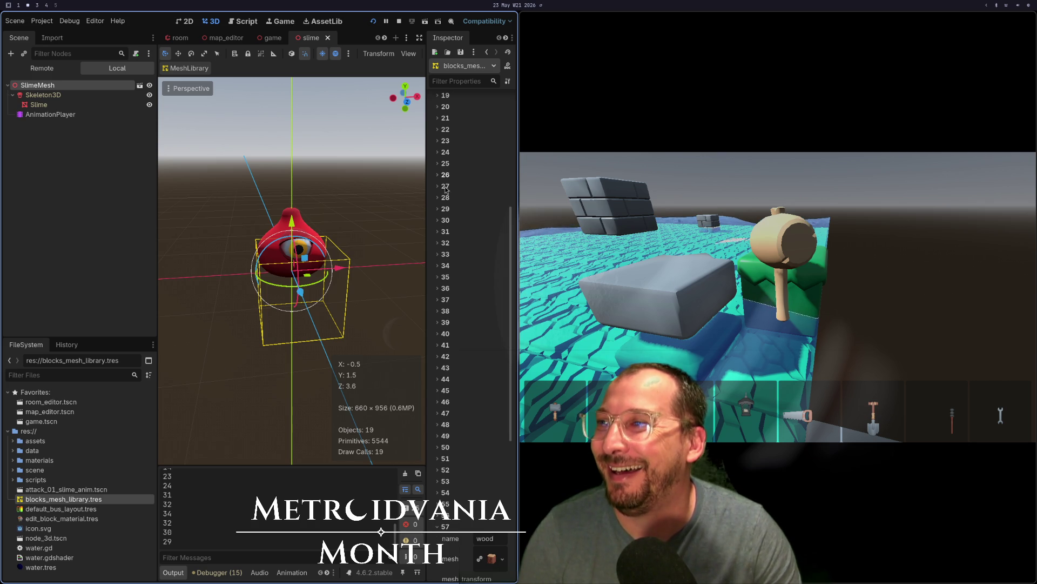
click(446, 198)
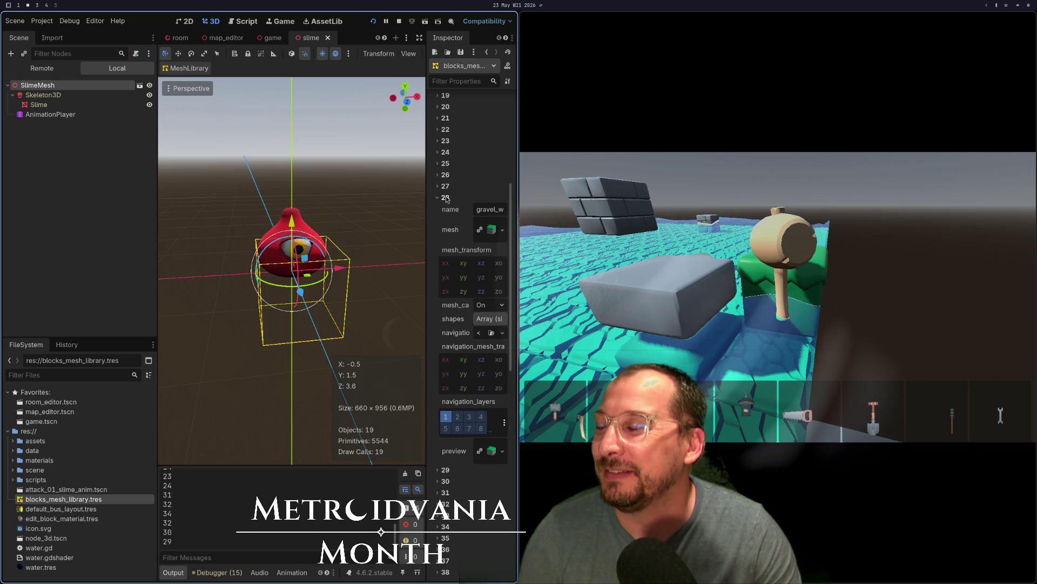
click(447, 197)
click(446, 175)
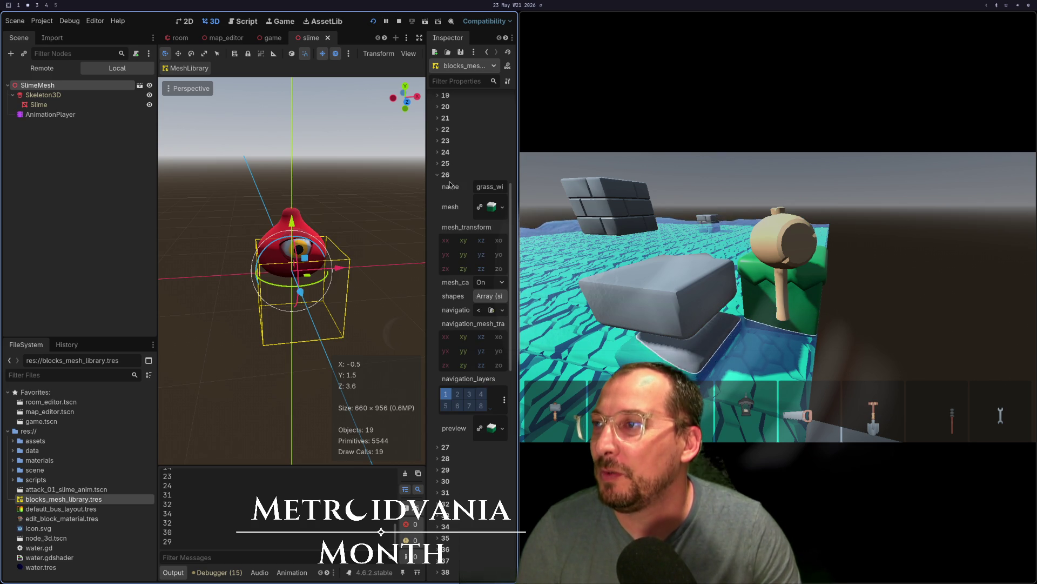
click(446, 175)
click(446, 187)
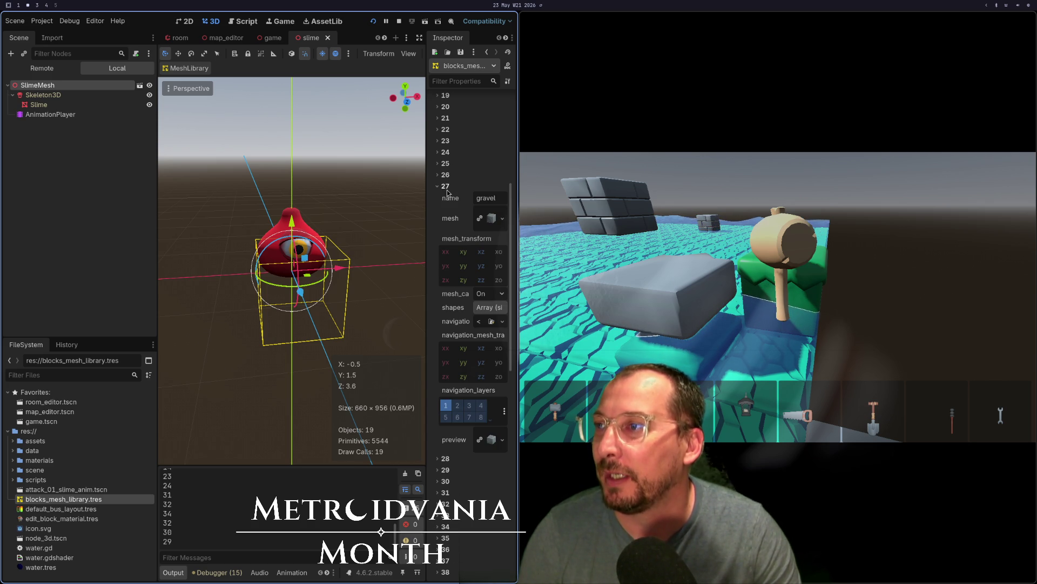
click(446, 186)
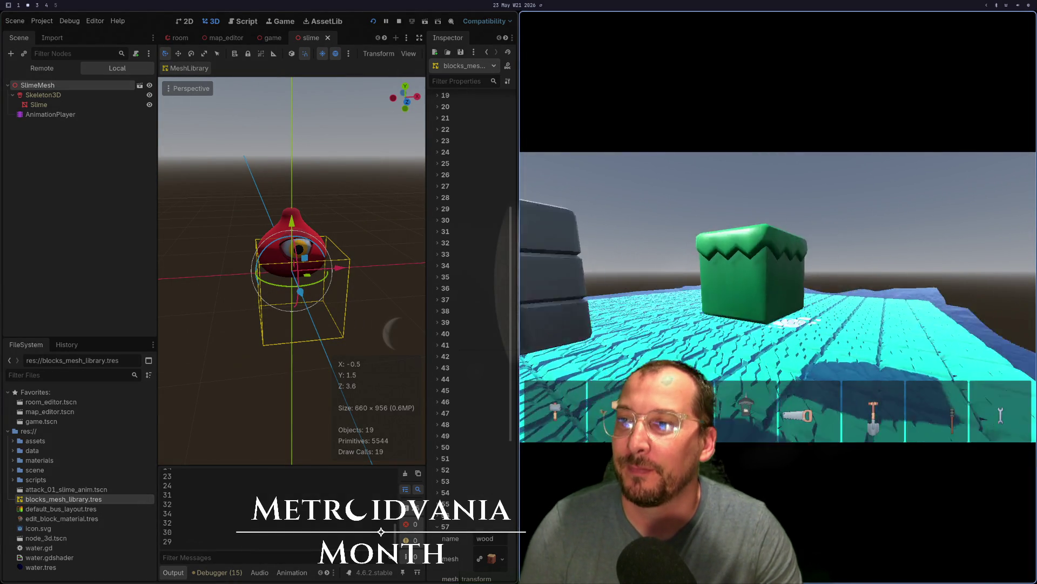
key(Escape)
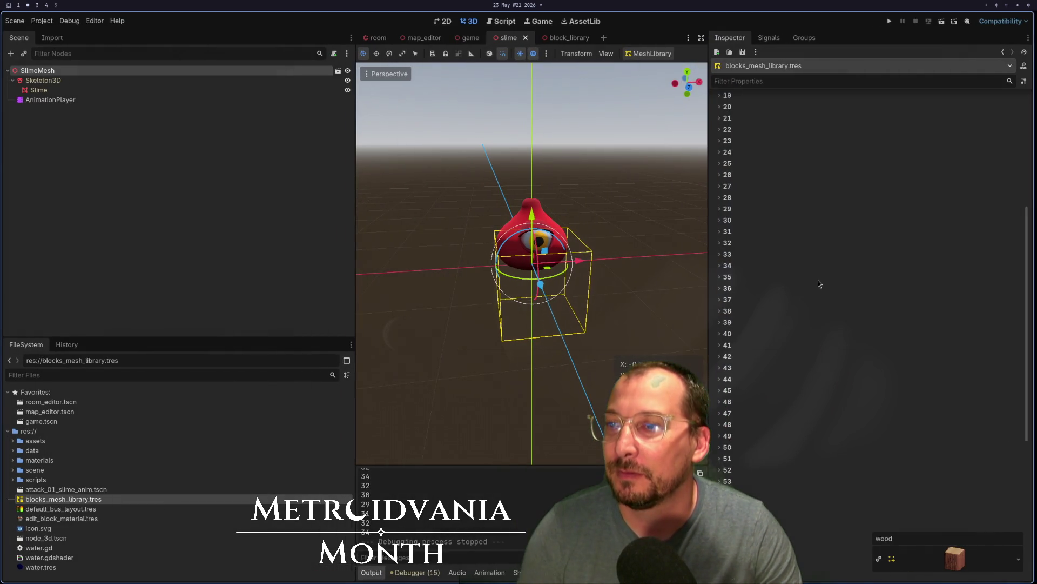
In the game scene, run Build Rooms, orbit over the room map, then run and stop the game
click(467, 38)
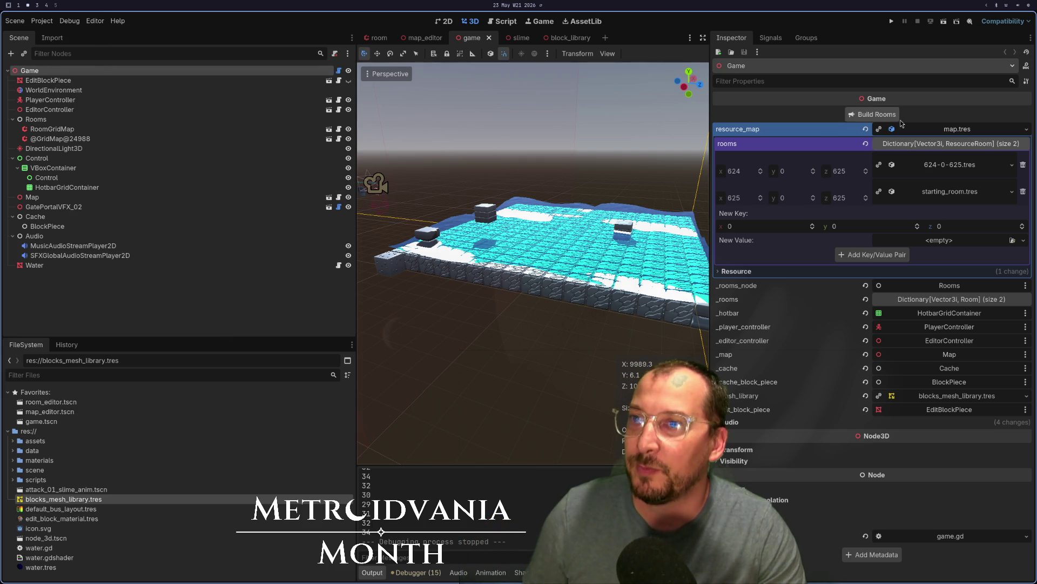
click(875, 114)
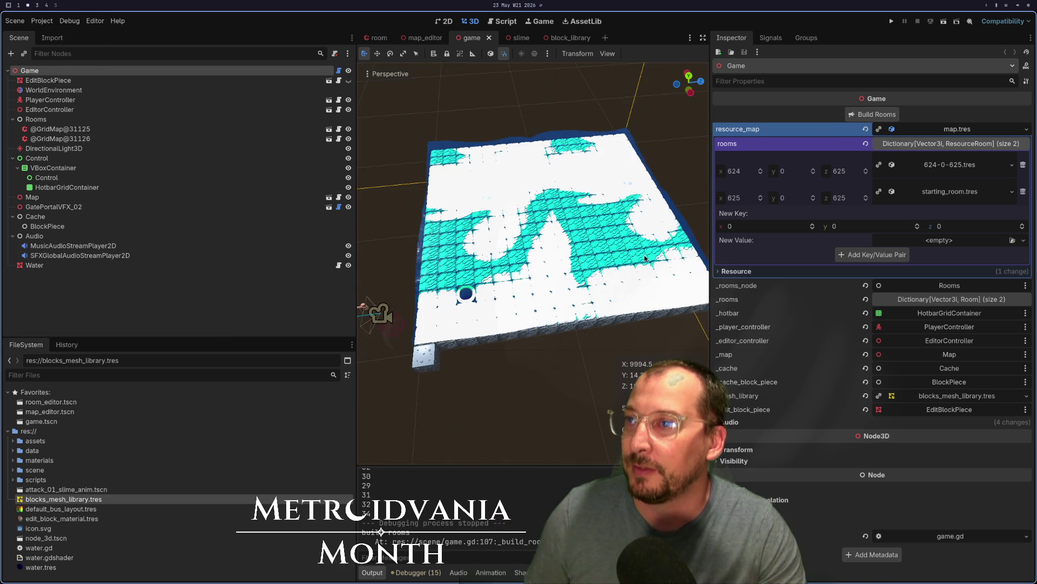
drag(609, 220, 541, 221)
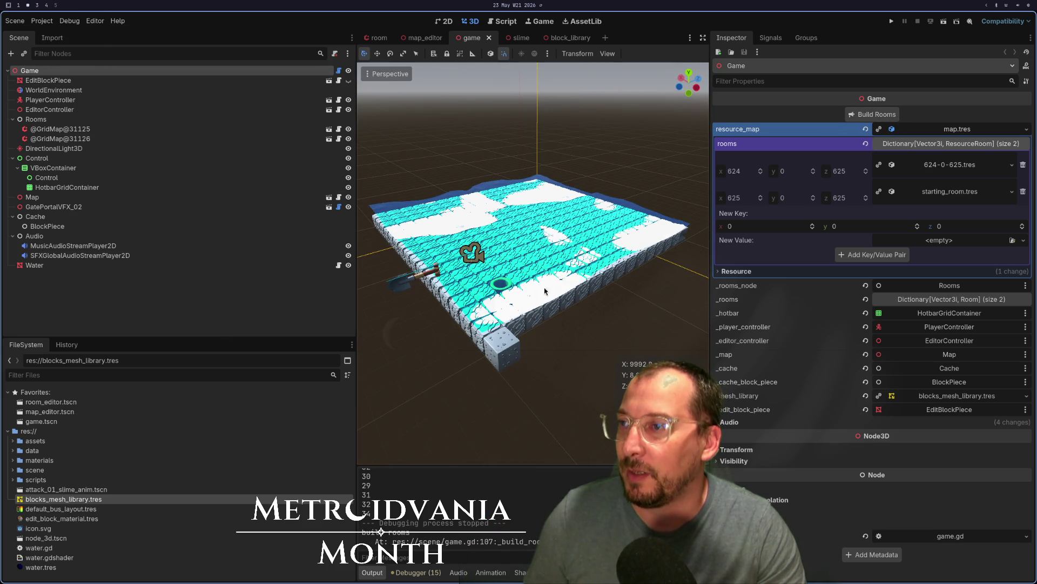
click(893, 21)
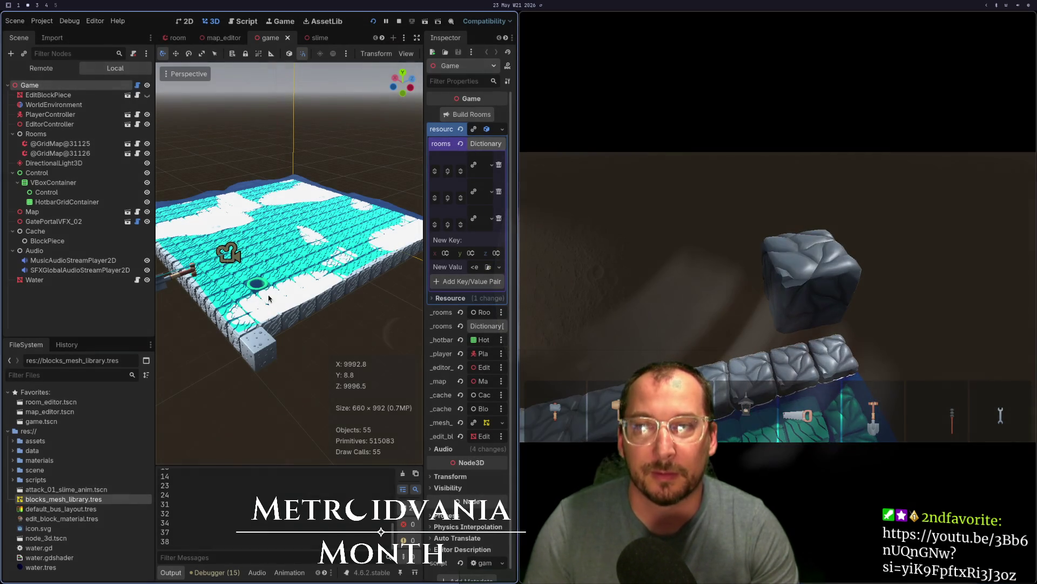
key(F8)
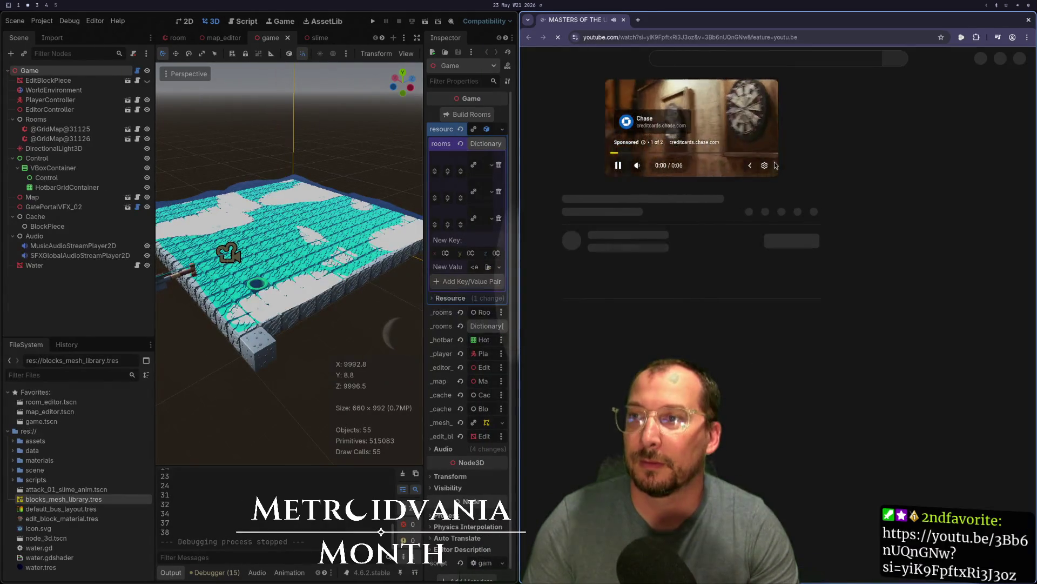
Jump the drone show video ahead through 2:11 and 3:01 to past the nine-minute mark
key(ctrl+w)
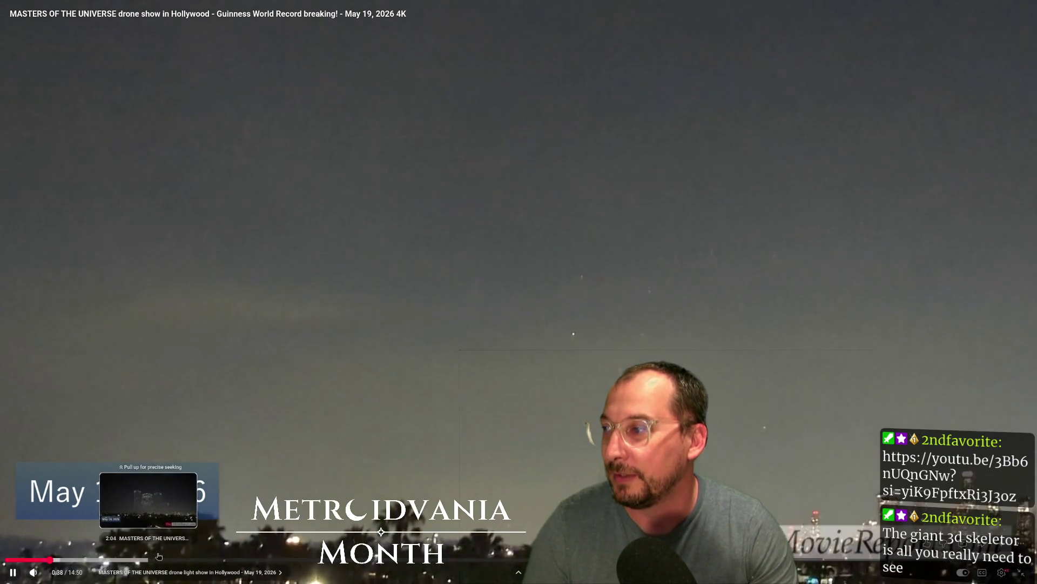
click(158, 556)
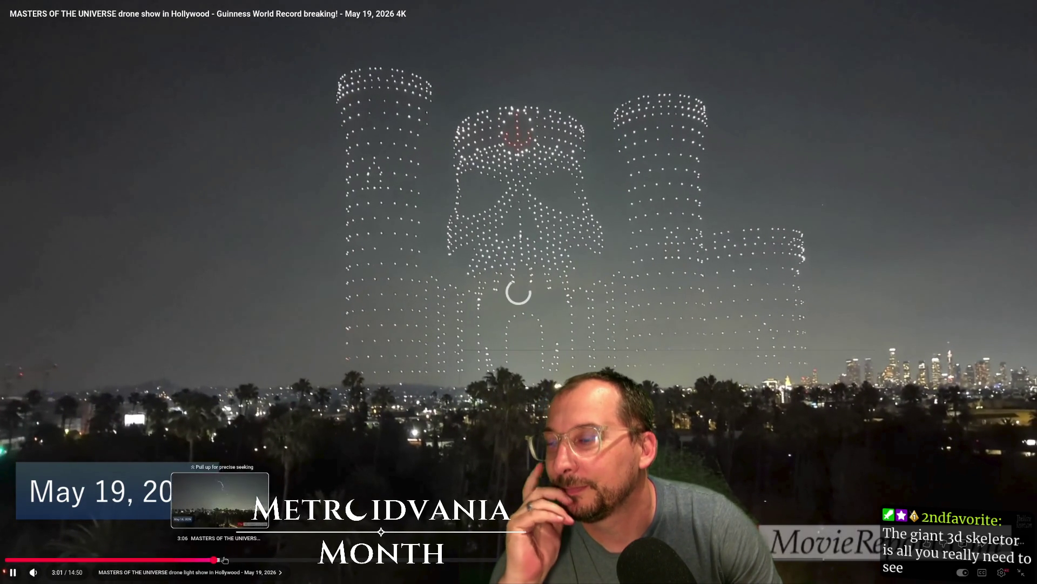
click(215, 560)
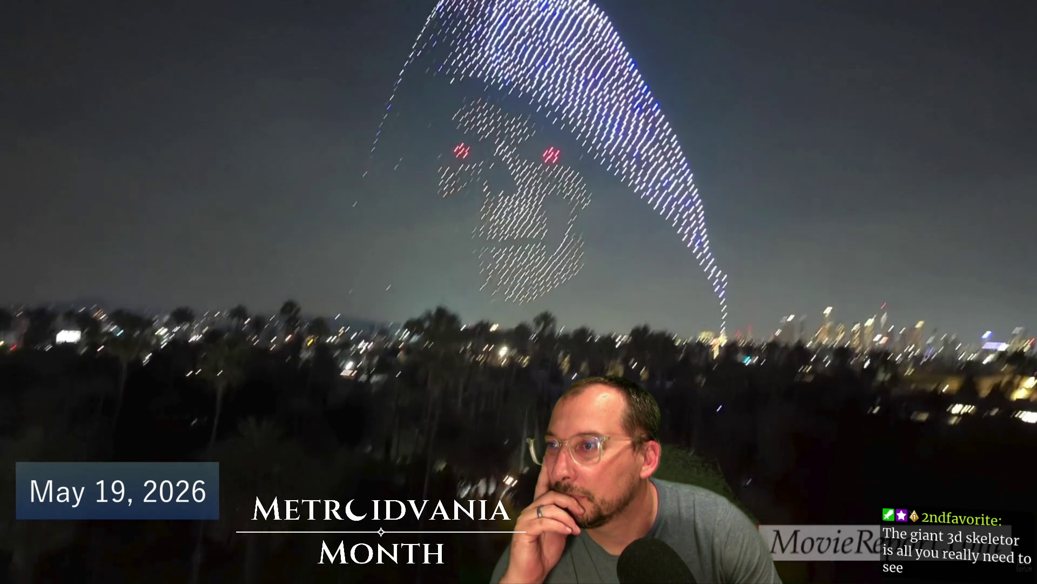
mouse_move(544, 387)
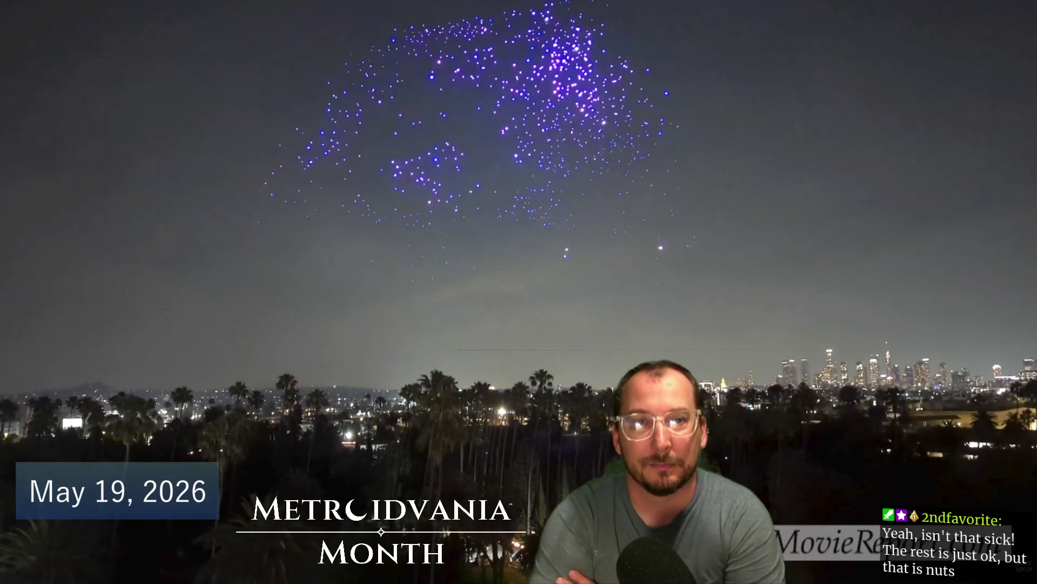
mouse_move(517, 471)
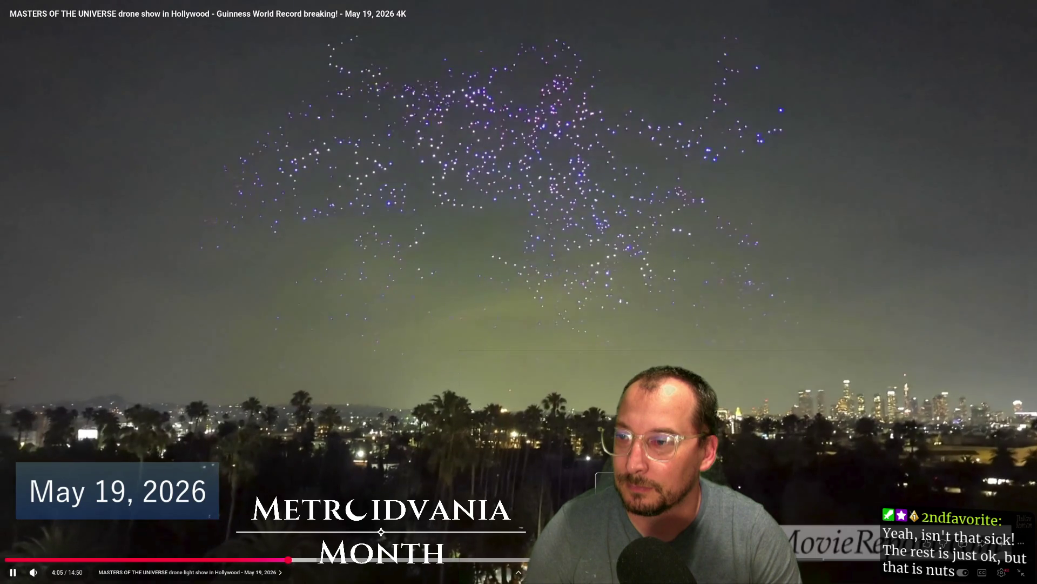
click(644, 559)
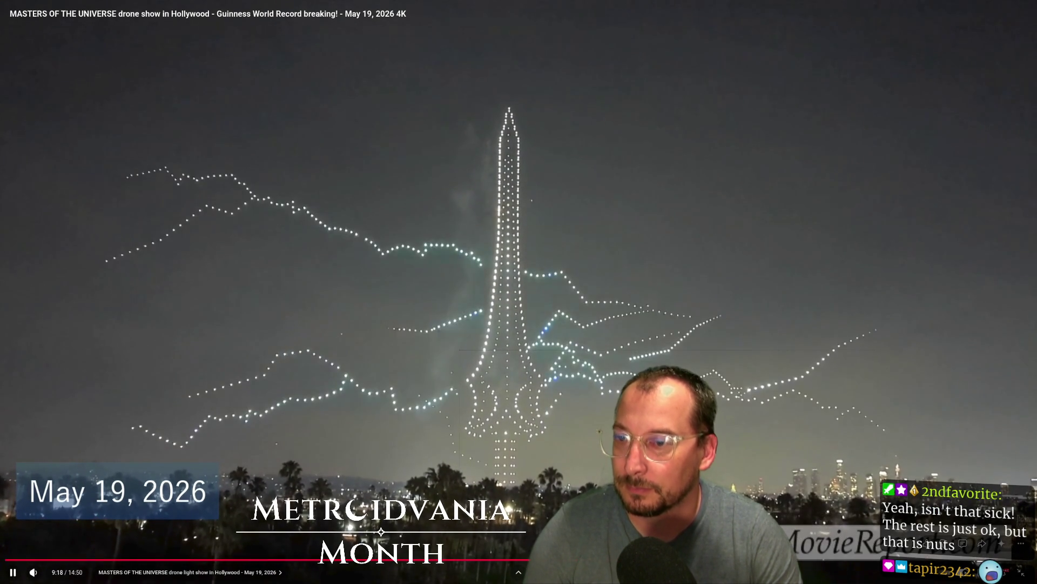
key(super+2)
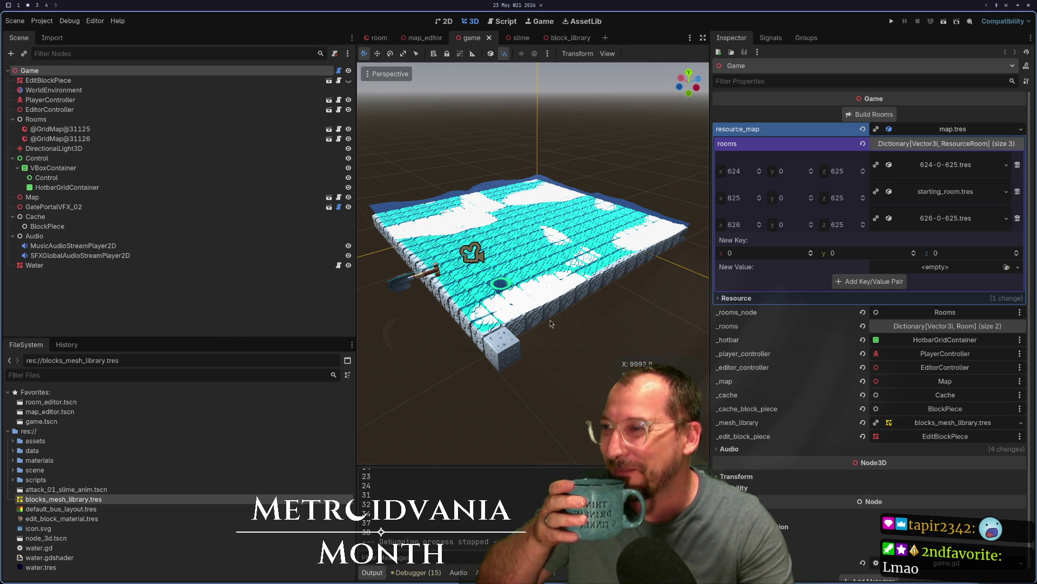
Rebuild the rooms to add stone walls and close the config.gd buffer in Neovim
click(848, 115)
mouse_move(559, 259)
mouse_down()
mouse_move(290, 238)
mouse_move(354, 262)
mouse_up()
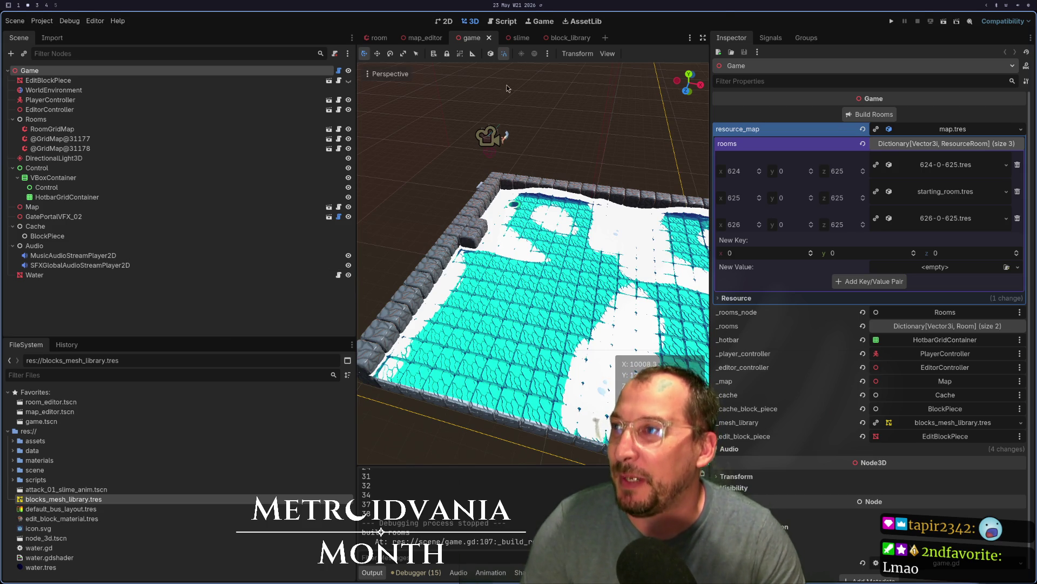
key(super+1)
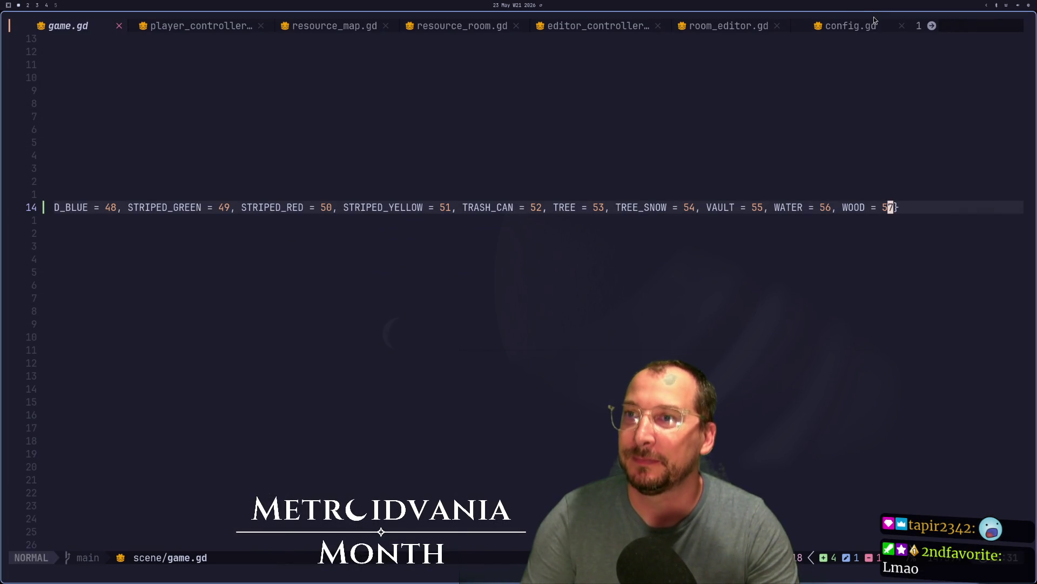
click(900, 27)
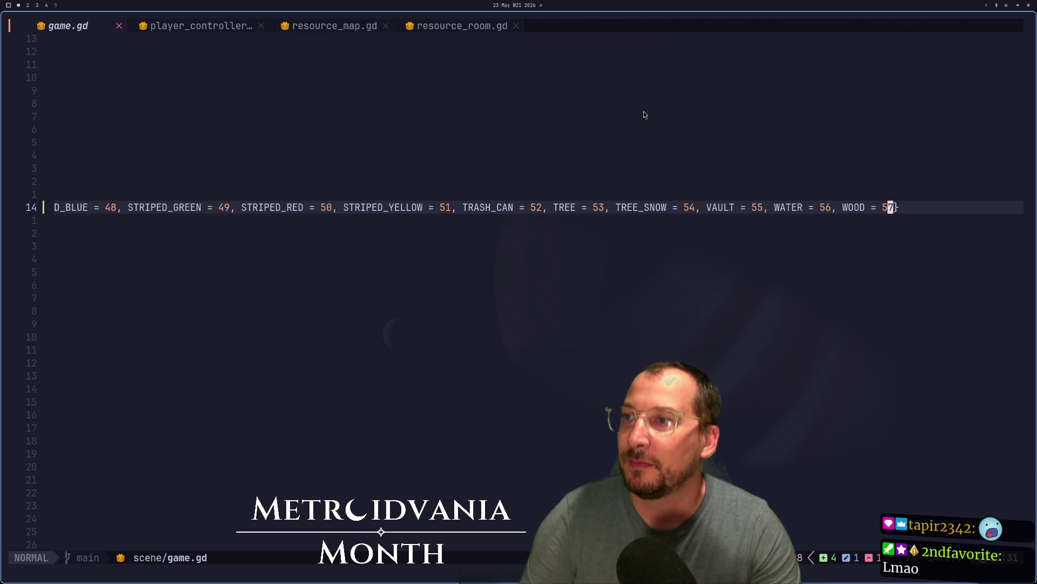
Open lazygit over the editor, collapse the data folder, and stage game.gd
click(592, 132)
key(space)
key(g)
key(g)
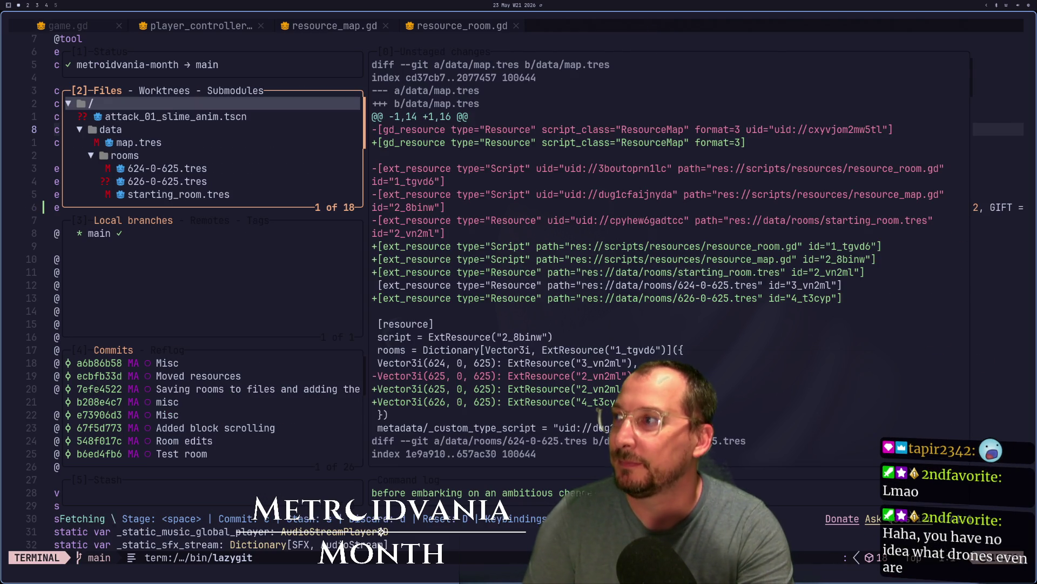
key(j)
key(j)
key(Return)
key(j)
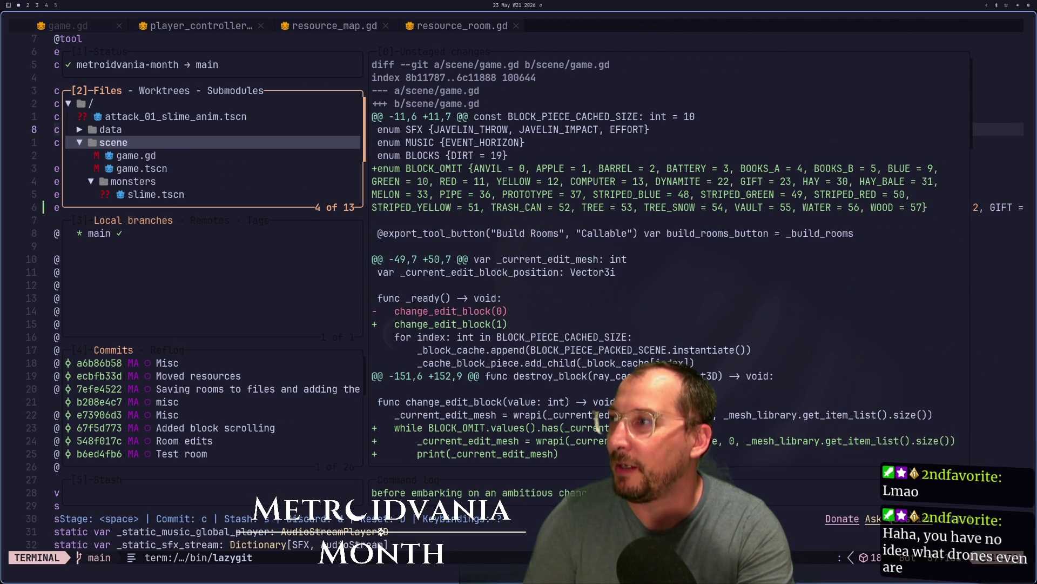
key(j)
key(space)
Stage game.tscn and the new water shader files, then begin a commit summary 'Water shader,'
key(j)
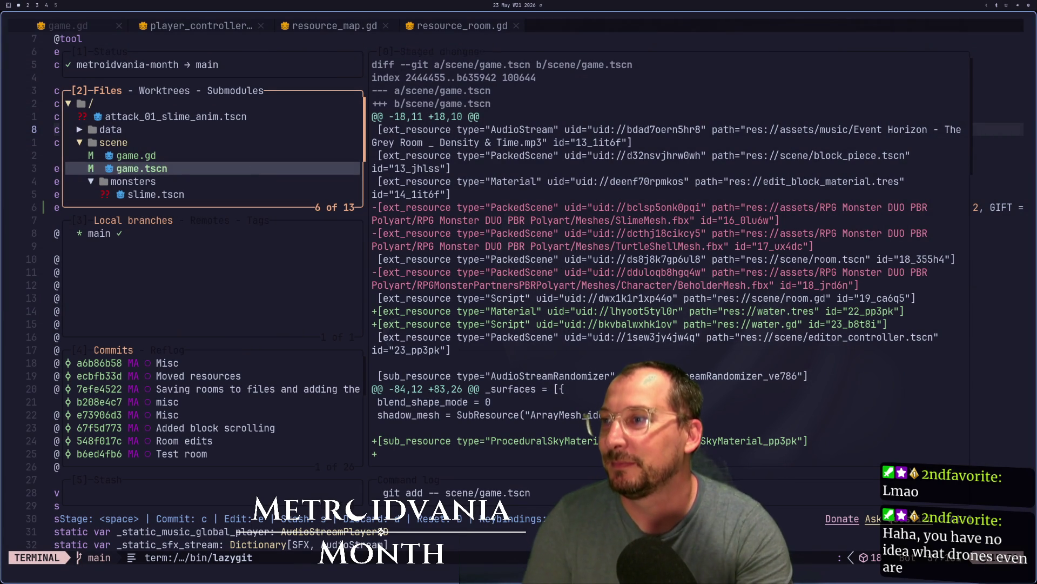
key(j)
key(j)
key(j)
key(k)
key(k)
key(j)
key(j)
key(j)
key(k)
key(j)
key(space)
key(j)
key(space)
key(j)
key(space)
key(j)
key(space)
key(k)
key(k)
key(k)
key(k)
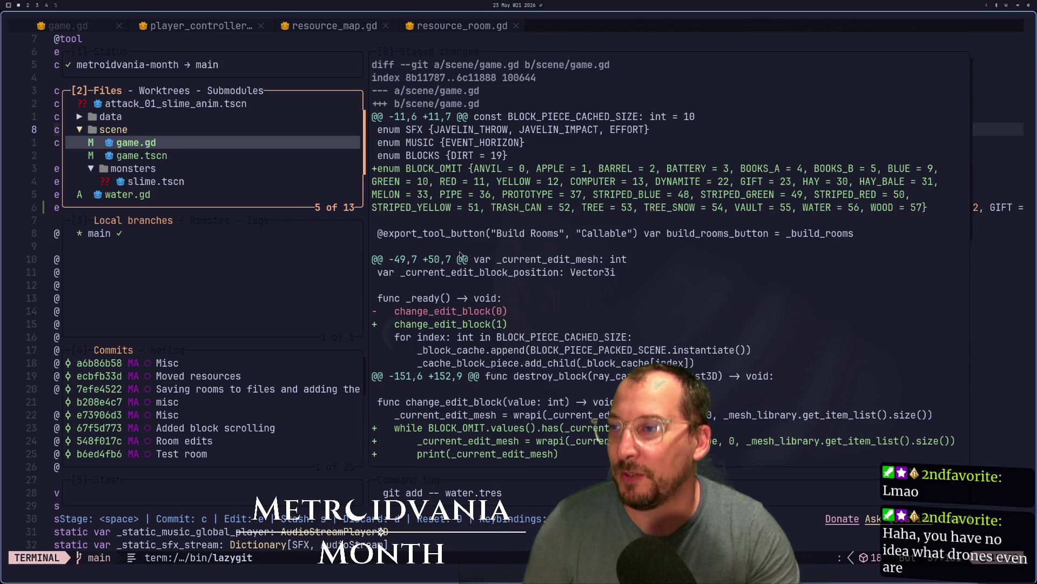
scroll(460, 254, down, 10)
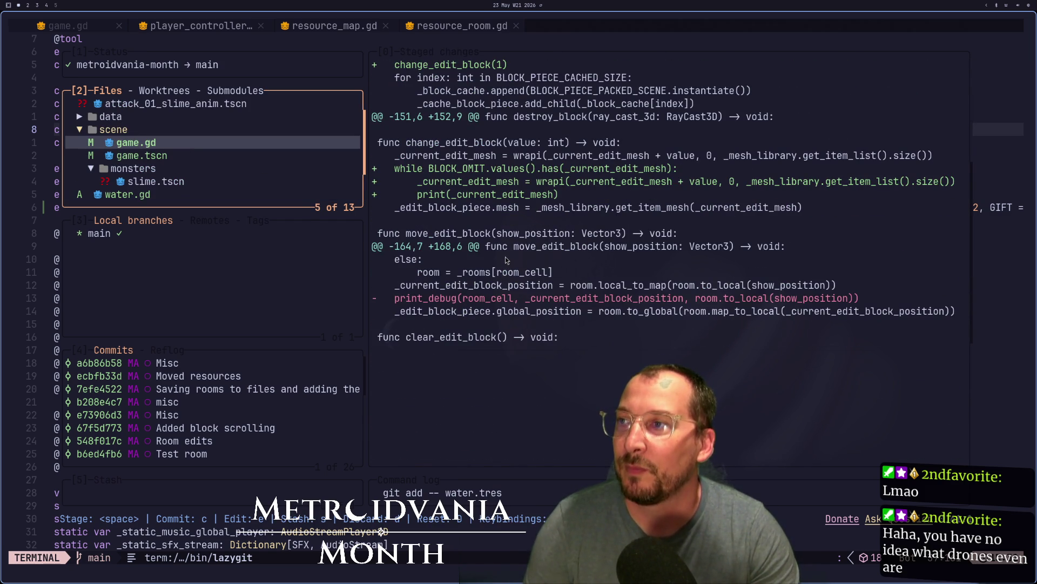
text(cWa)
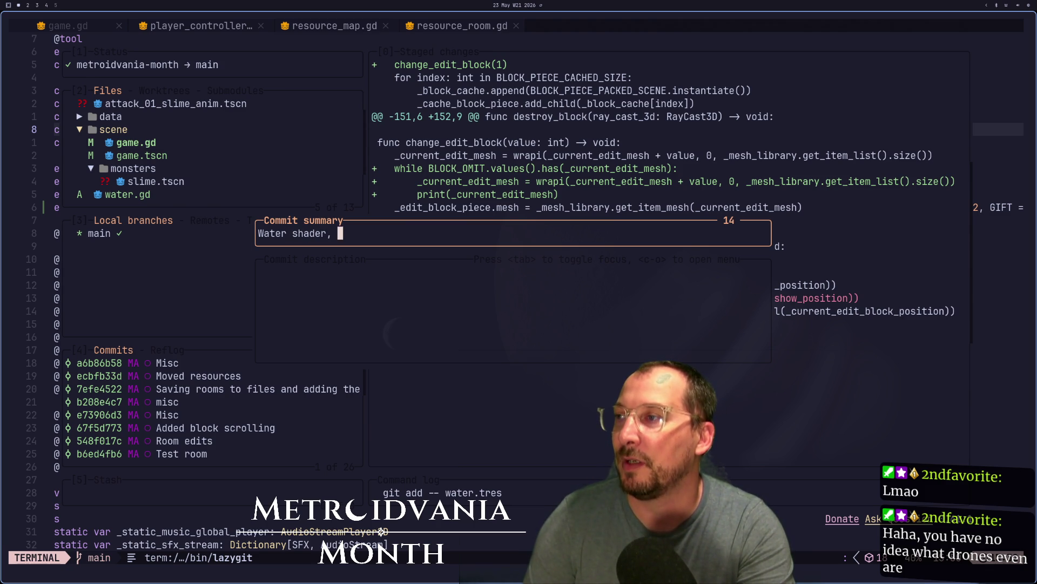
Commit as 'Water shader, omit block list', push it, and close lazygit
text(e )
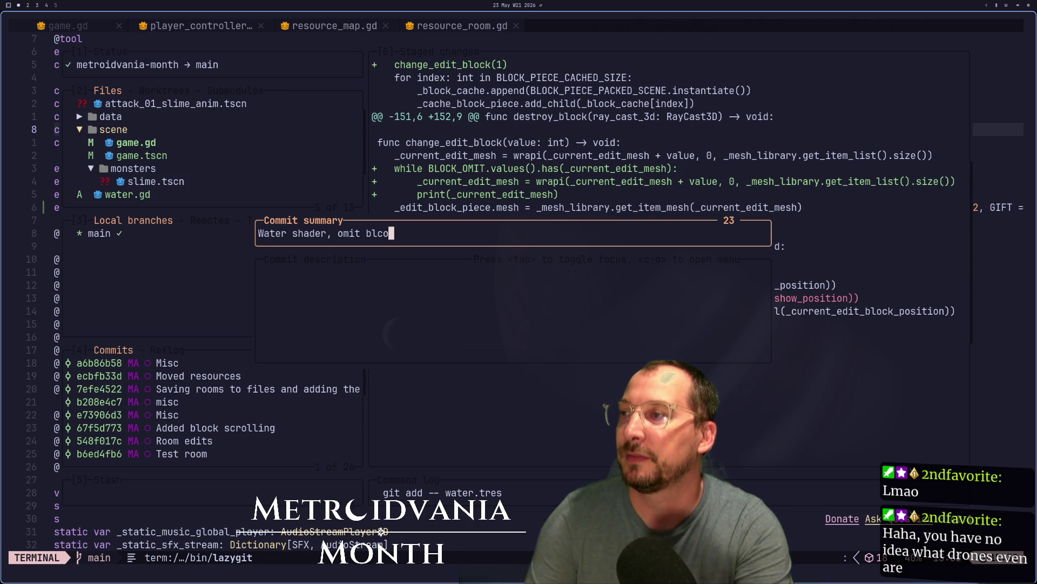
text(ist)
key(Return)
key(P)
key(q)
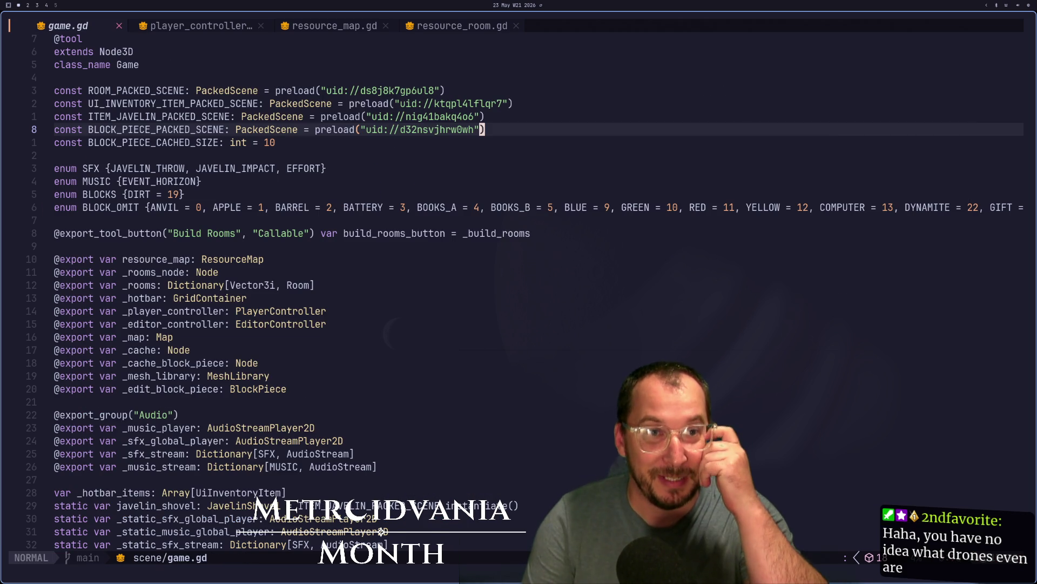
Switch workspaces to bring back the Godot editor showing the Game scene's walled room
key(super+shift+4)
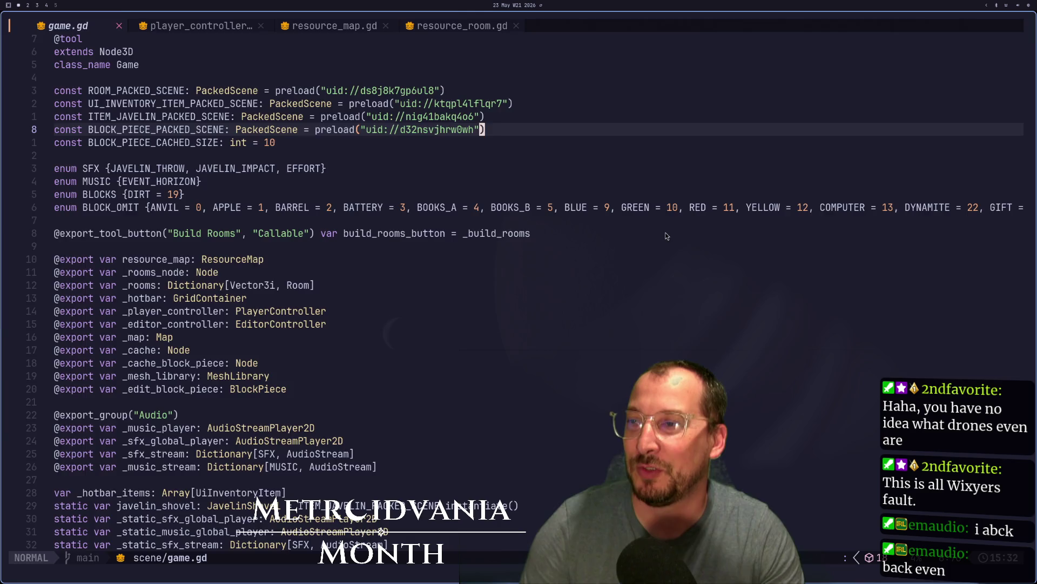
key(super+2)
scroll(552, 180, down, 3)
scroll(630, 147, up, 3)
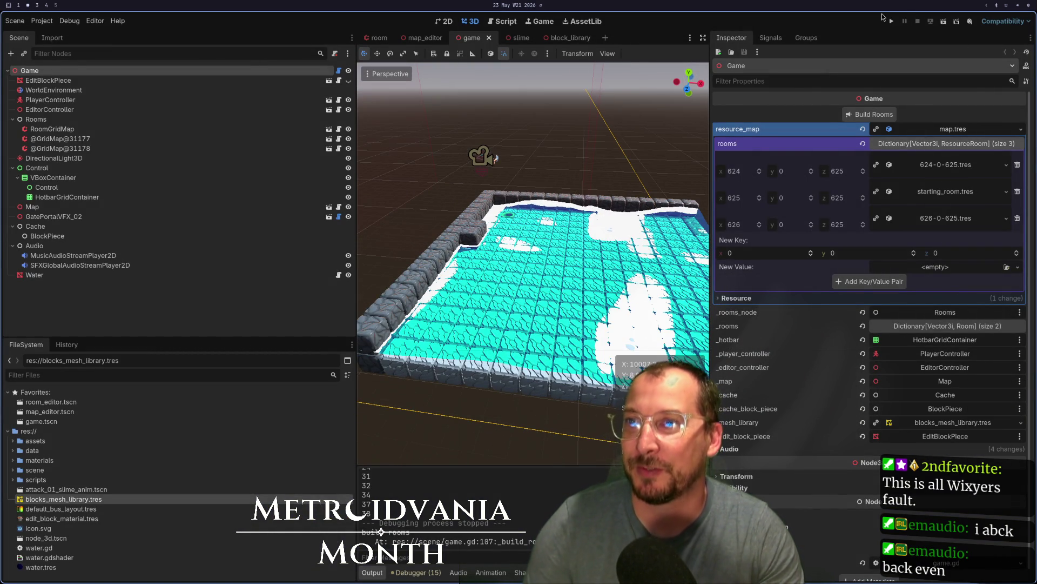
Test-run the game briefly, then select PlayerController and view its start point in the room
click(892, 21)
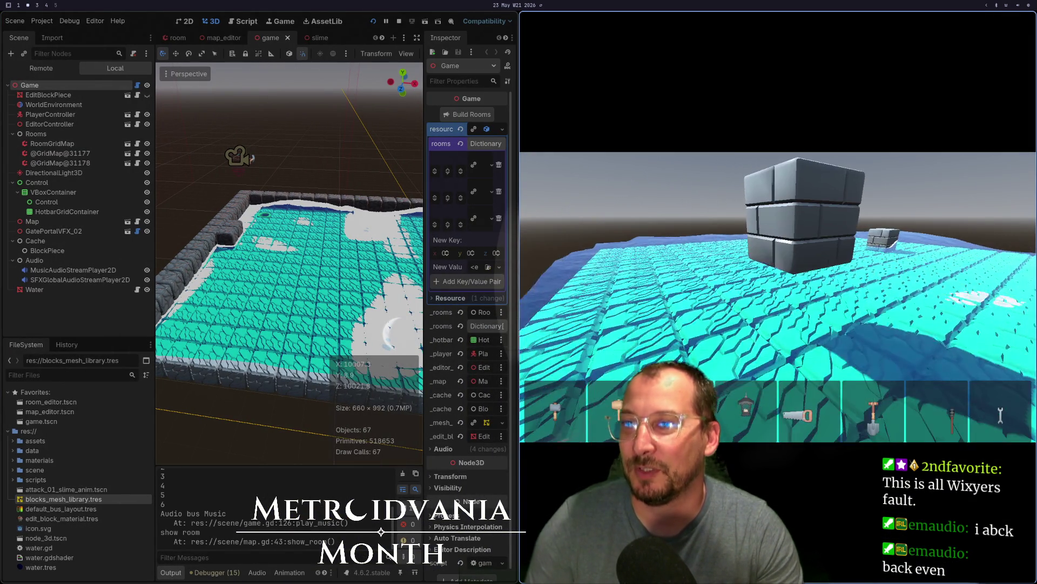
key(F8)
click(55, 99)
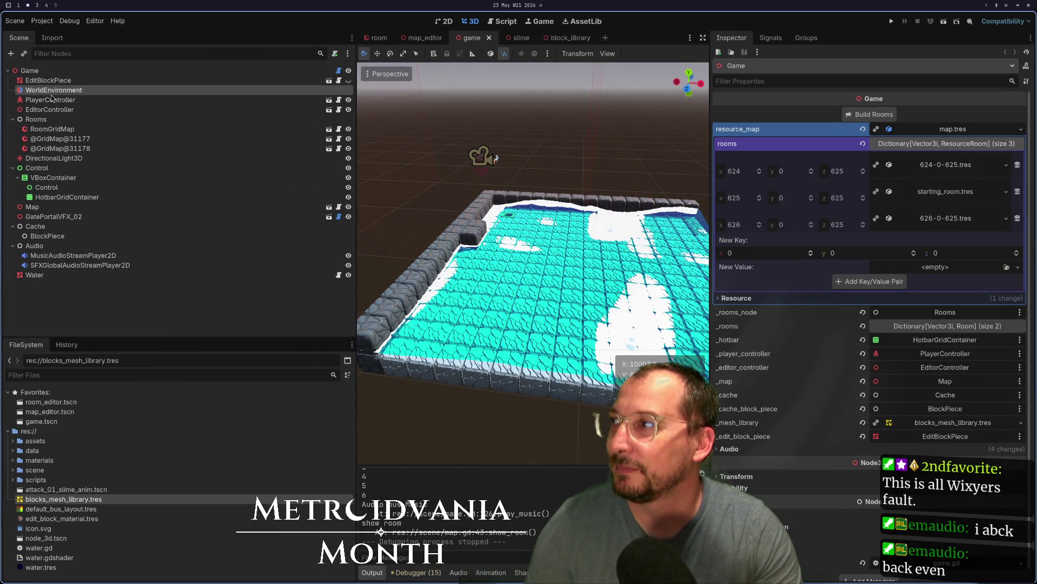
drag(458, 184, 547, 221)
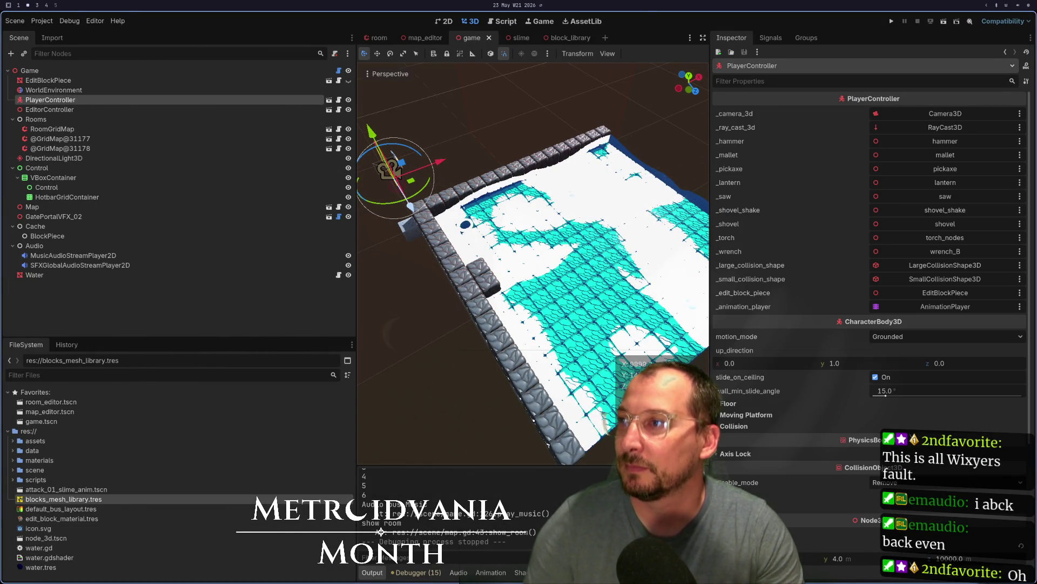
key(super+1)
Browse game.gd down to the change_edit_block(1) line in _ready
key(j)
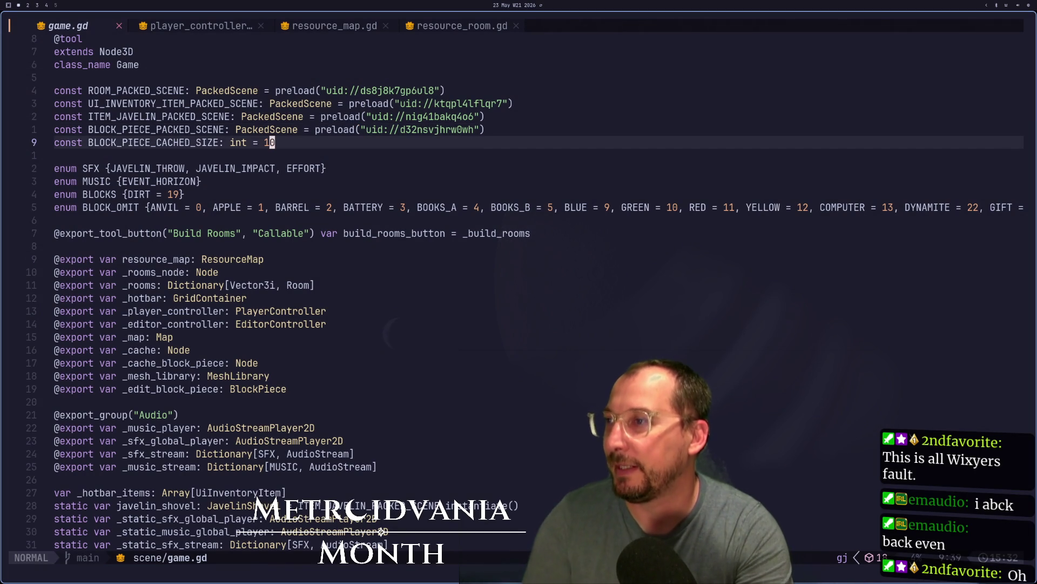
key(j)
key(j)
key(j)
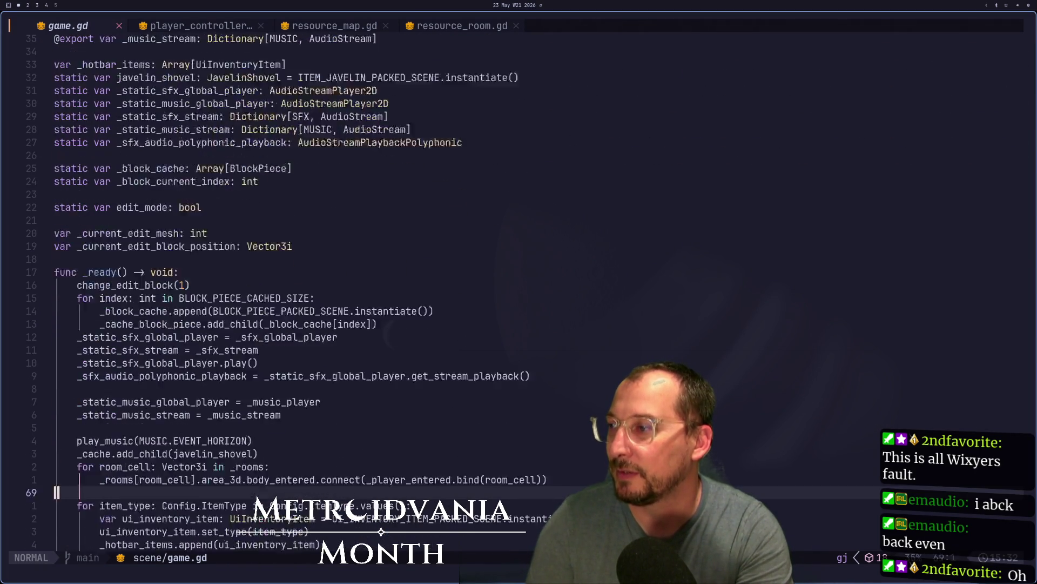
key(k)
key(k)
key(k)
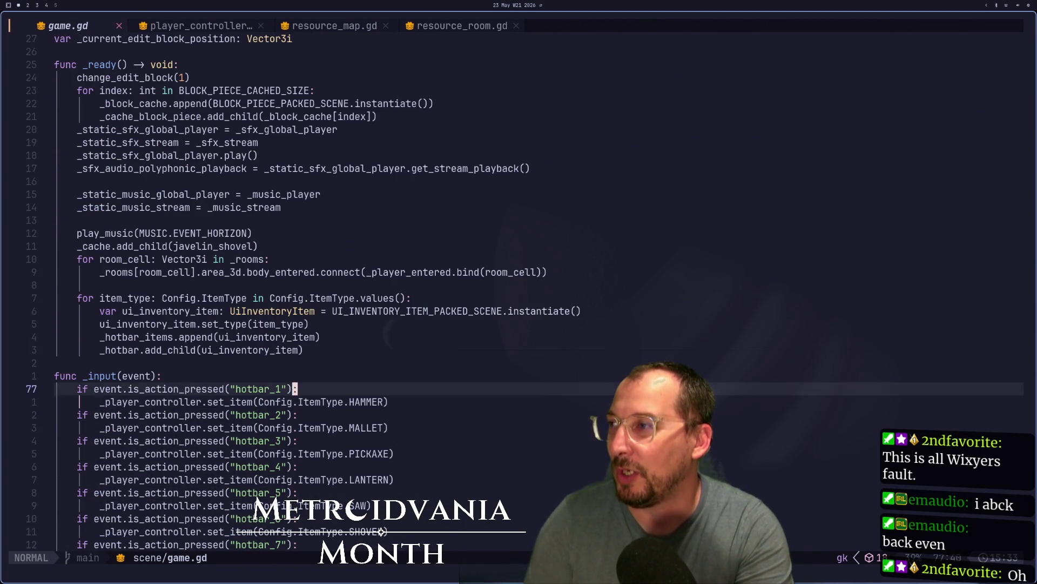
key(j)
key(j)
key(j)
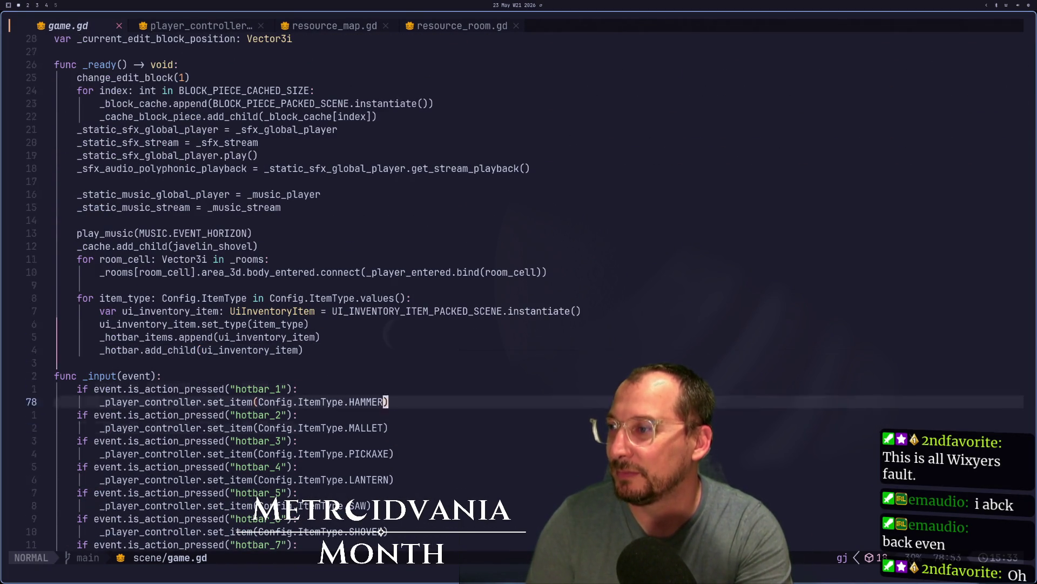
key(j)
key(j)
key(j)
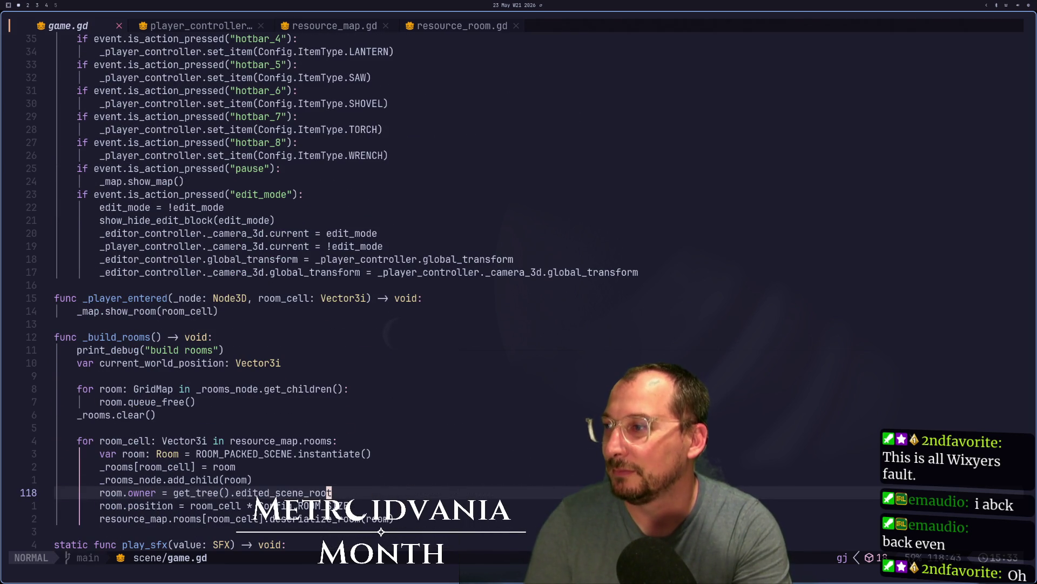
key(k)
key(k)
key(k)
key(k)
key(k)
key(k)
key(j)
key(j)
key(j)
key(j)
key(j)
key(j)
key(k)
key(k)
key(k)
key(k)
key(k)
key(k)
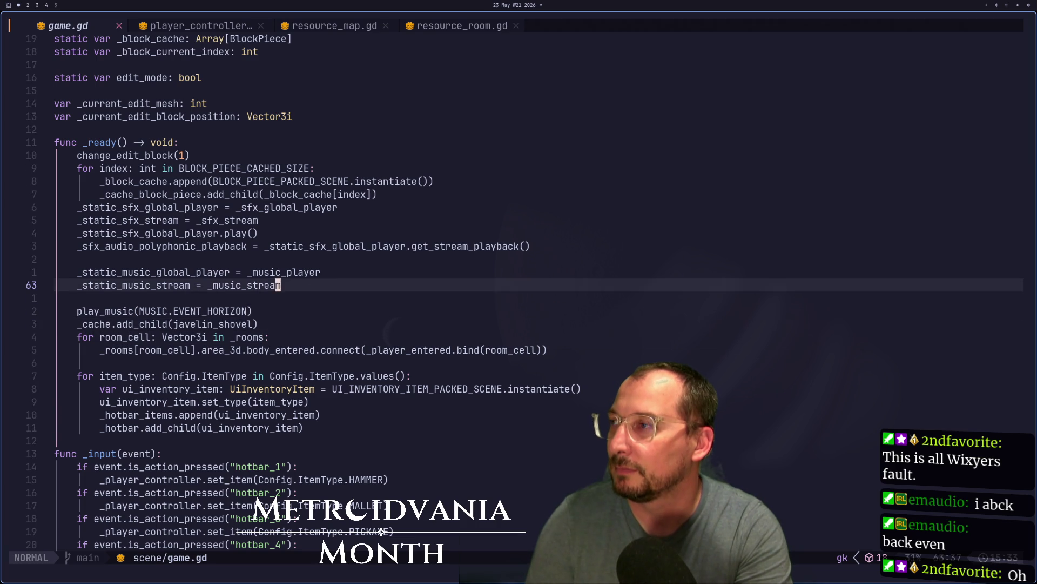
key(k)
key(k)
key(k)
key(j)
key(j)
Add _player_controller.position = Vector3(10008, 0, 100008) to _ready and save game.gd
text(_pla)
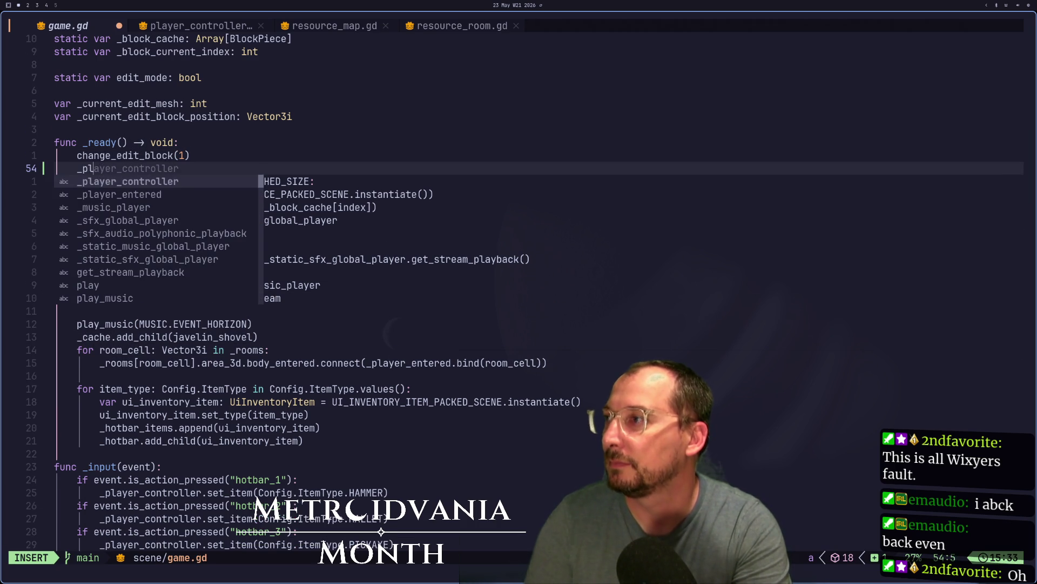
key(Return)
text(.position=)
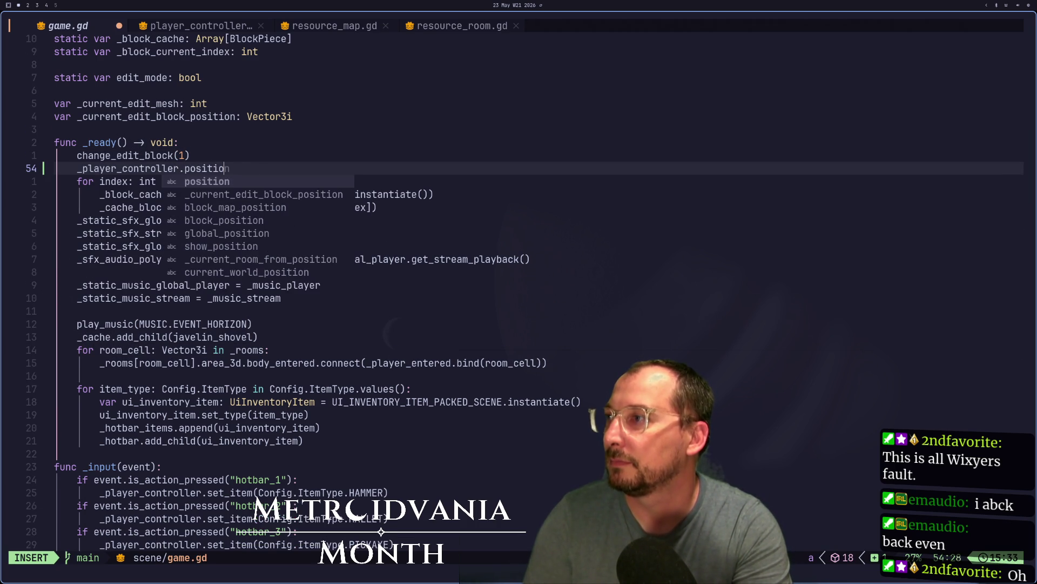
key(BackSpace)
text(= 1000)
key(BackSpace)
key(BackSpace)
key(BackSpace)
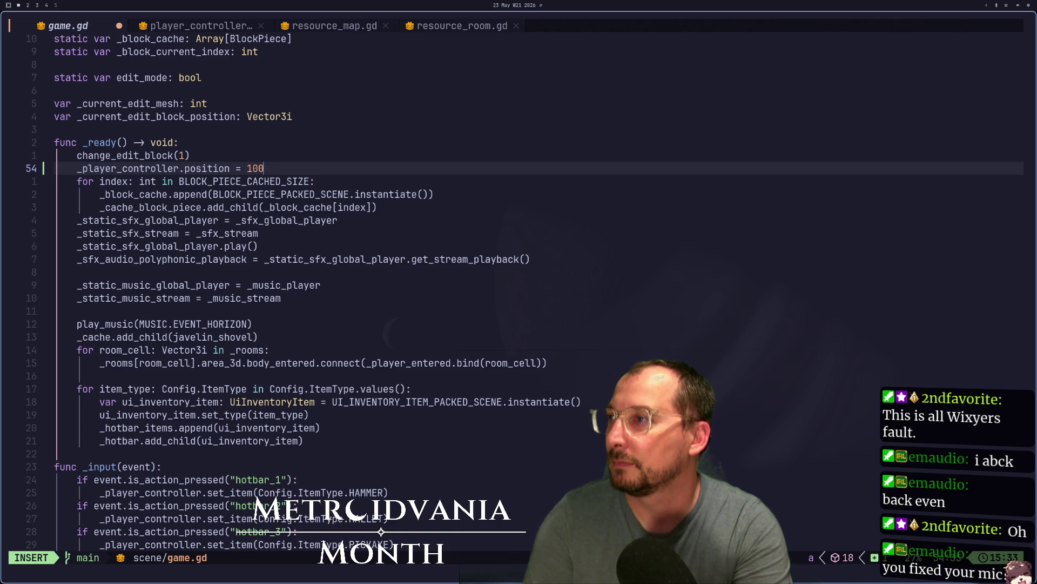
text(Vector3()
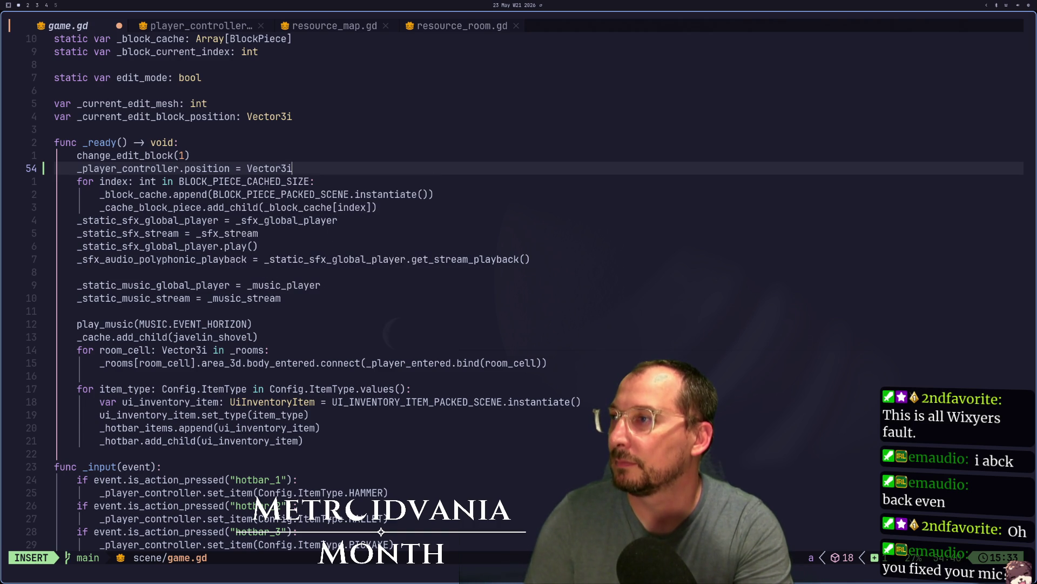
text(100)
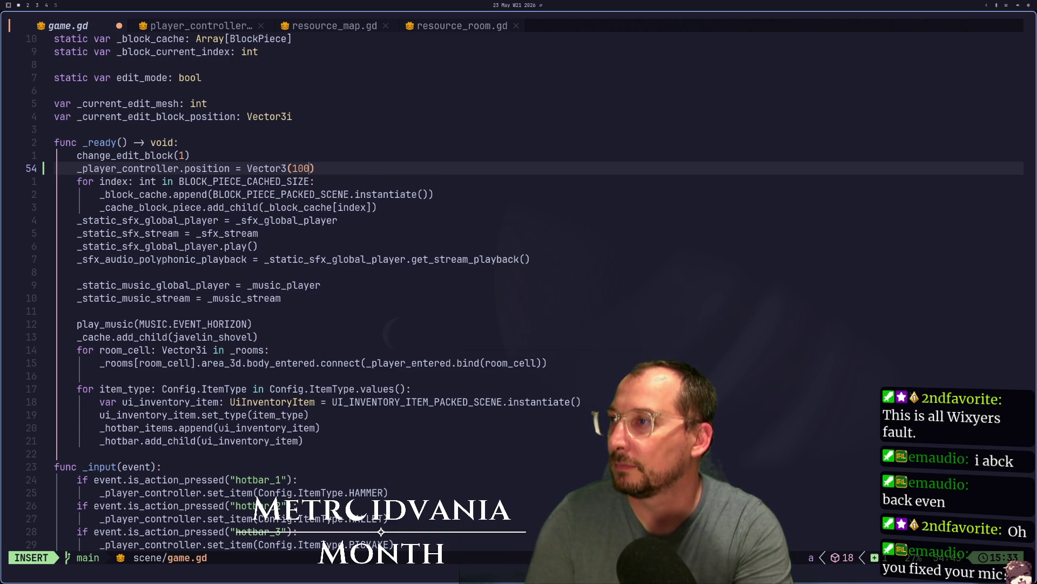
text(08)
text(, 0, 1)
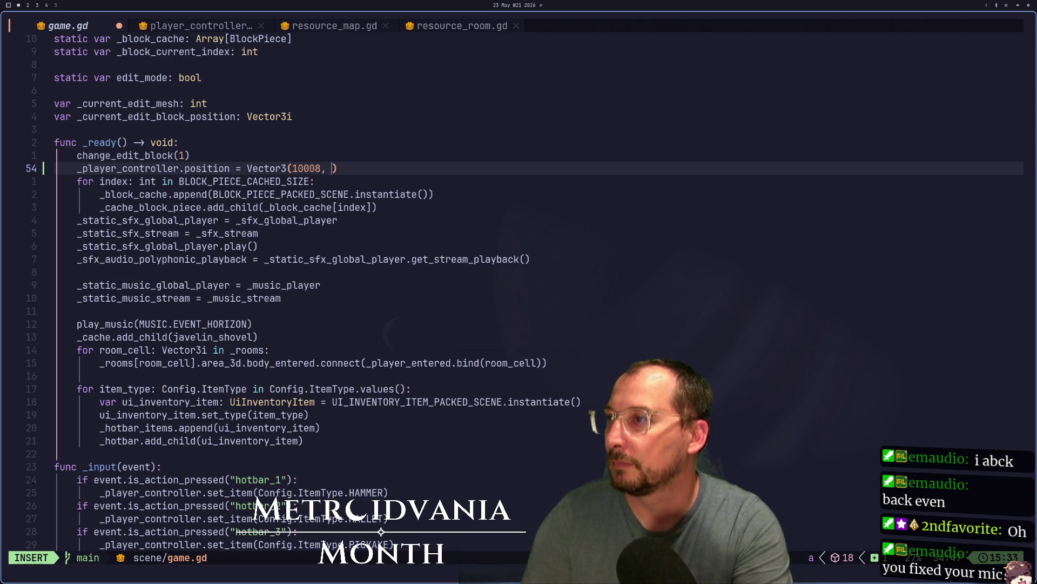
text(00008)
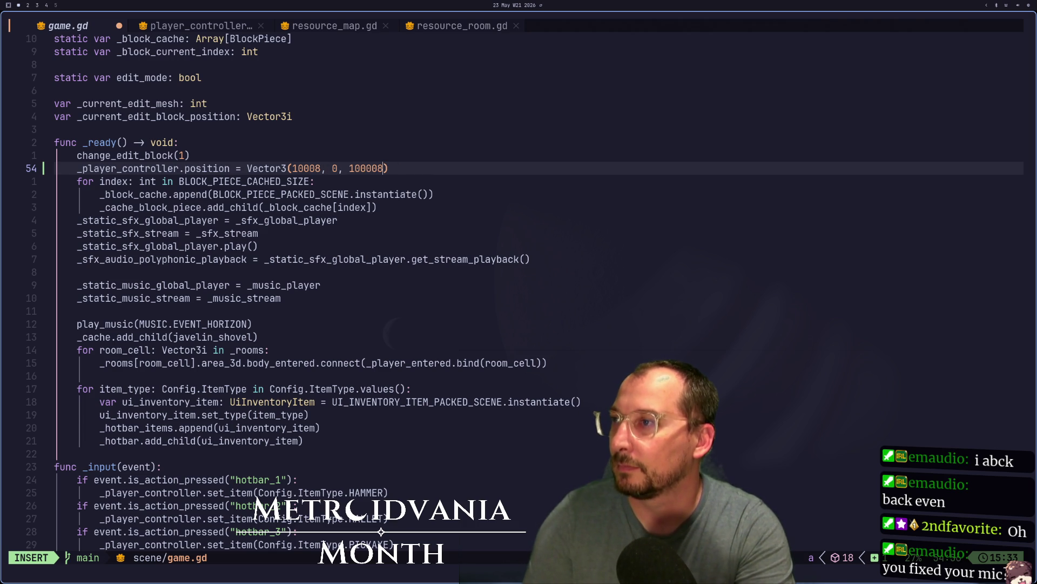
key(Escape)
text(:w)
key(Return)
key(super+2)
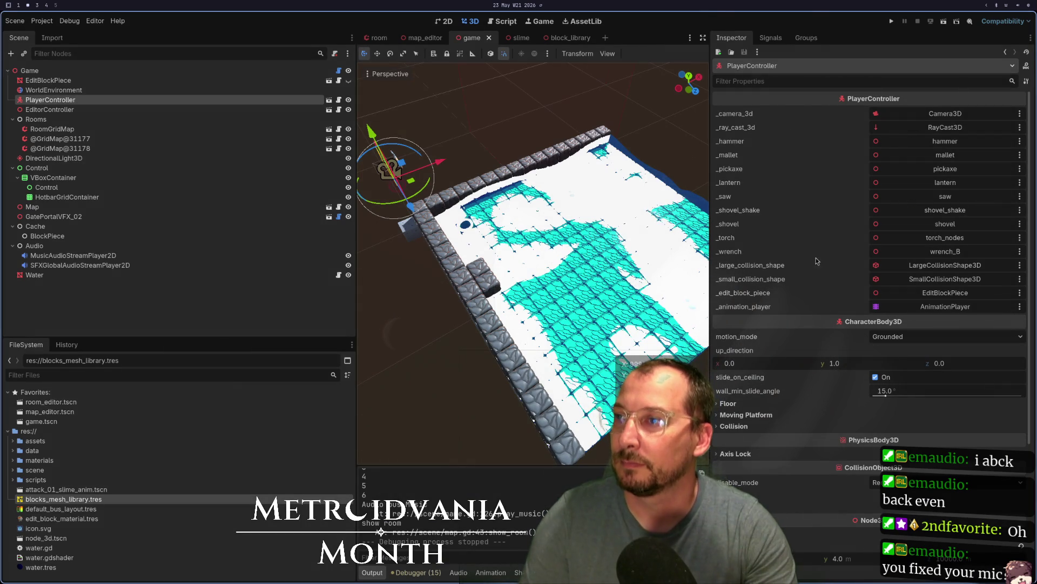
Test-run the game, then drag PlayerController 8 units along Z and 6 along X
key(F5)
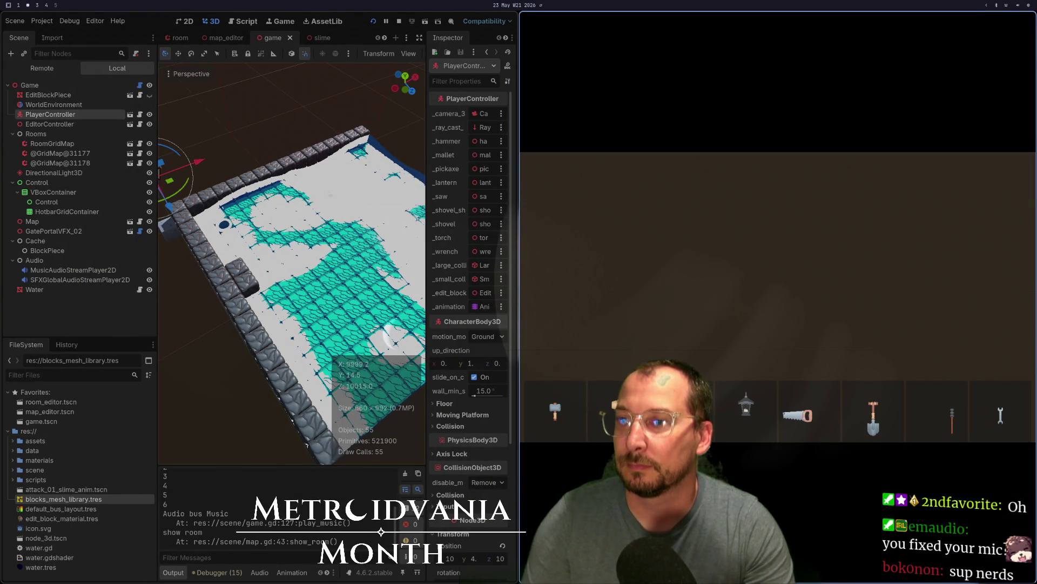
key(super+shift+q)
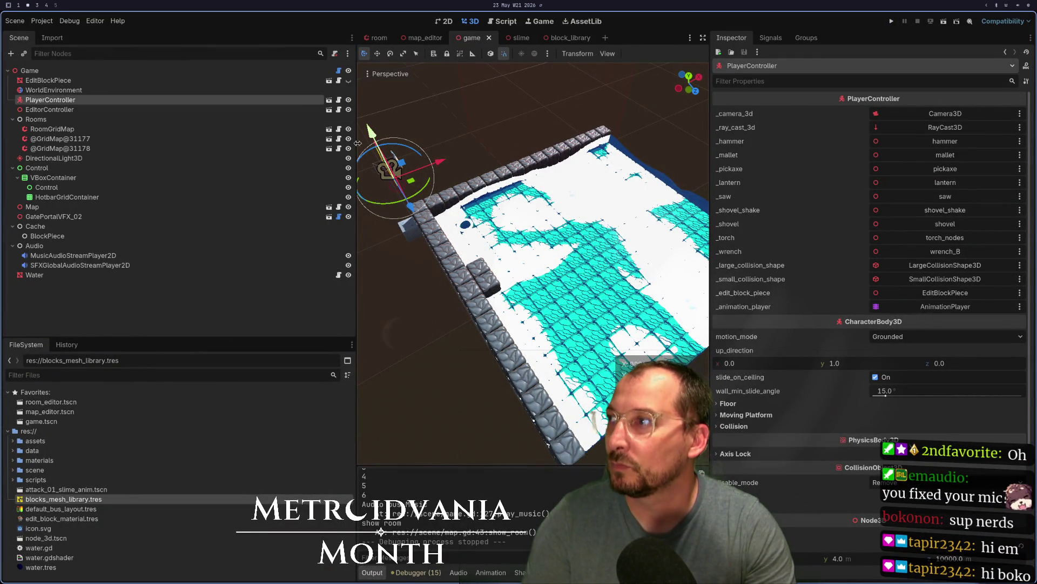
mouse_move(416, 208)
mouse_down()
mouse_move(492, 337)
mouse_move(511, 400)
mouse_up()
drag(503, 323, 631, 233)
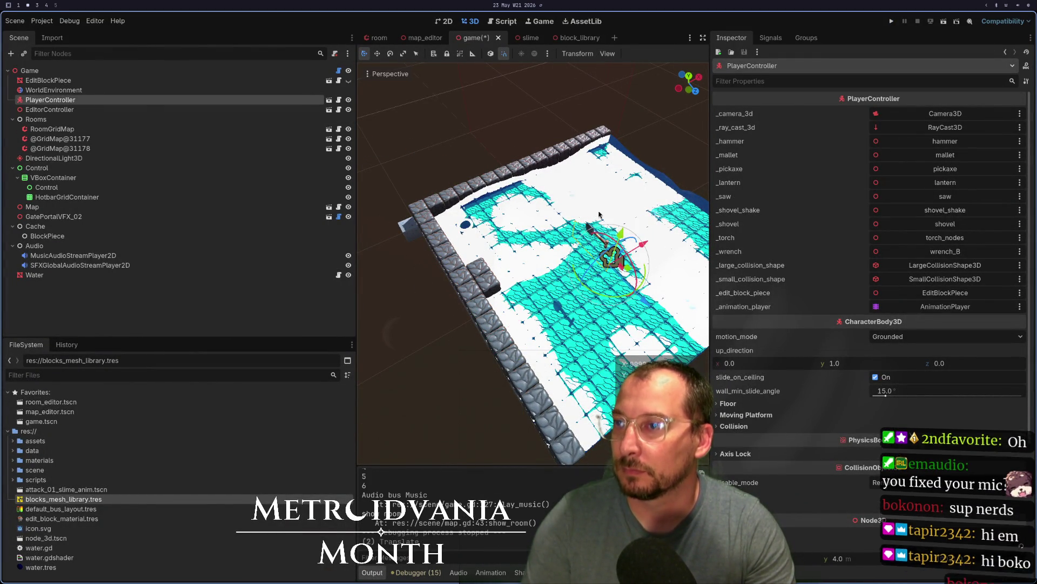
key(super+1)
Save game.gd, then jump to its top and its end
text(:w)
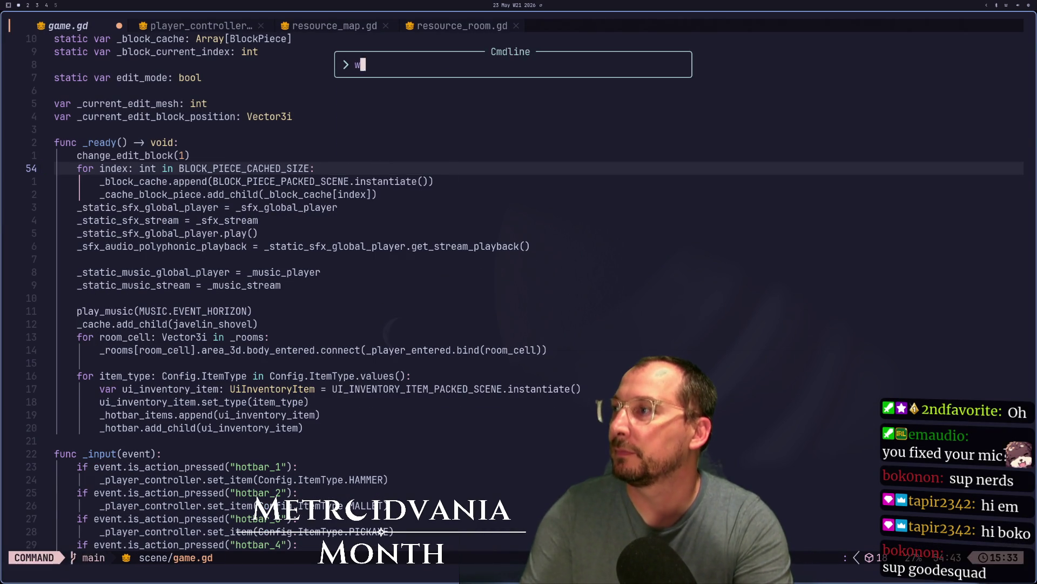
key(Return)
scroll(410, 299, down, 12)
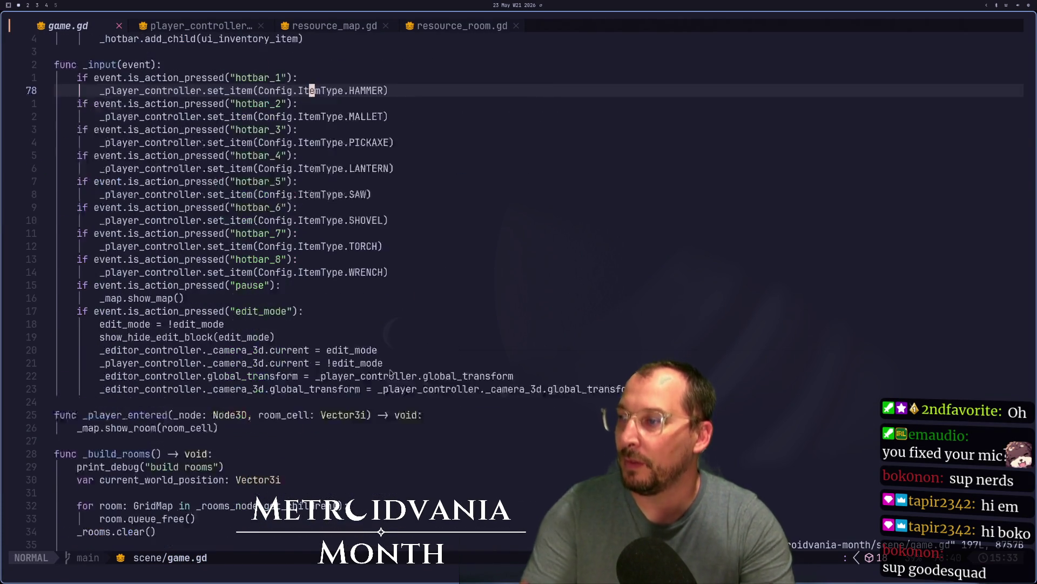
key(g)
key(g)
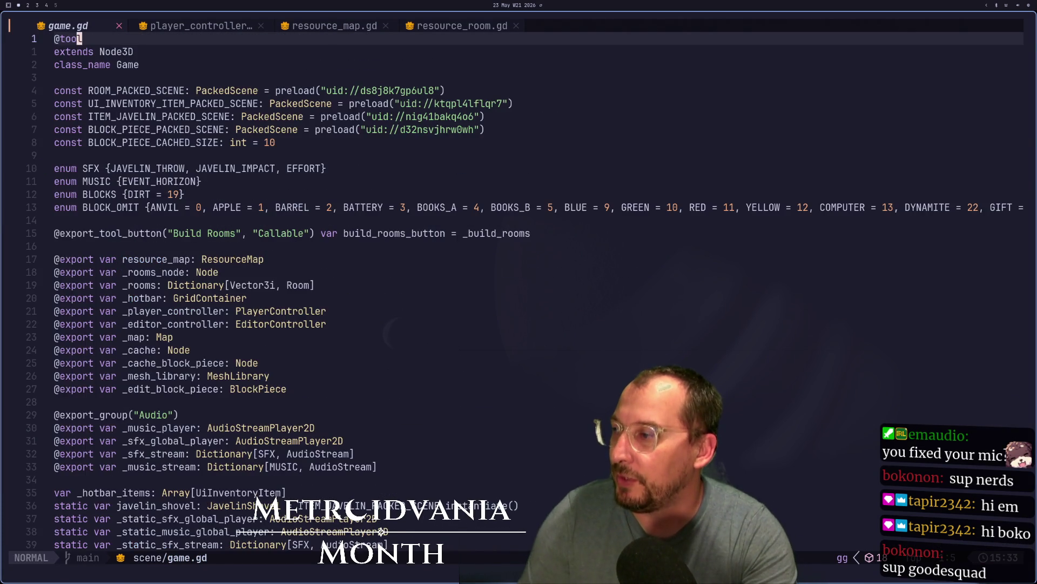
key(shift+g)
Read through the play_music, set_edit_block and move_edit_block code
key(k)
key(k)
key(k)
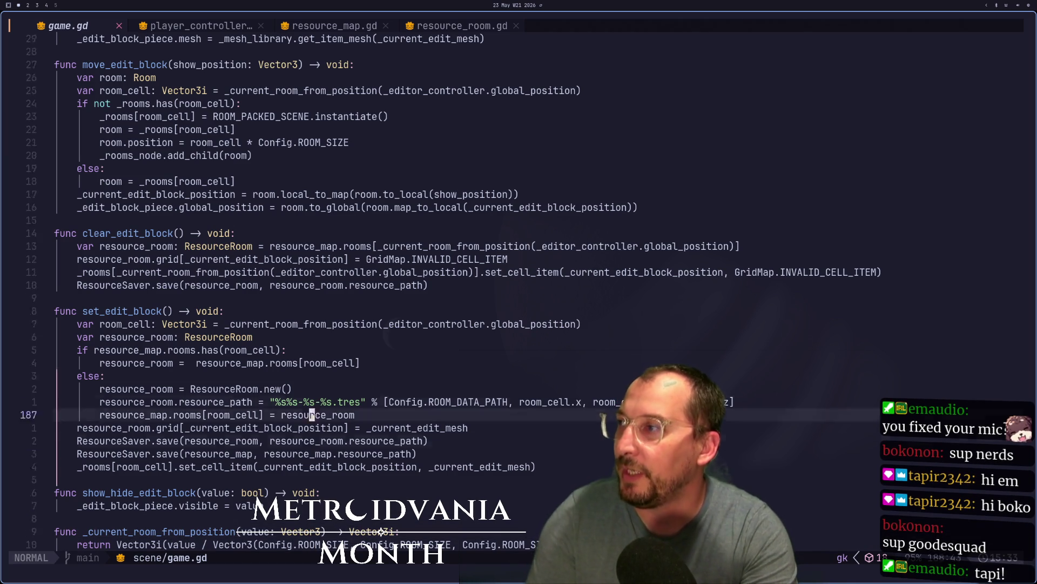
key(k)
key(k)
key(k)
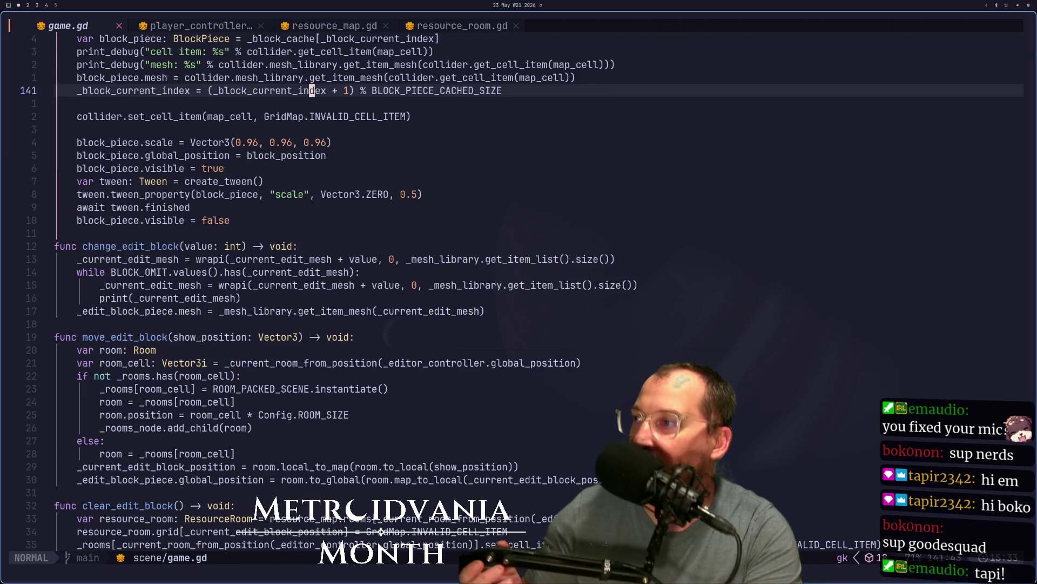
key(k)
key(k)
key(k)
key(k)
key(k)
key(j)
key(j)
key(j)
key(j)
key(j)
key(j)
key(k)
key(j)
key(j)
key(j)
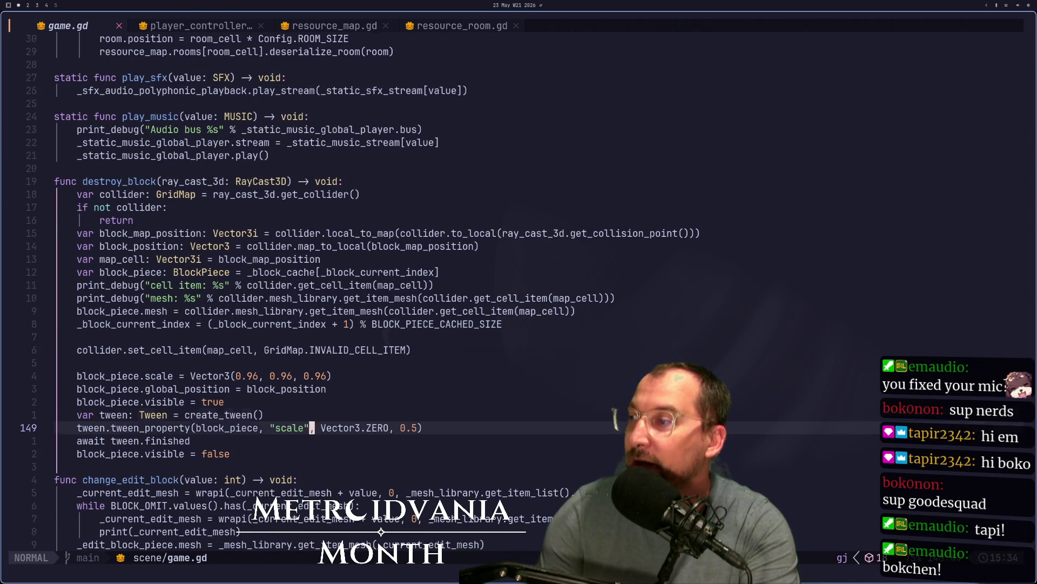
key(h)
key(h)
key(h)
key(h)
key(h)
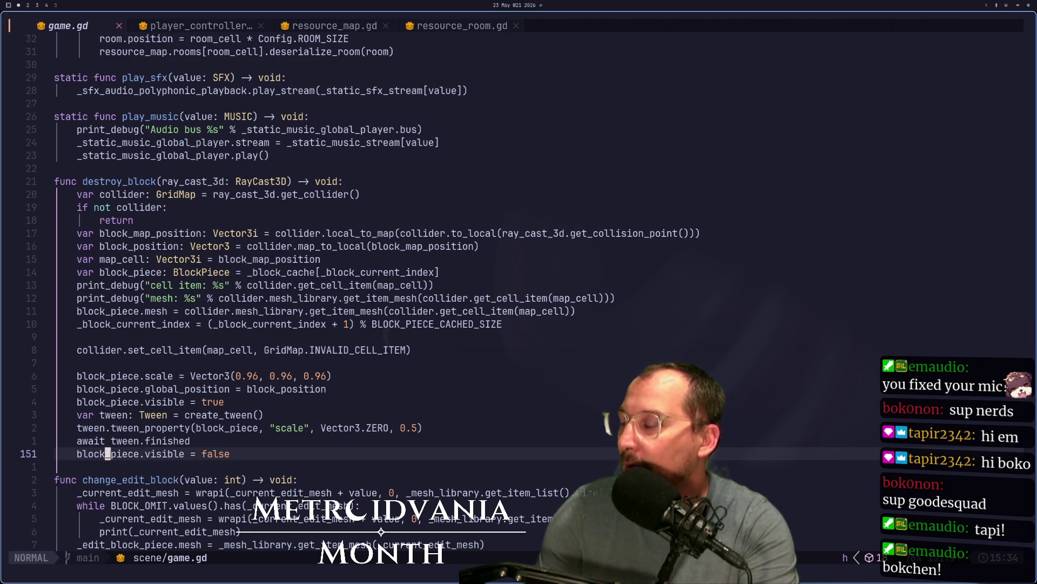
key(j)
key(j)
key(j)
key(j)
key(j)
key(j)
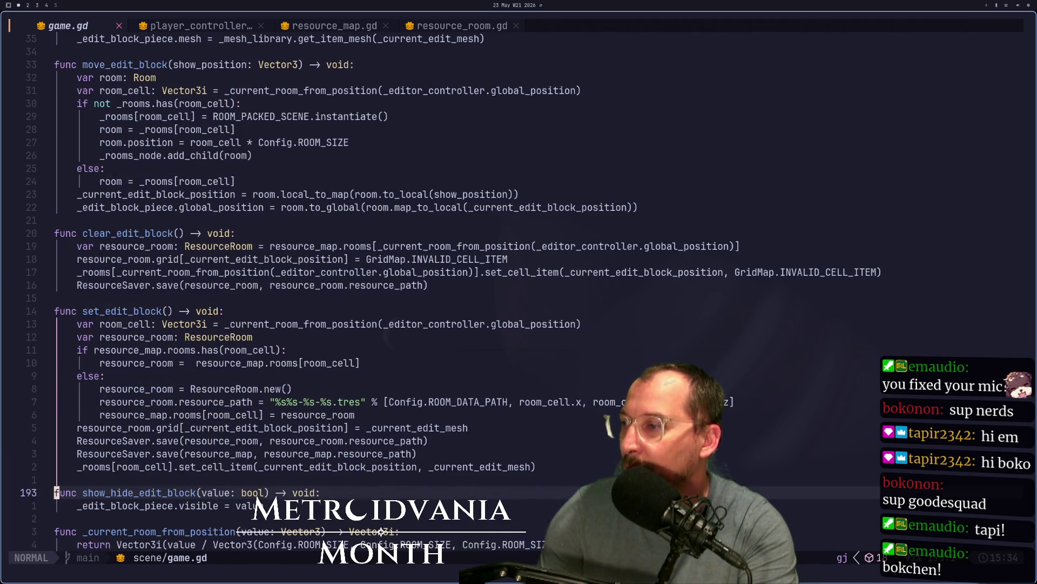
key(k)
key(k)
key(k)
key(k)
key(k)
key(k)
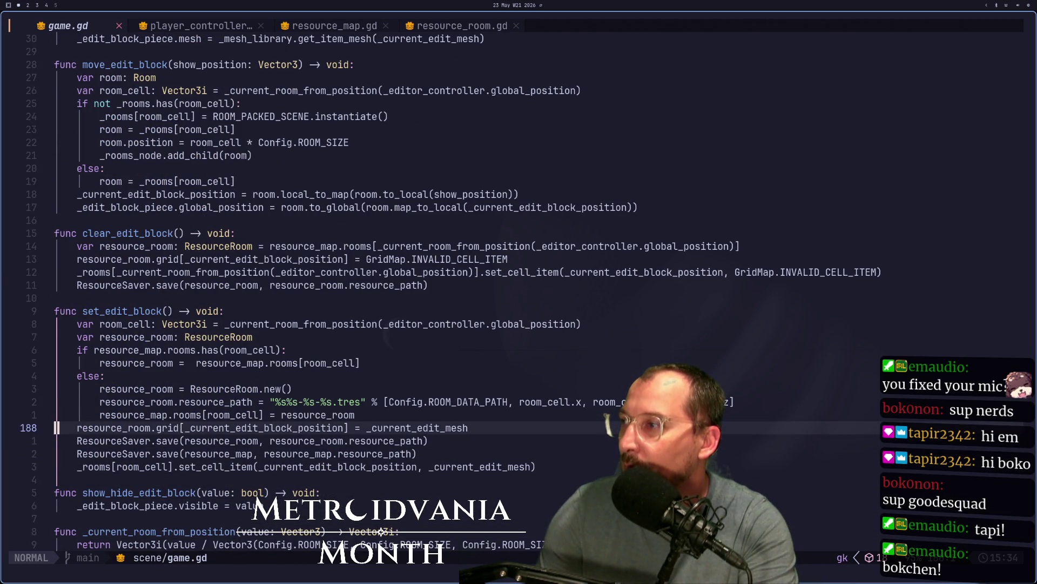
key(k)
key(k)
key(k)
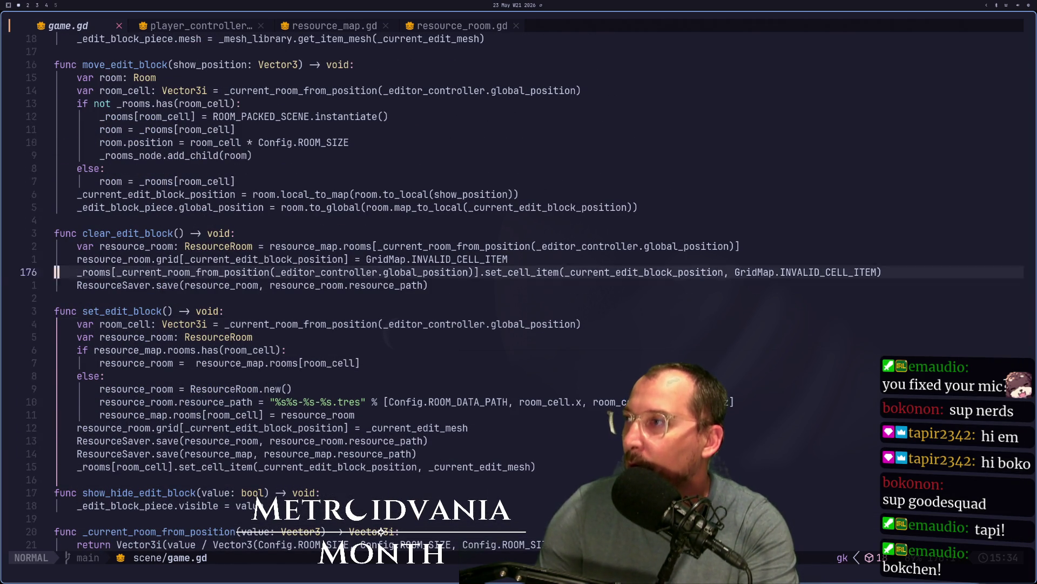
key(j)
key(j)
key(j)
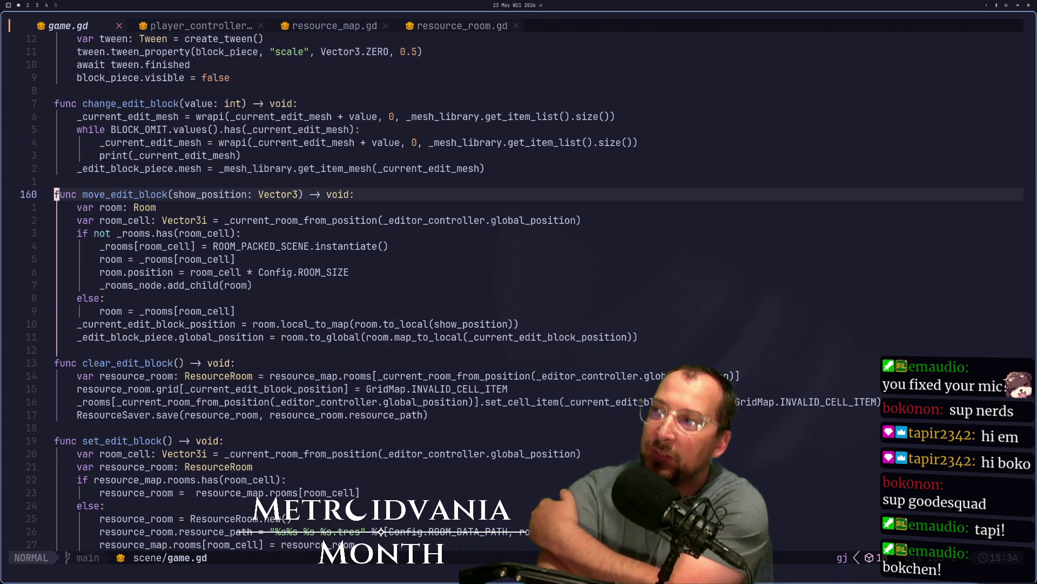
key(super+2)
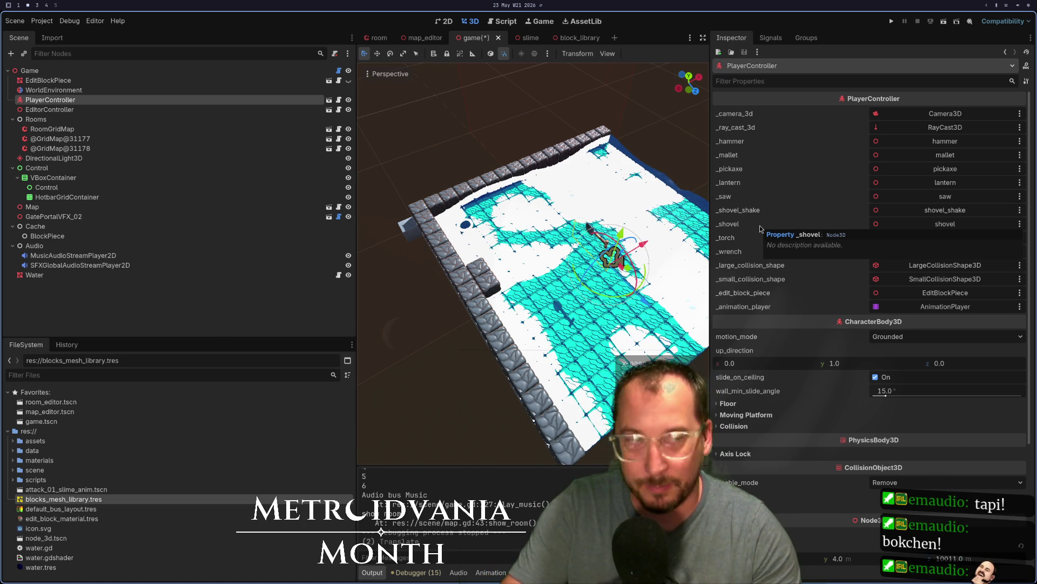
Zoom out and orbit to see the whole room, then save the Game scene
scroll(568, 295, down, 3)
drag(568, 295, 562, 87)
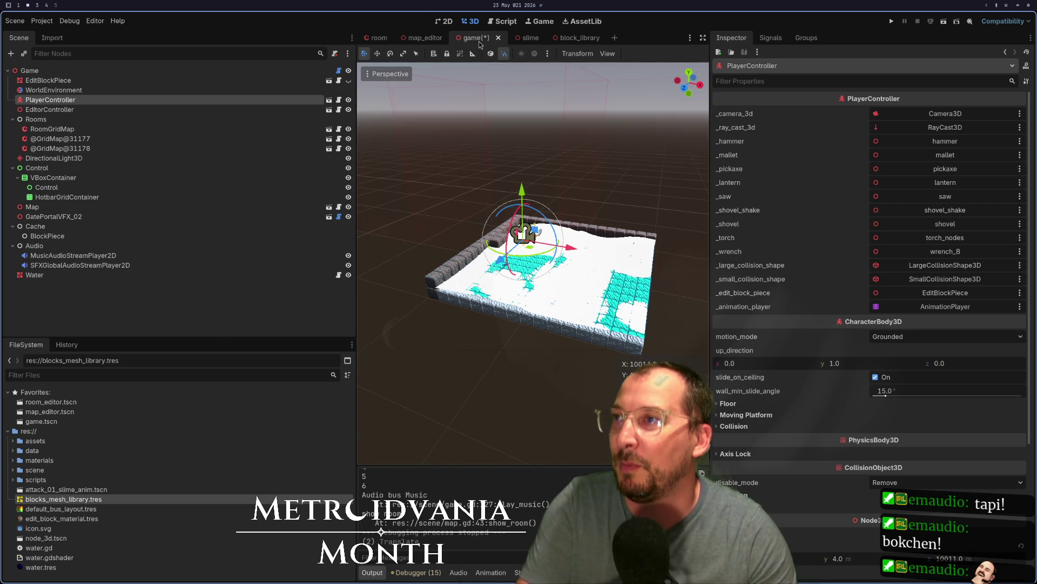
key(ctrl+s)
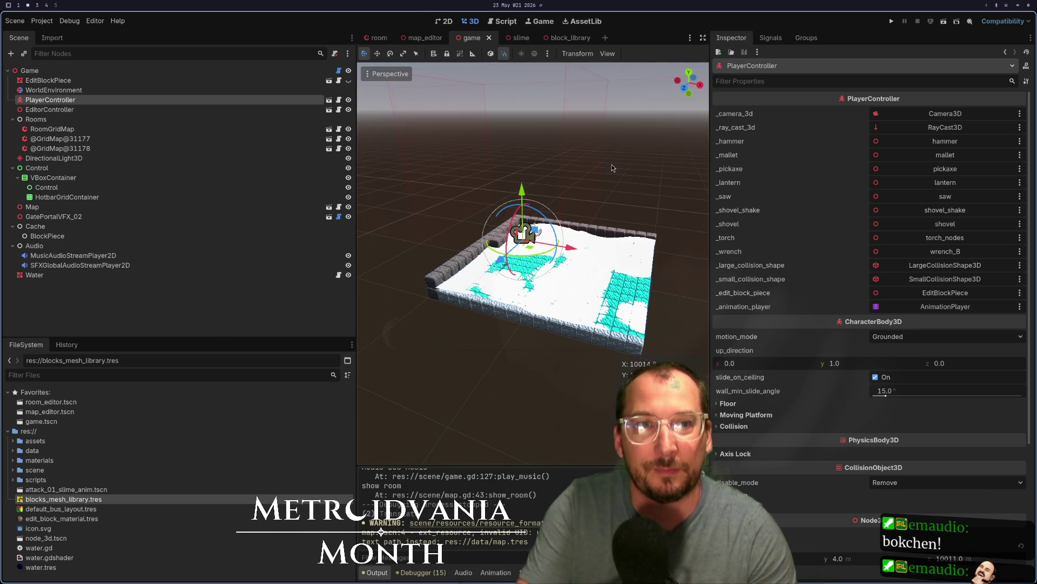
key(super+1)
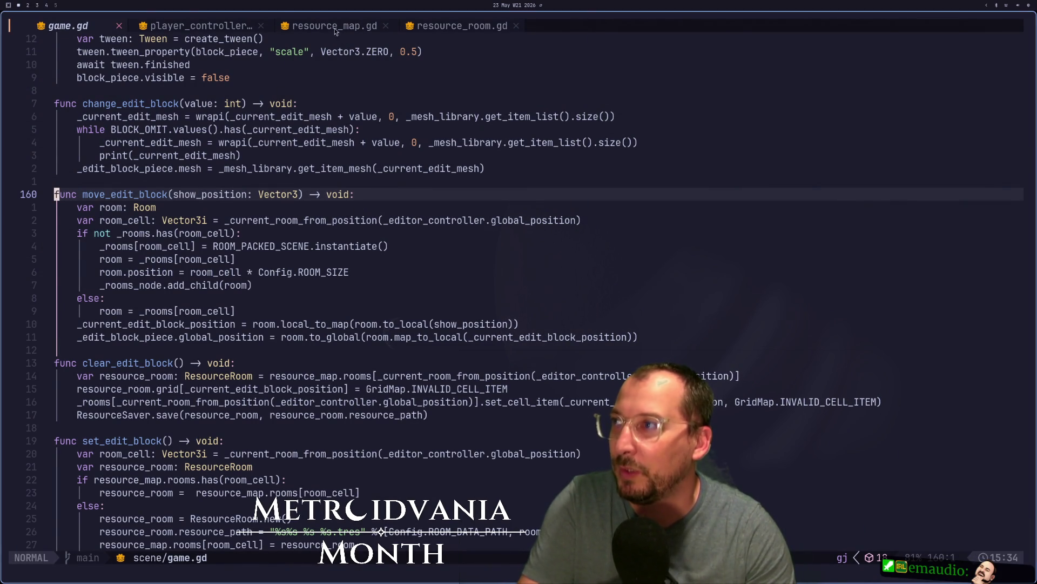
Close the player_controller.gd, resource_room.gd and resource_map.gd tabs
click(212, 25)
scroll(381, 217, down, 9)
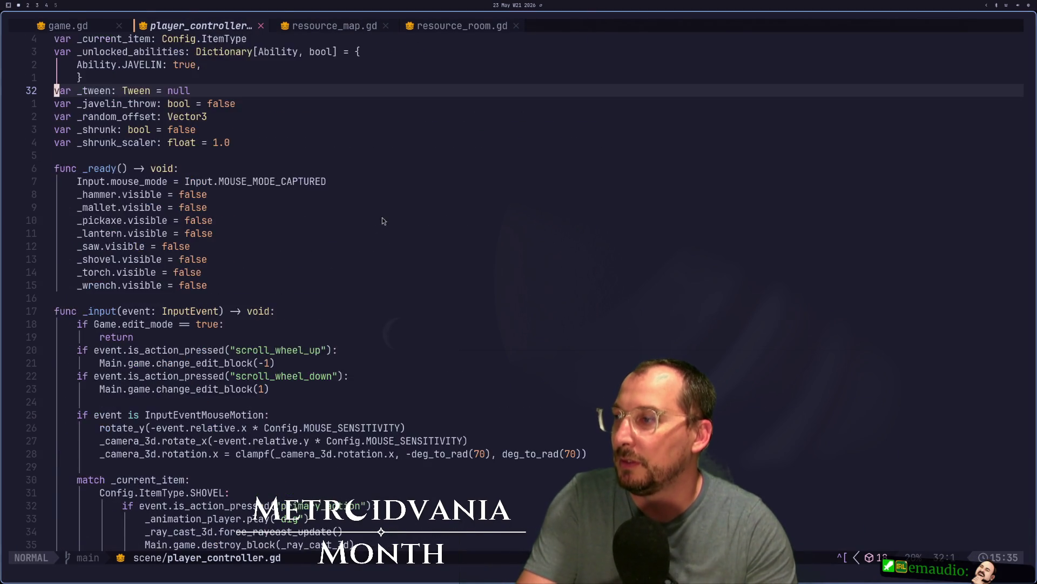
click(261, 25)
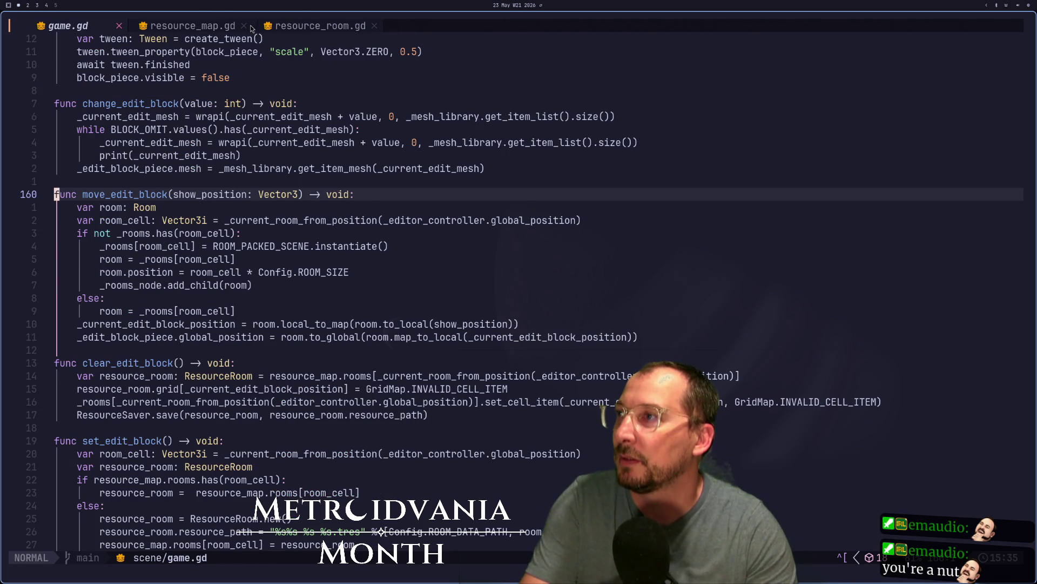
click(239, 28)
click(374, 27)
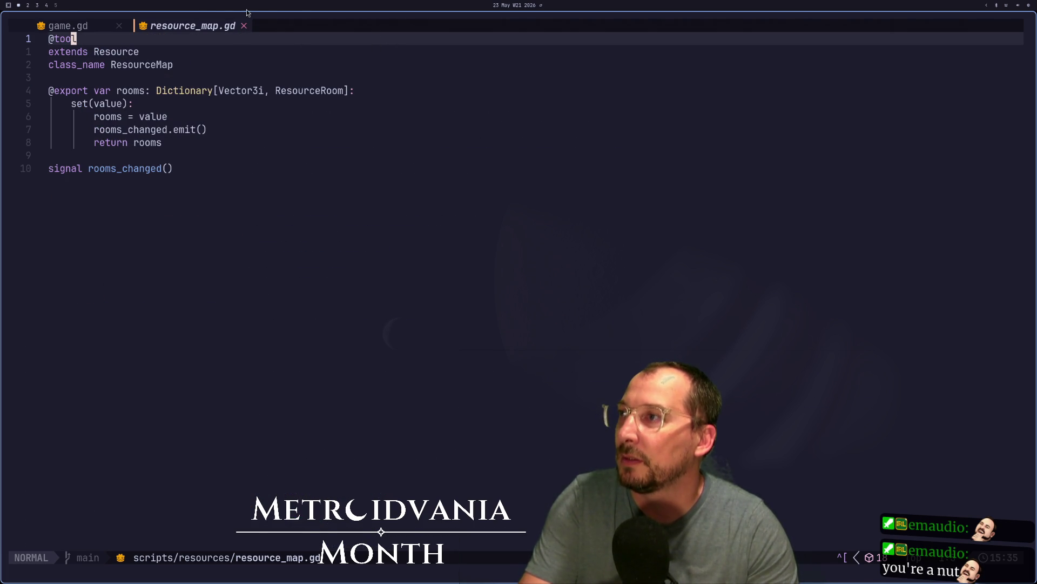
click(245, 26)
Open editor_controller.gd through the file finder, browse its _input code, and save it
key(space)
key(f)
key(f)
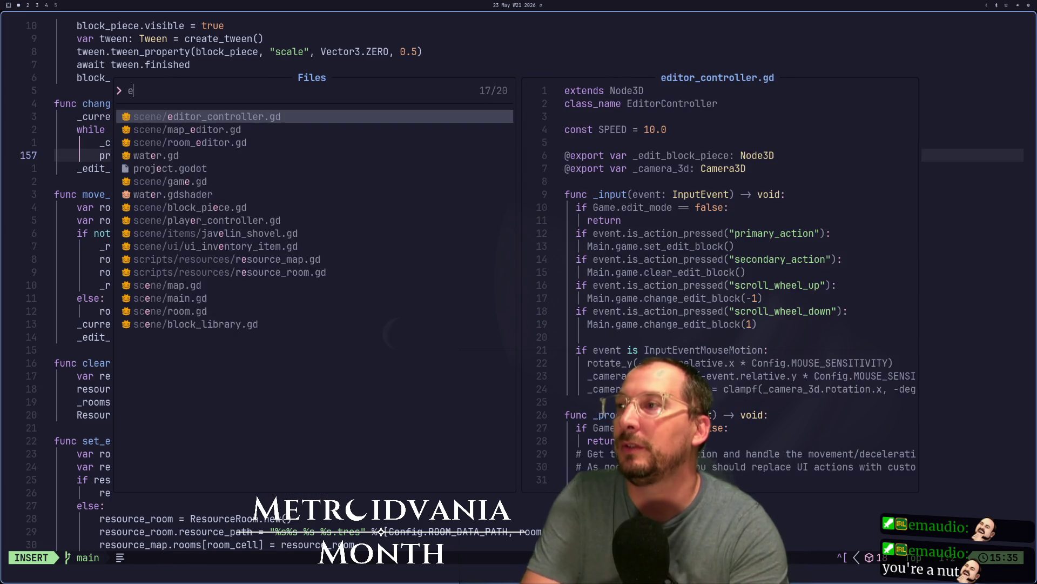
text(edit)
key(Return)
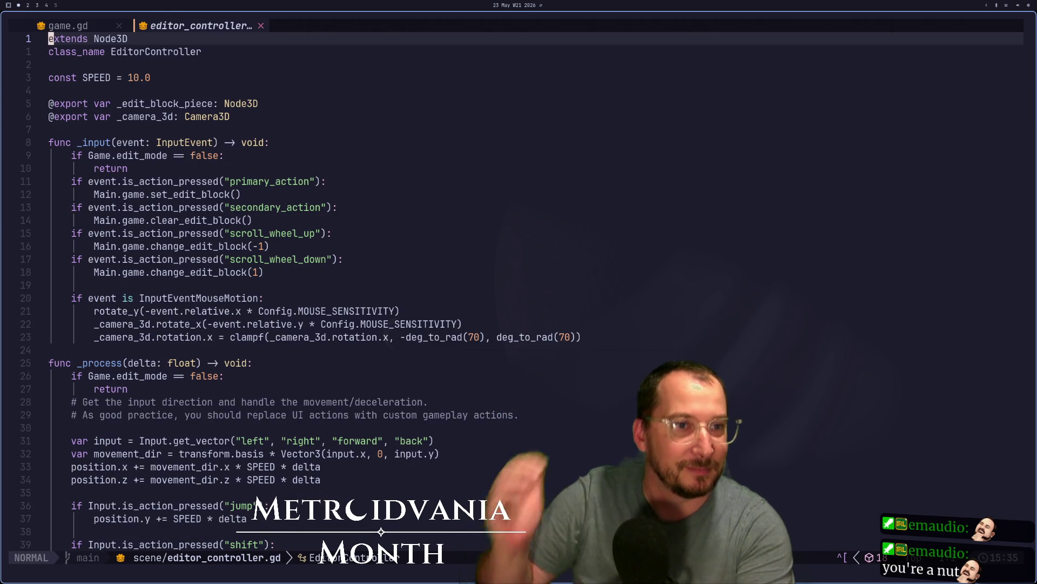
key(j)
key(j)
key(j)
key(j)
key(j)
key(j)
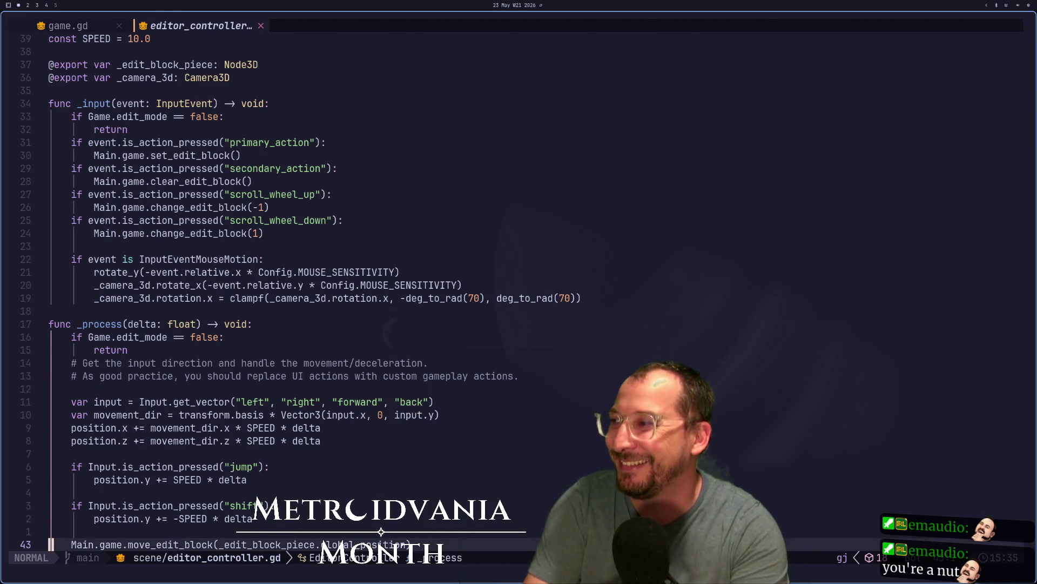
key(k)
key(k)
key(k)
text(:w)
key(Return)
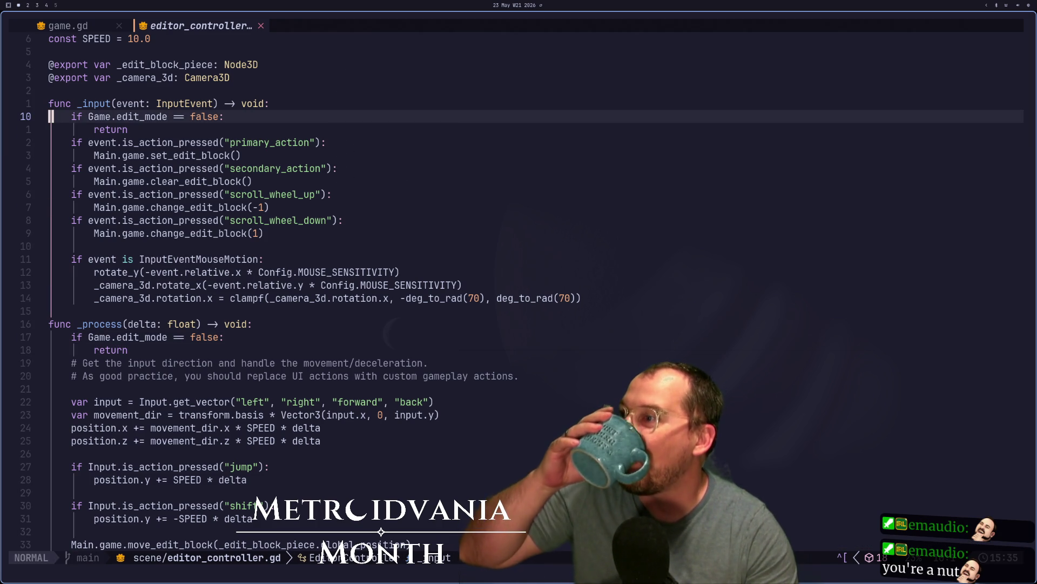
key(super+4)
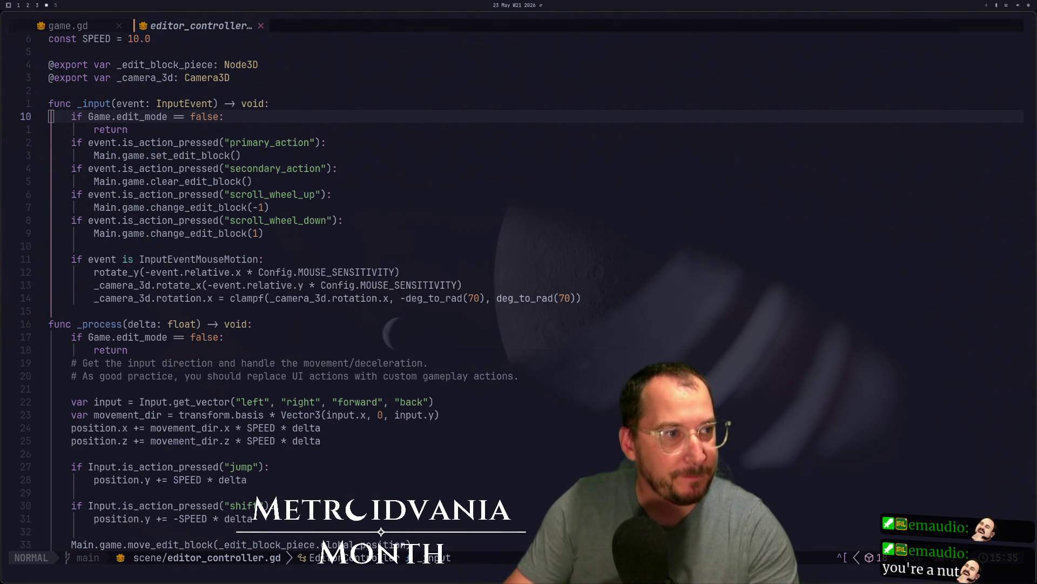
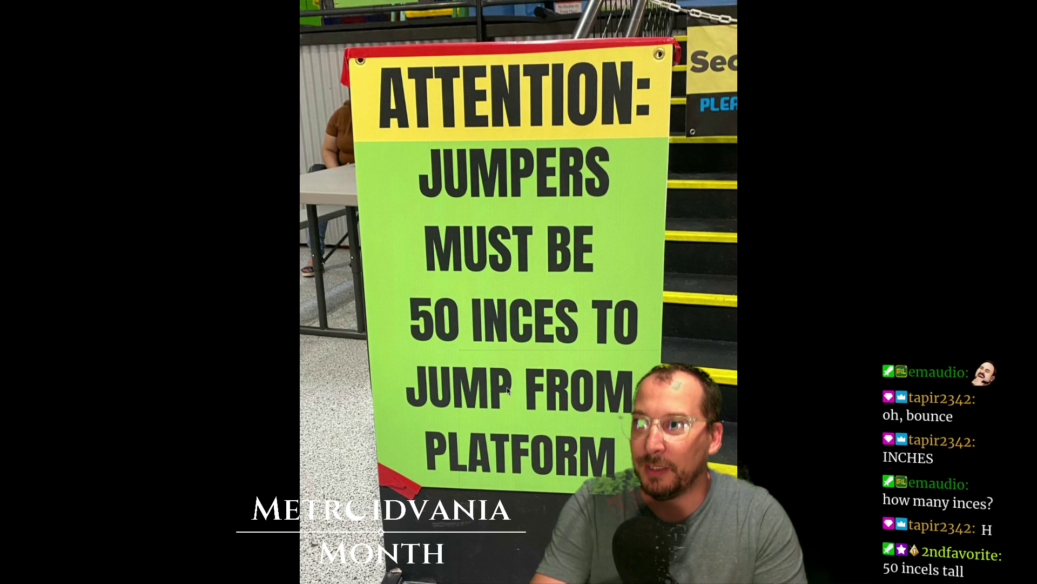
Close the full-screen sign photo so the editor_controller.gd script shows again
key(q)
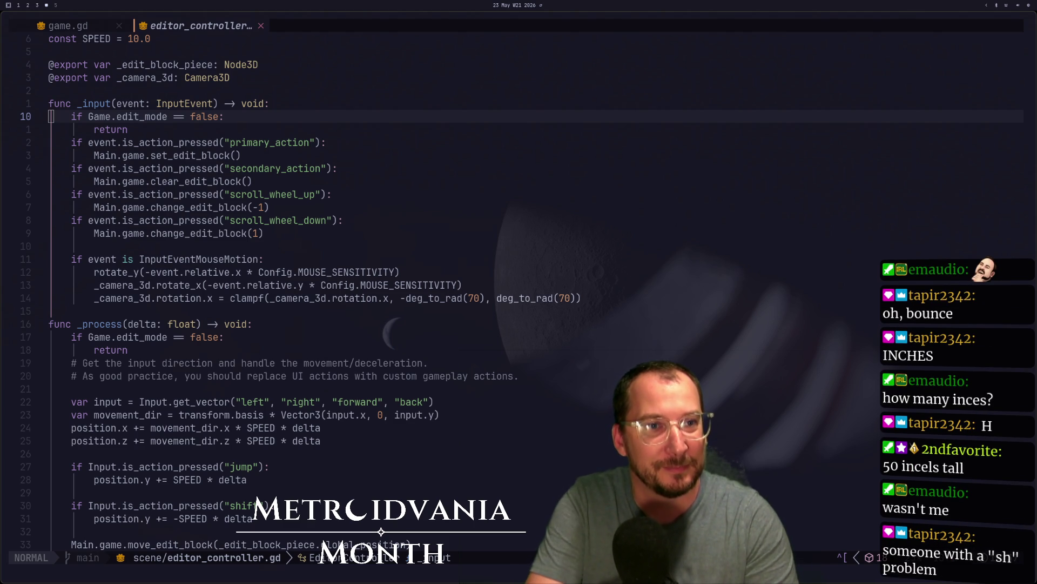
Cut the primary_action block out of _input with d2d and save the script
click(990, 224)
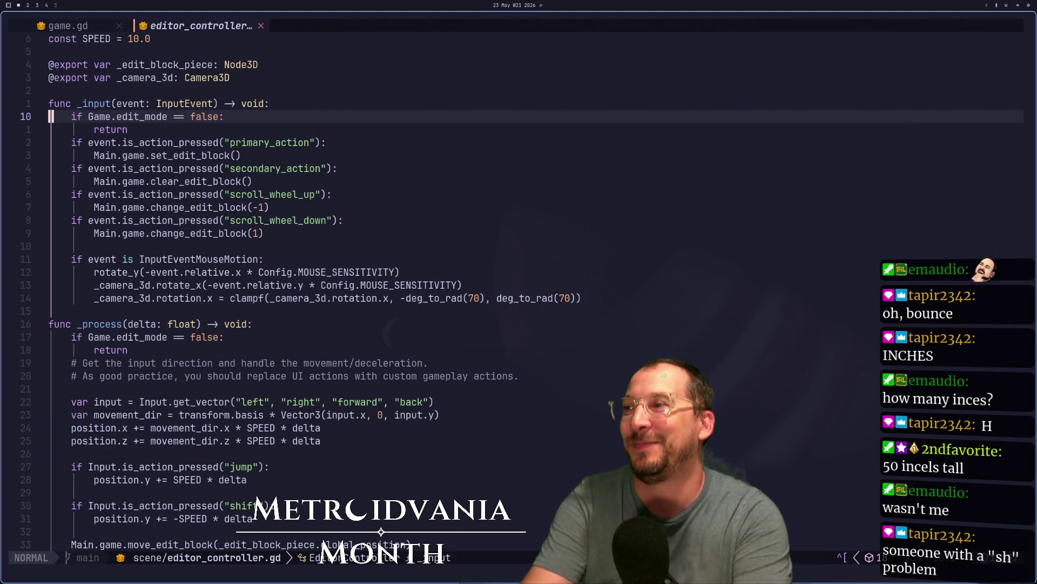
key(j)
key(j)
key(j)
key(j)
key(j)
key(j)
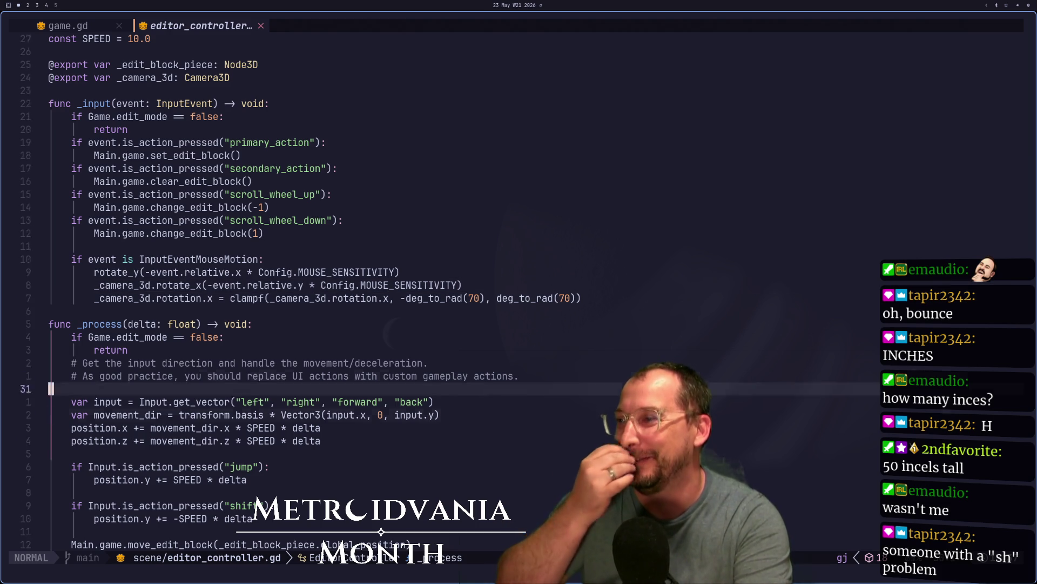
key(k)
key(k)
key(k)
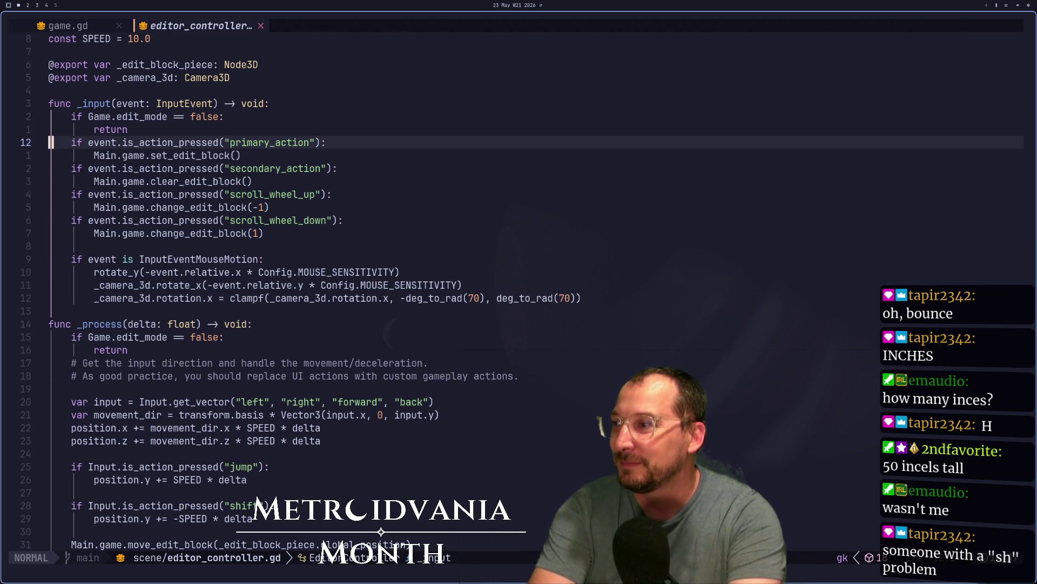
key(j)
key(j)
key(j)
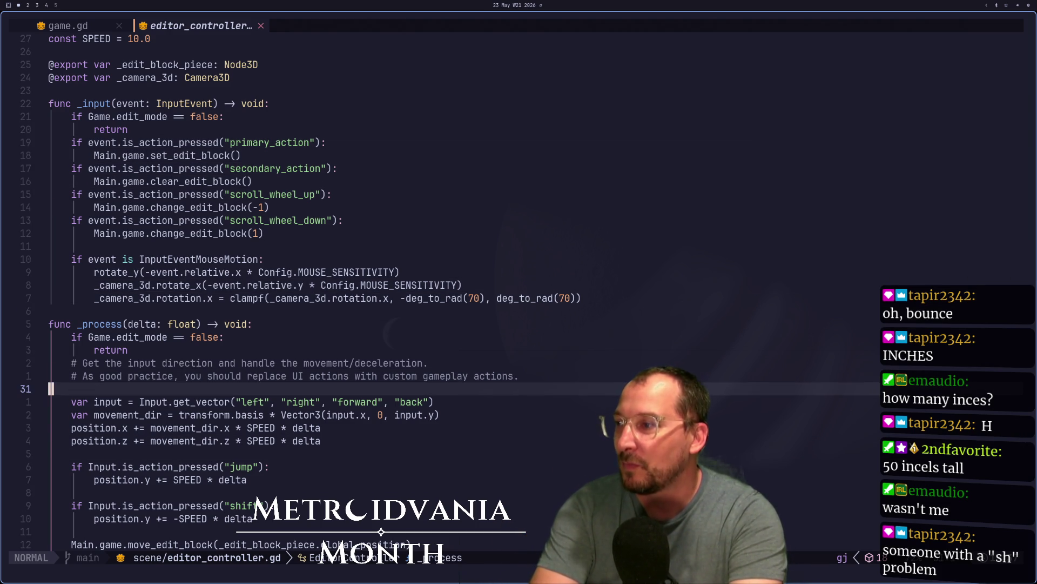
key(k)
key(k)
key(k)
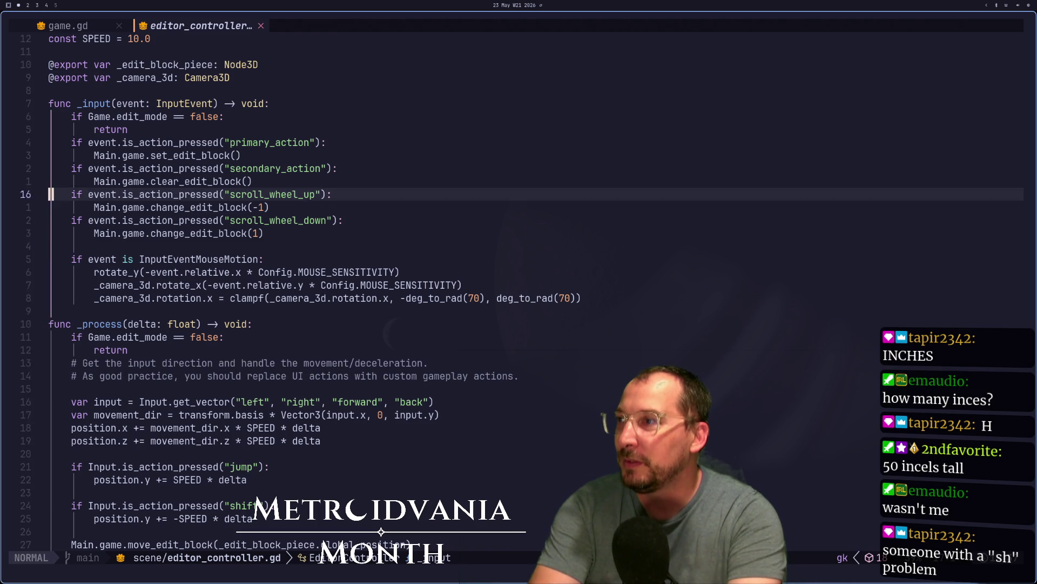
key(k)
text(kd2d)
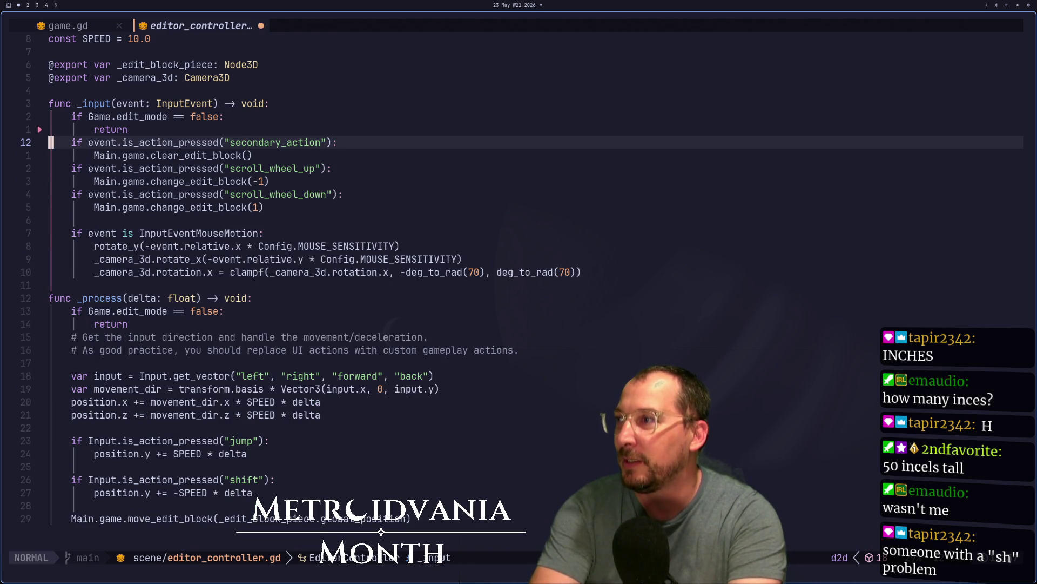
text(:w)
key(Return)
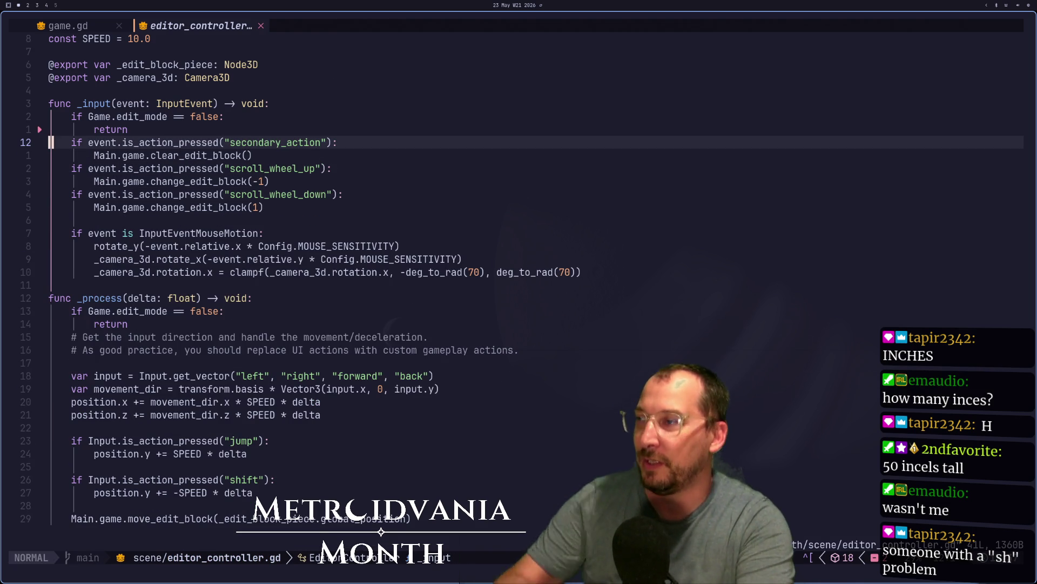
Paste the primary_action check at the end of _process, reading it from Input
key(j)
key(j)
key(j)
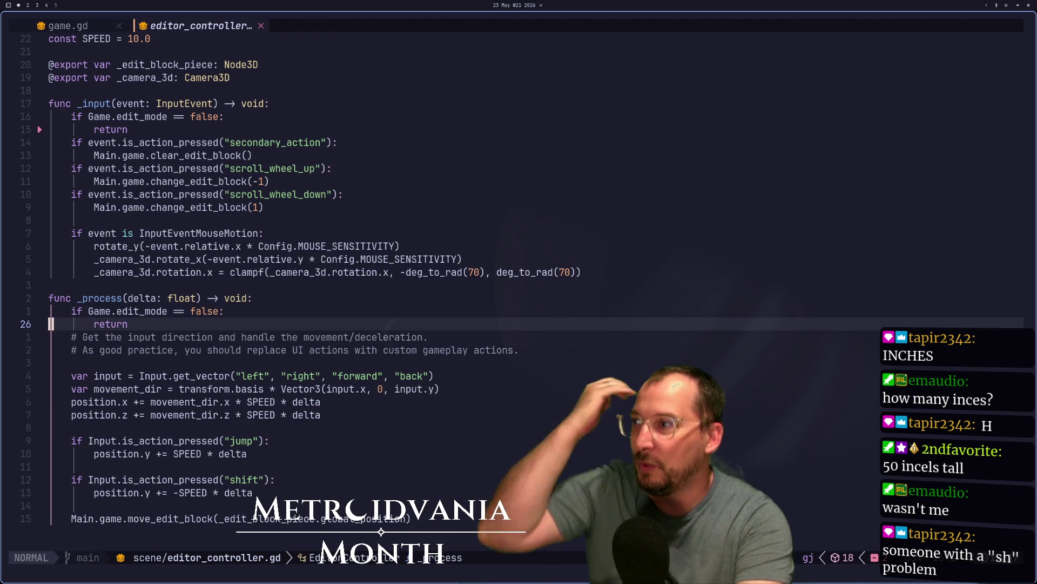
key(k)
key(j)
key(j)
key(j)
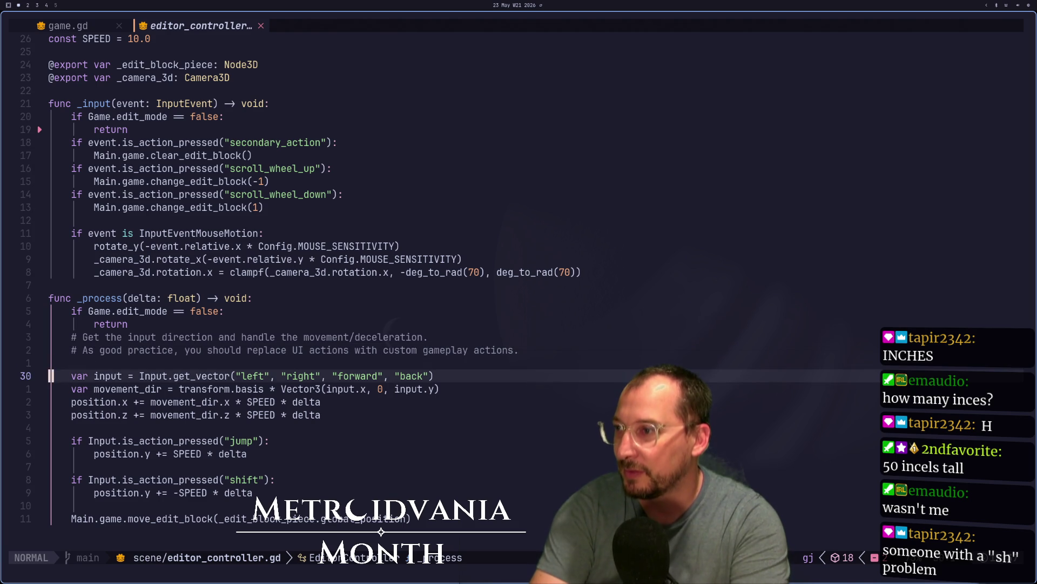
key(j)
key(j)
key(j)
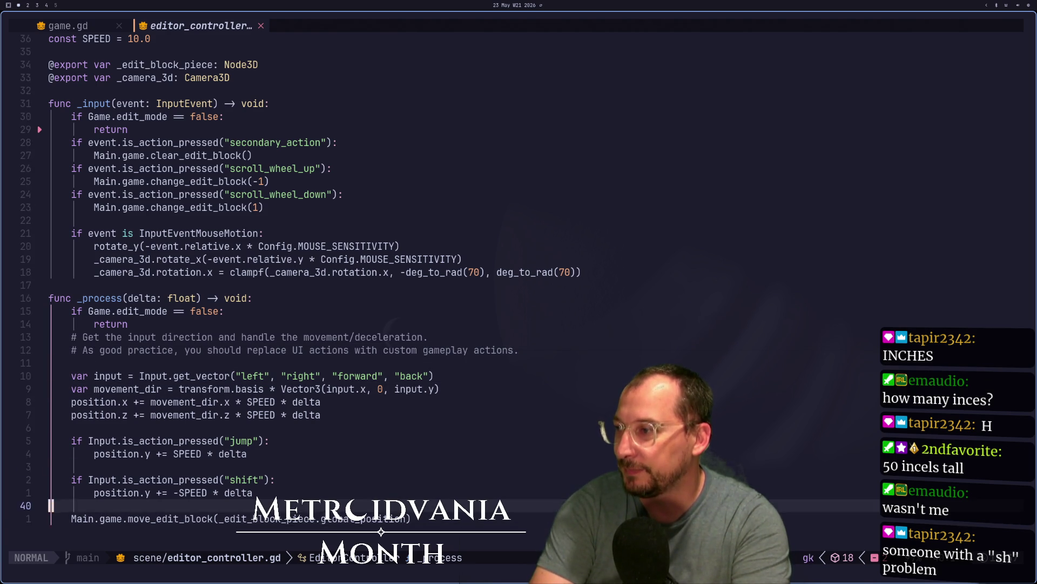
key(p)
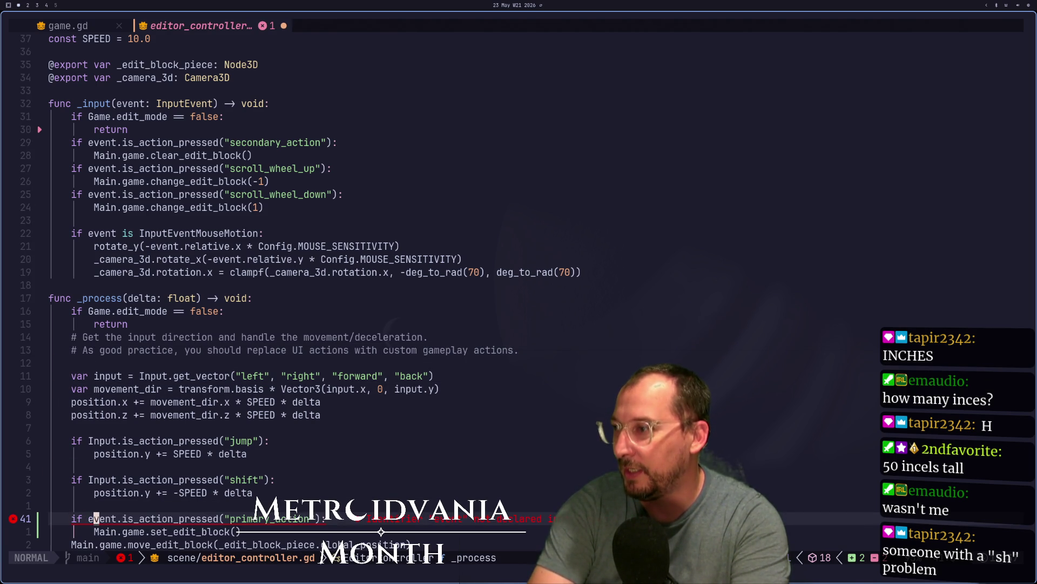
text(if )
text(Input)
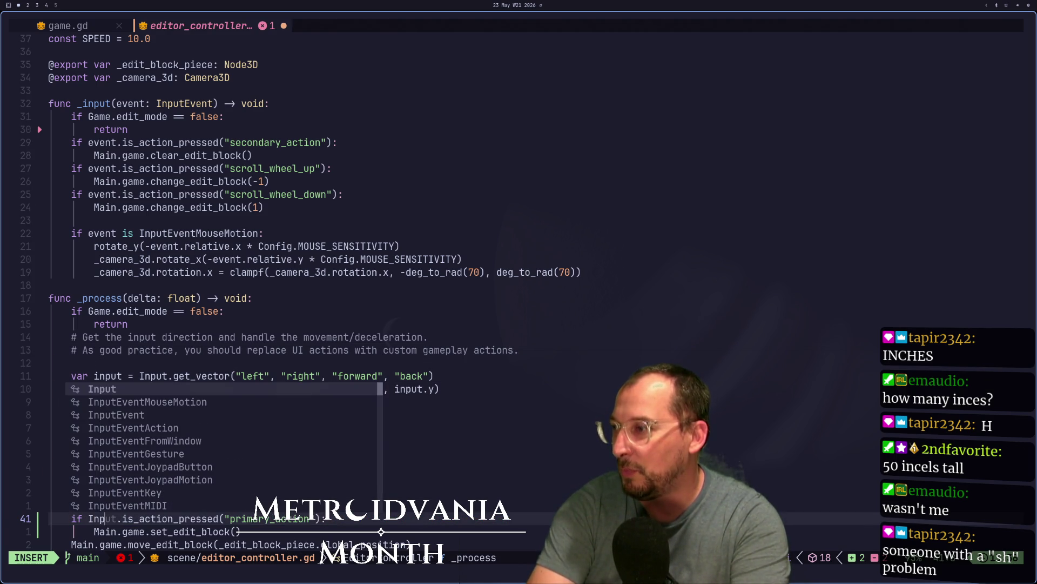
key(Escape)
key(super+2)
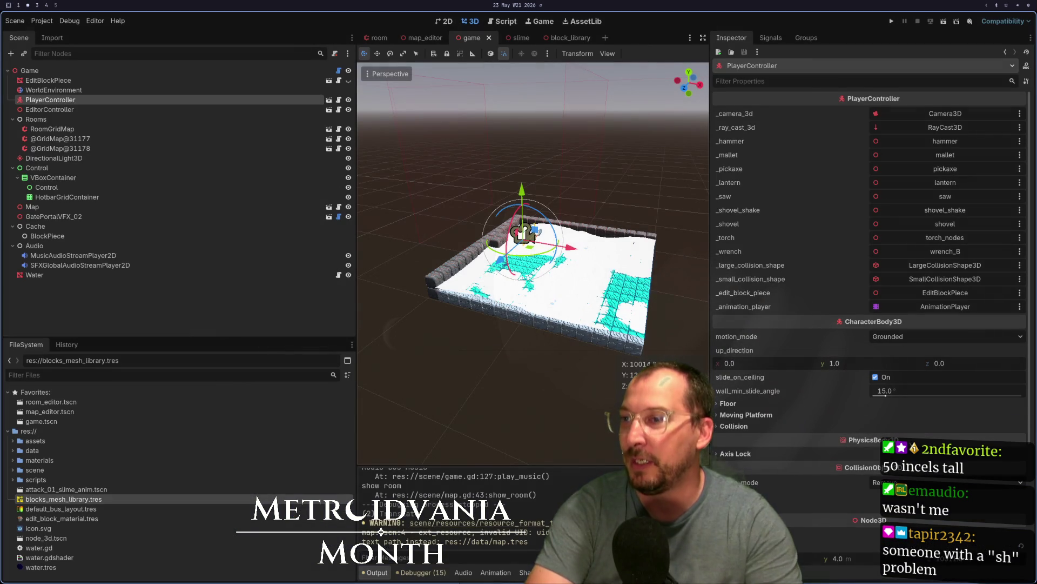
Test-run the game to try placing blocks, then return to editor_controller.gd
click(891, 22)
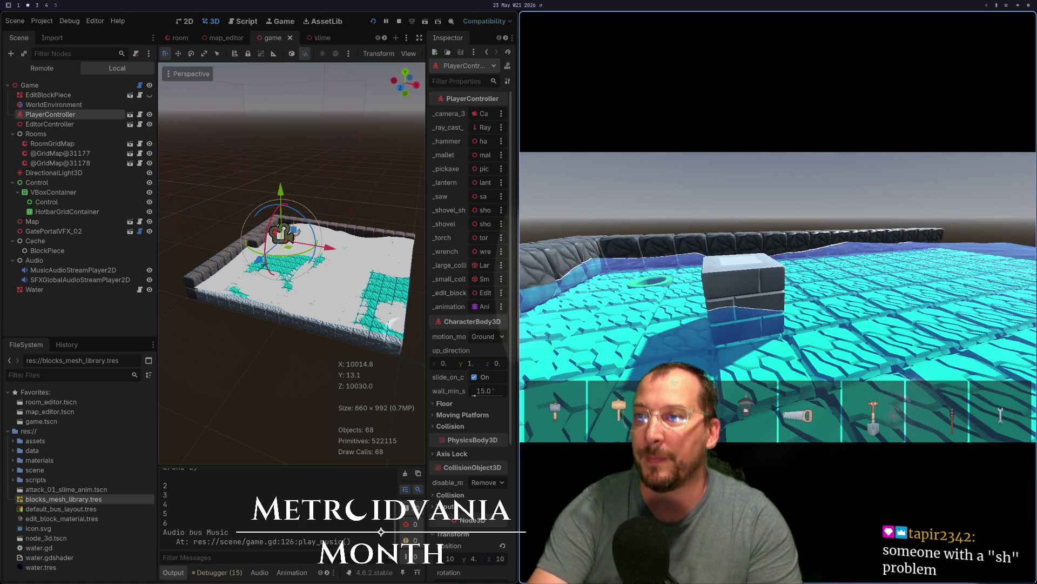
key(super+1)
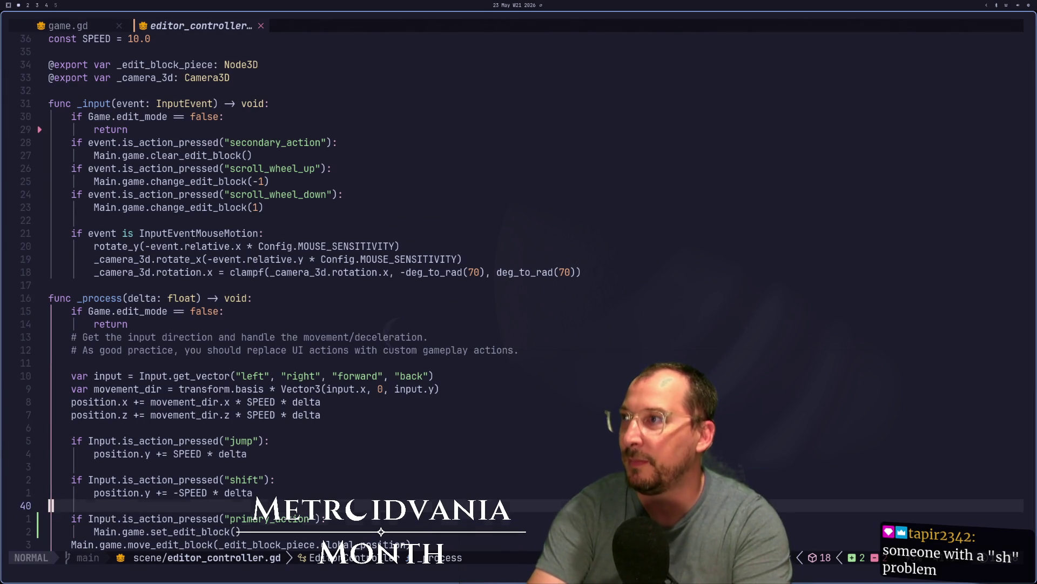
Delete the secondary_action block from the _input function
key(braceleft)
key(braceleft)
key(braceleft)
key(k)
key(k)
key(k)
key(e)
key(e)
key(d)
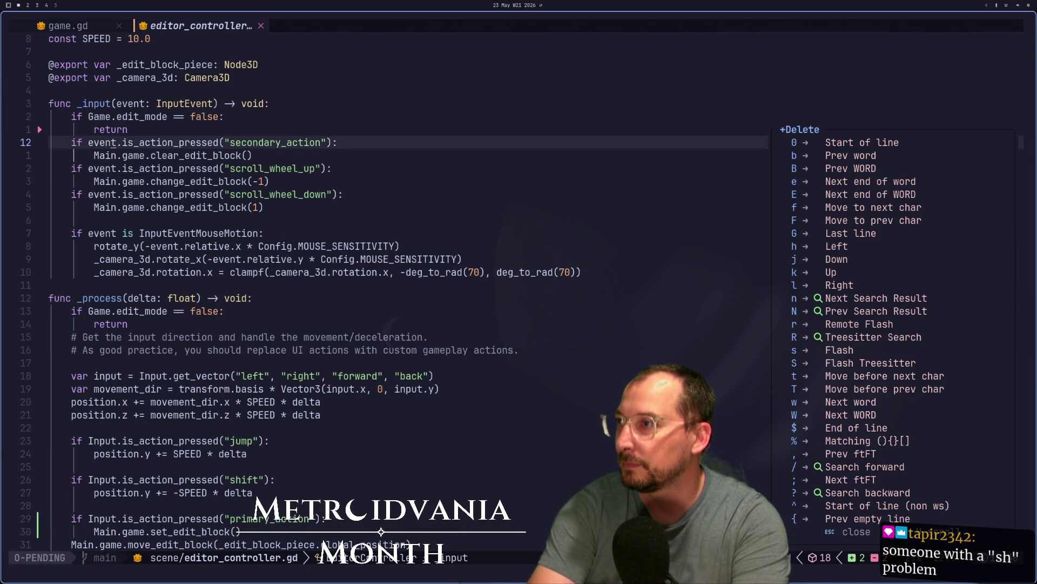
key(Escape)
key(d)
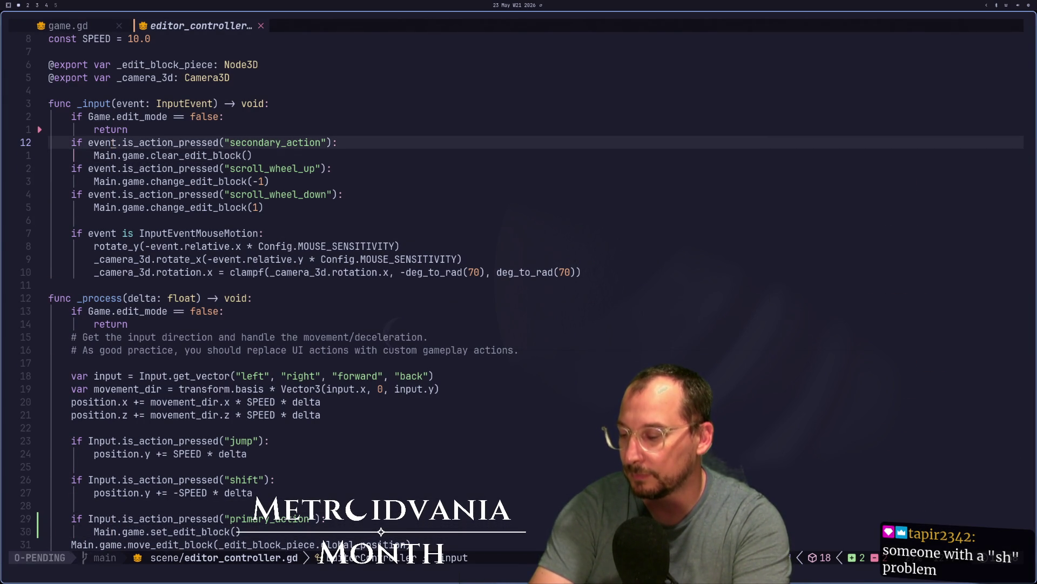
key(j)
key(j)
key(j)
key(j)
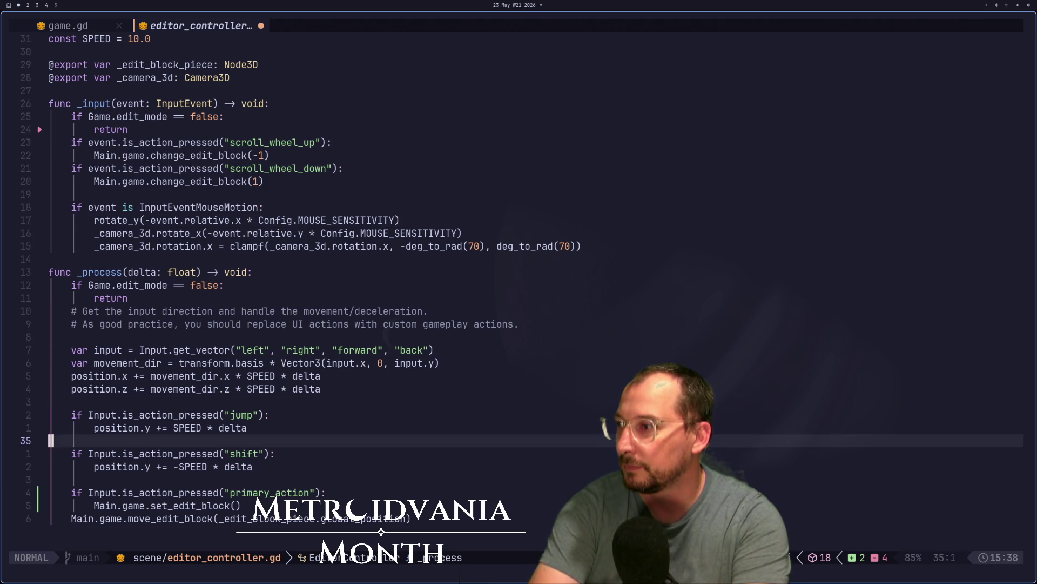
Paste secondary_action below primary_action in _process, change event to Input, and save
key(p)
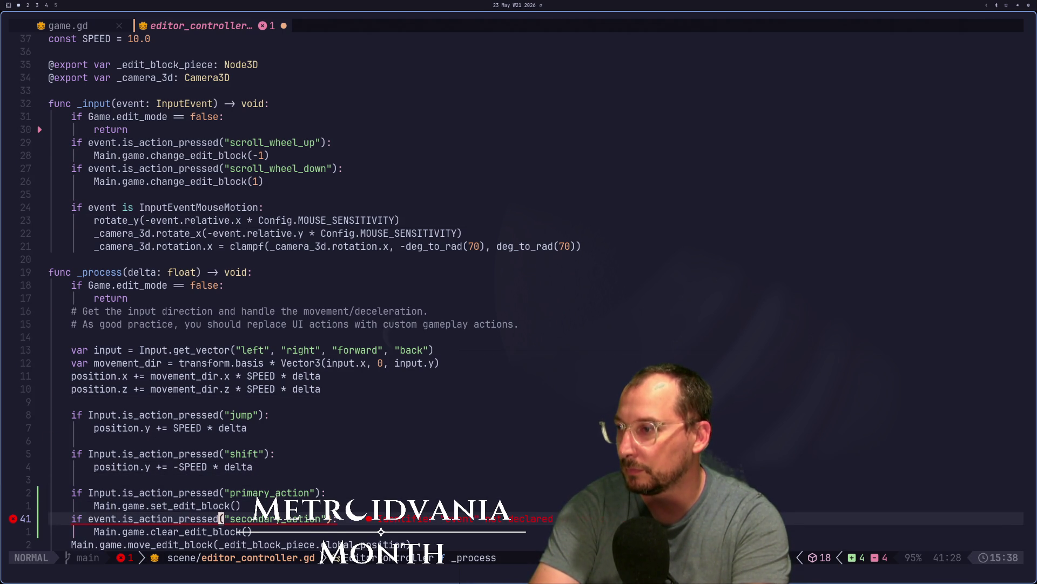
text(bcw)
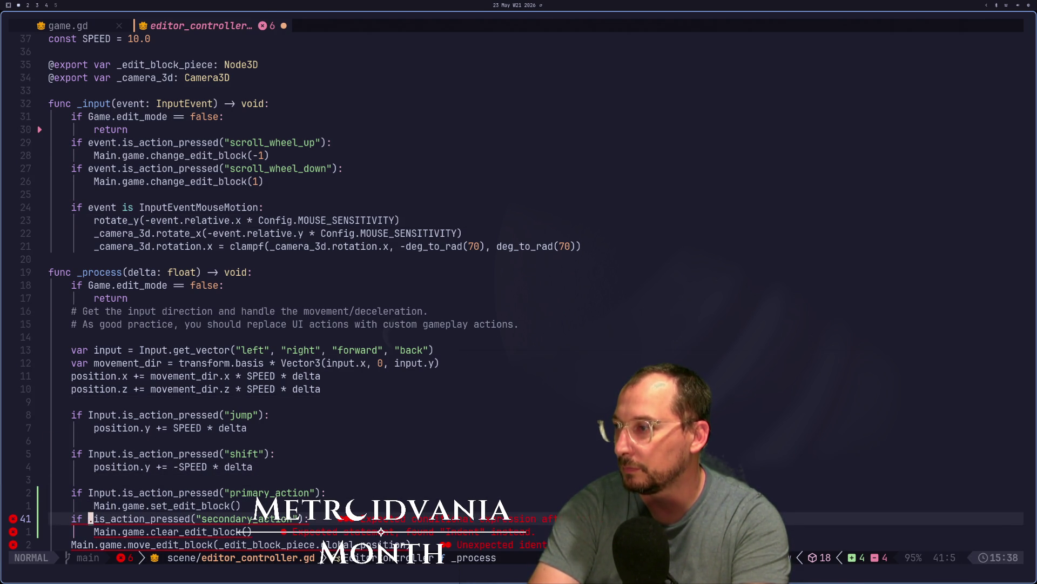
text(Input)
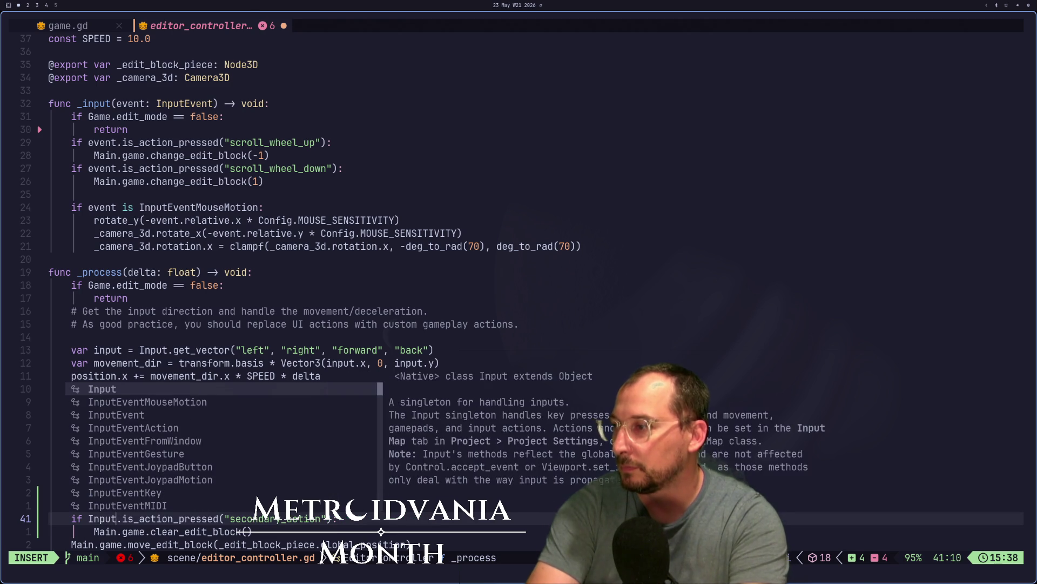
key(Escape)
text(:w)
key(Return)
key(super+2)
Walk toward the stone block, scroll through the block types, then stop the game with F8
key(w)
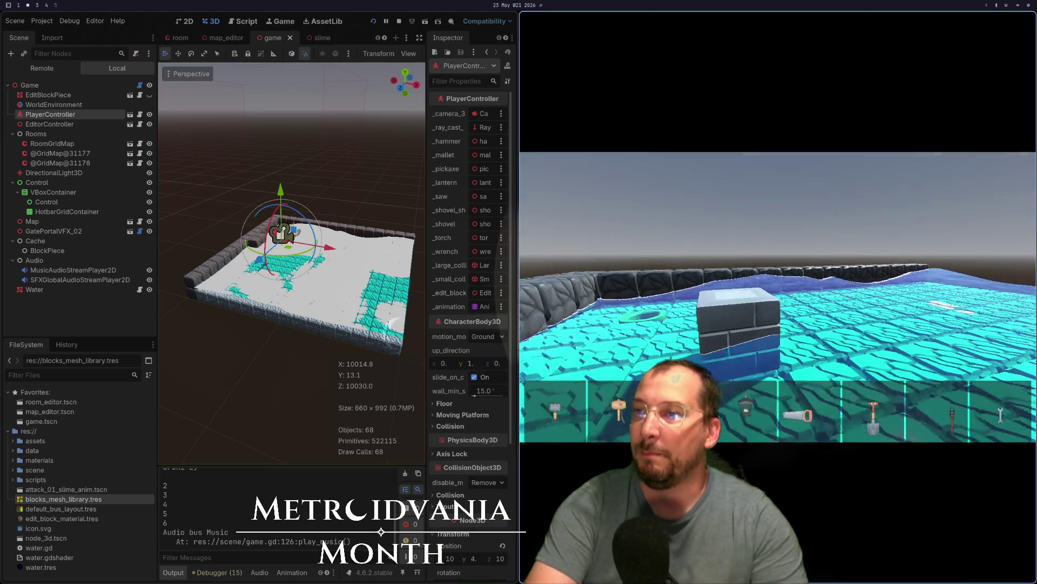
key(w)
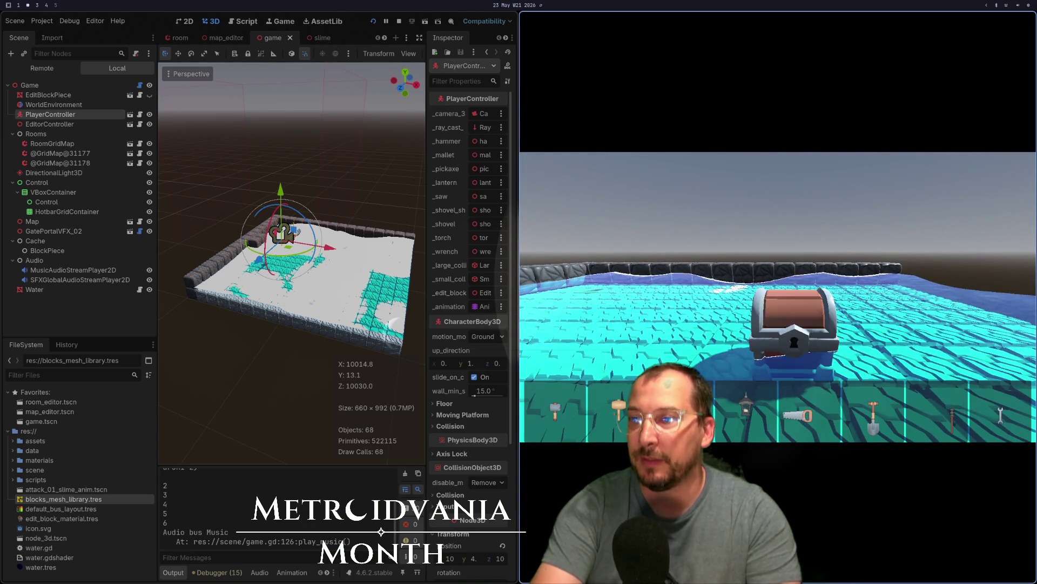
scroll(778, 324, down, 4)
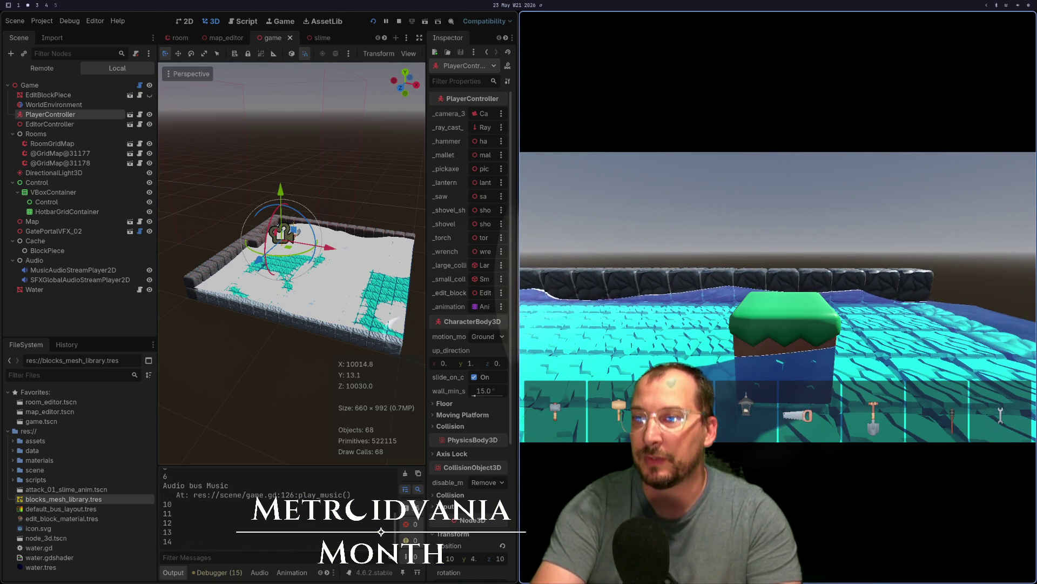
scroll(778, 324, down, 2)
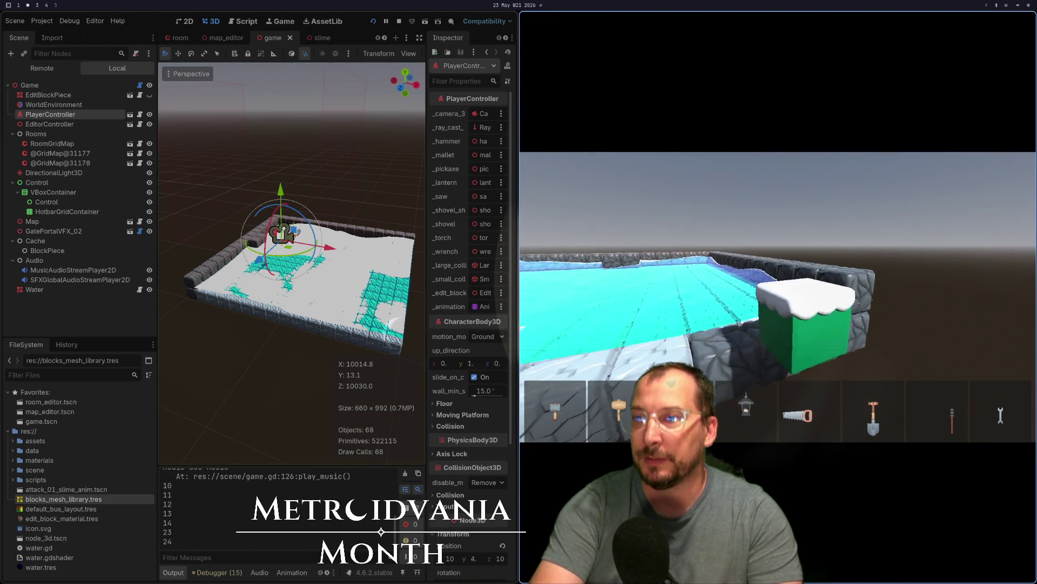
scroll(778, 324, down, 1)
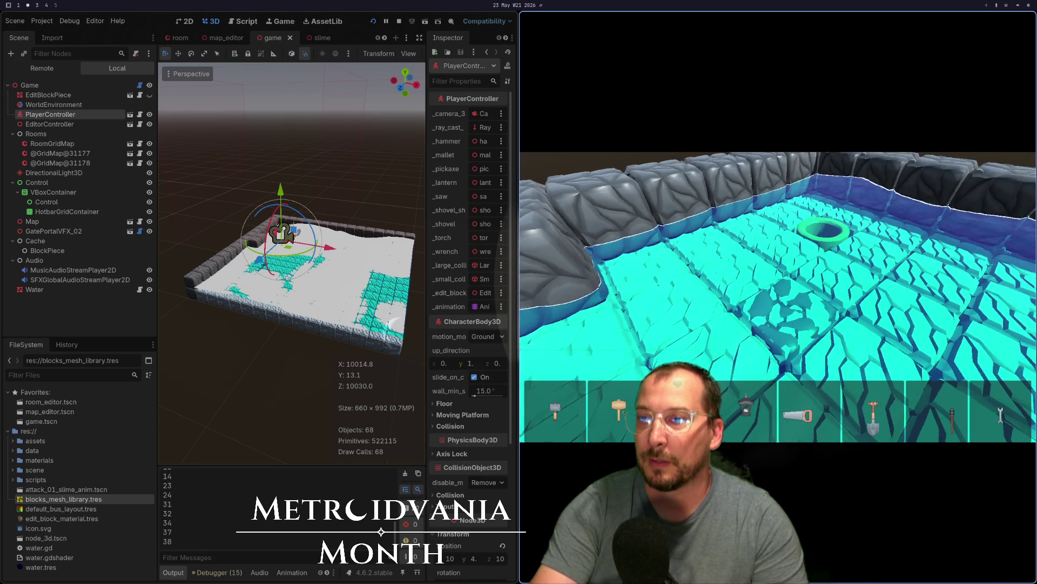
key(F8)
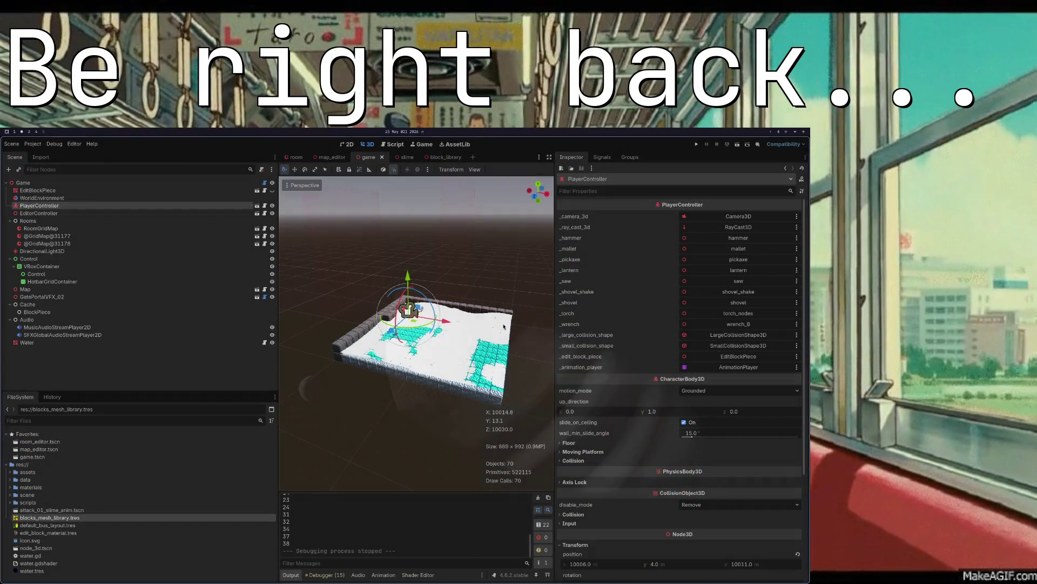
Run the game again for another test, then stop it with F8 to return to editing
scroll(407, 320, up, 5)
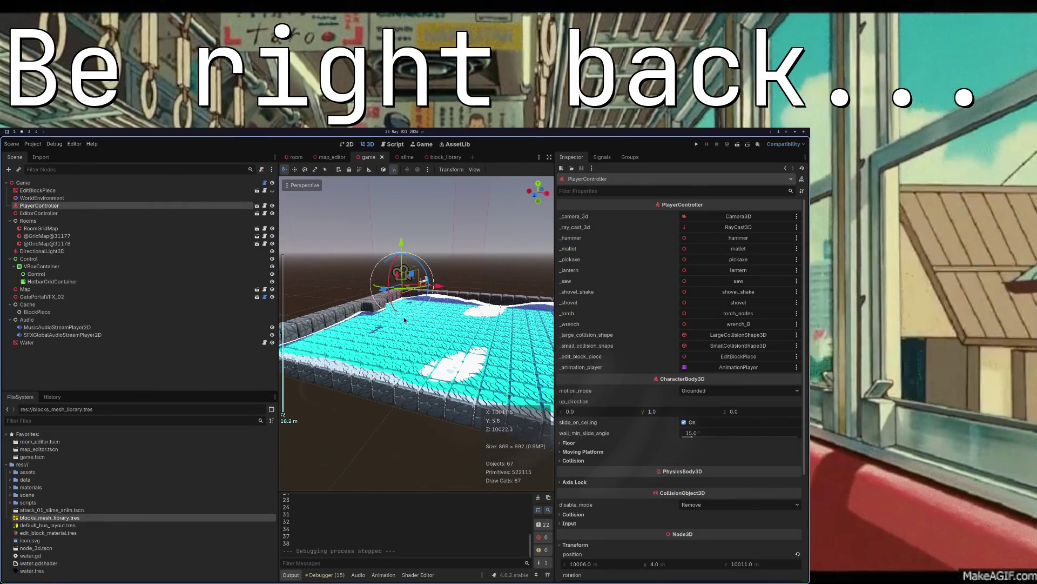
scroll(407, 320, up, 3)
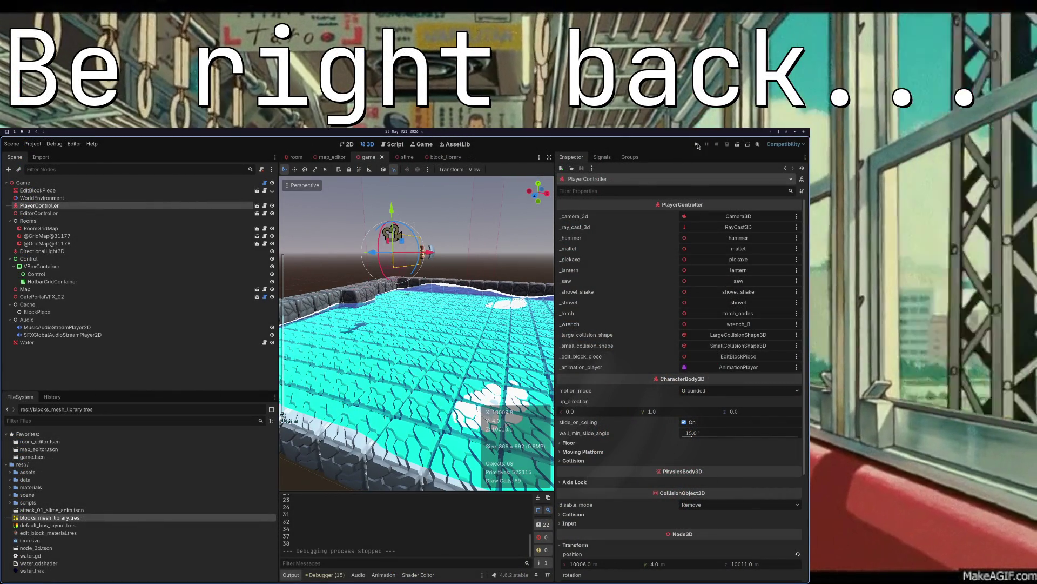
click(697, 144)
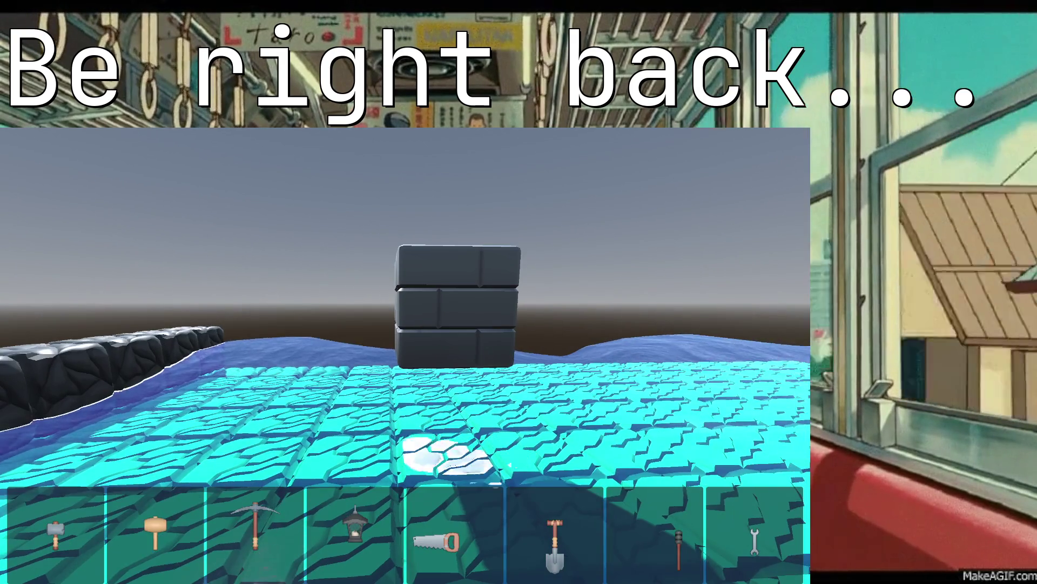
key(F8)
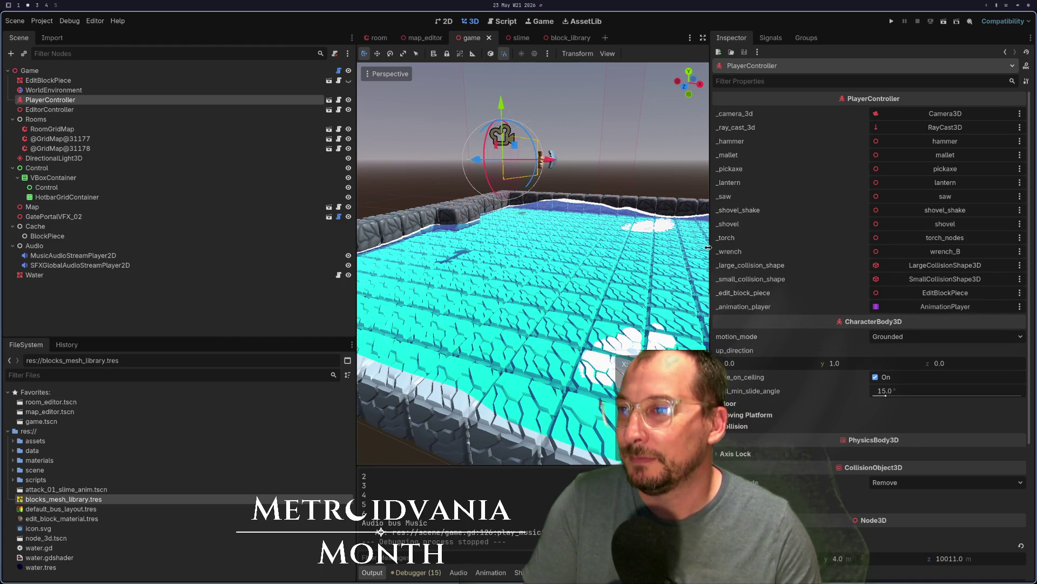
Widen the 3D viewport by narrowing the Inspector dock, then launch the game
drag(709, 248, 946, 249)
scroll(618, 342, down, 3)
scroll(618, 341, up, 3)
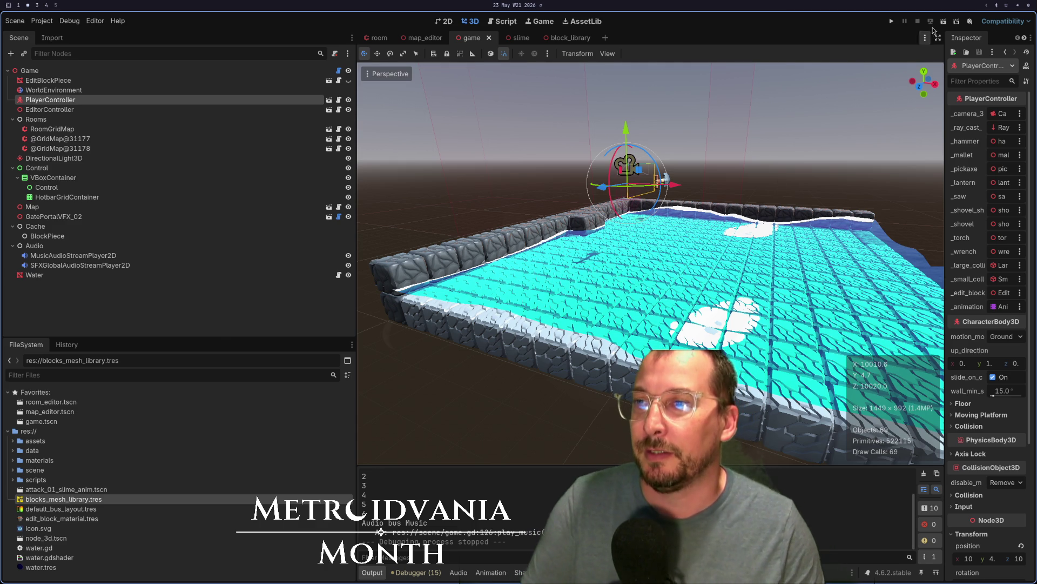
click(893, 22)
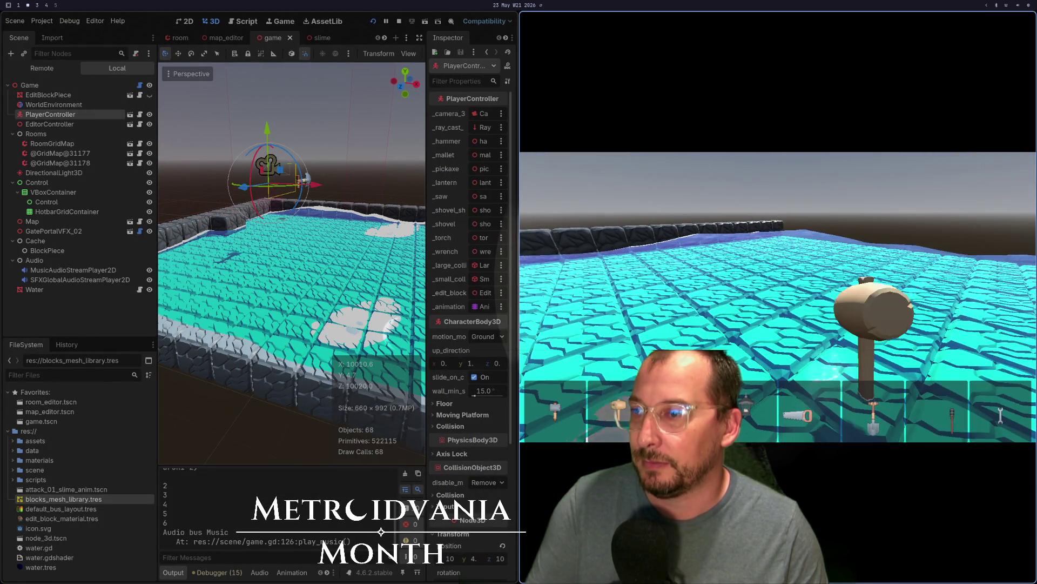
Switch to block placement, cycle the block types, and walk up to the stone wall
key(w)
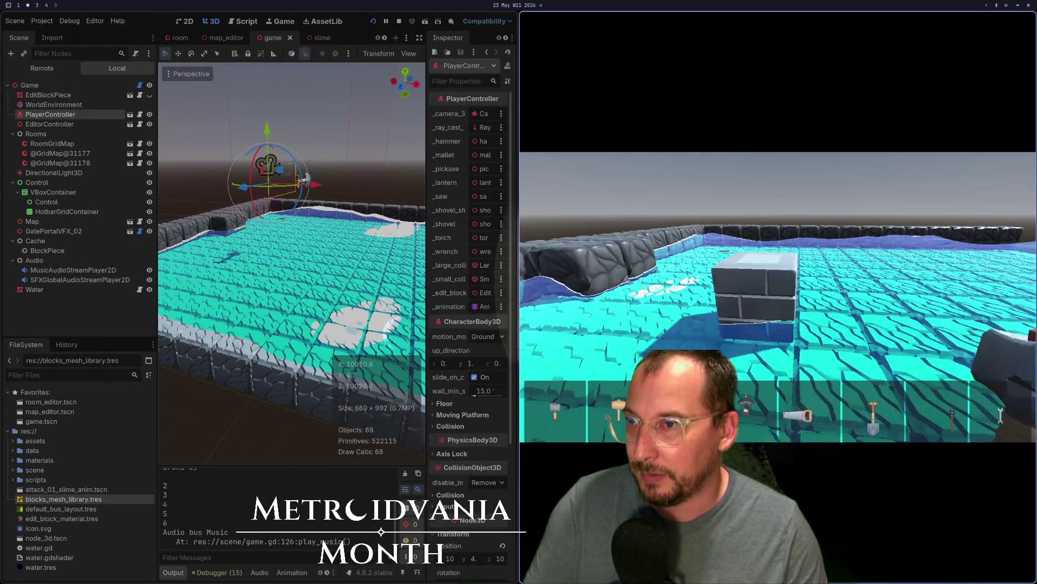
scroll(799, 281, down, 4)
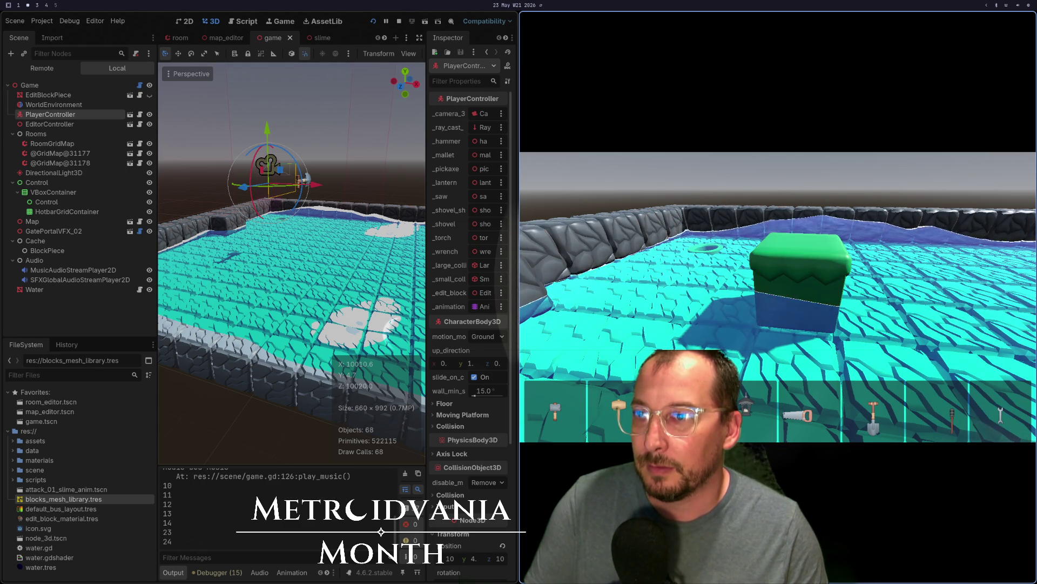
scroll(778, 281, down, 4)
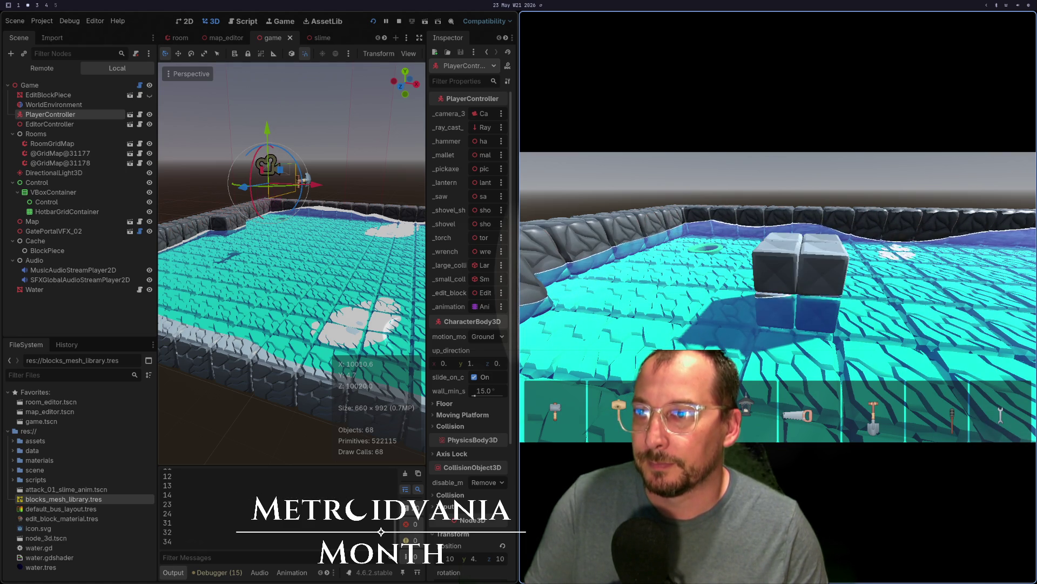
scroll(779, 281, down, 4)
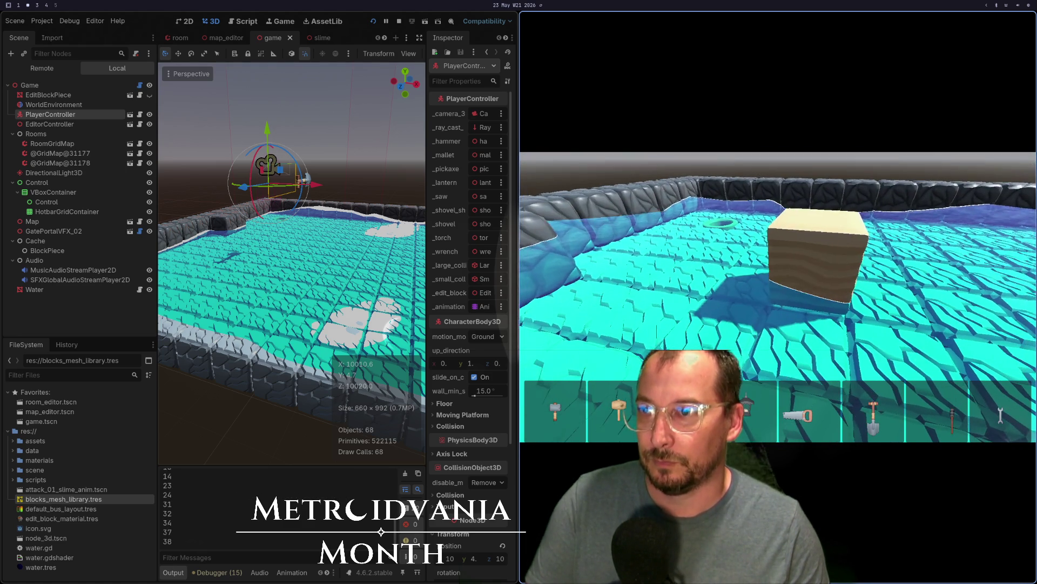
key(w)
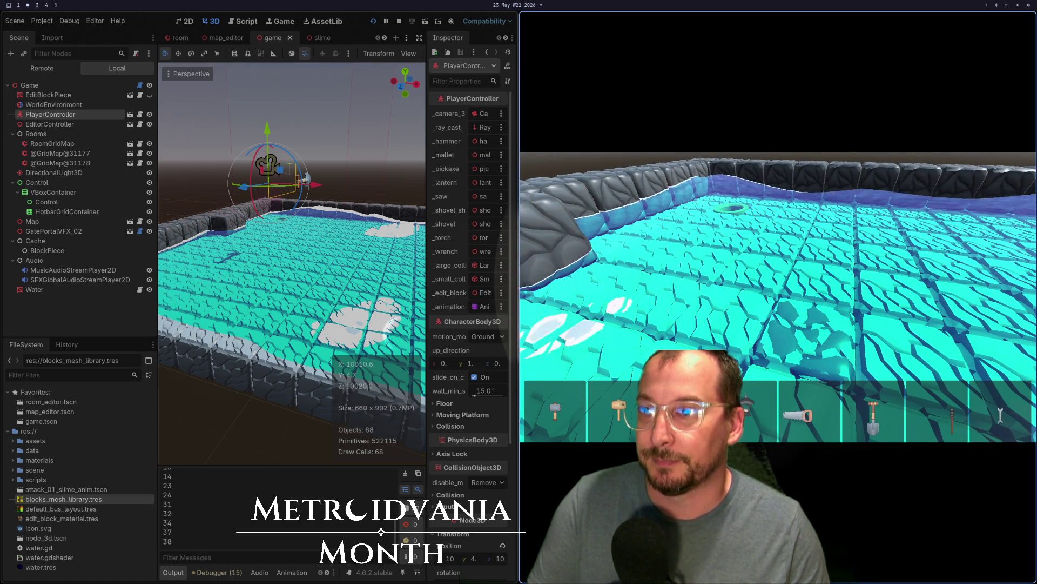
key(w)
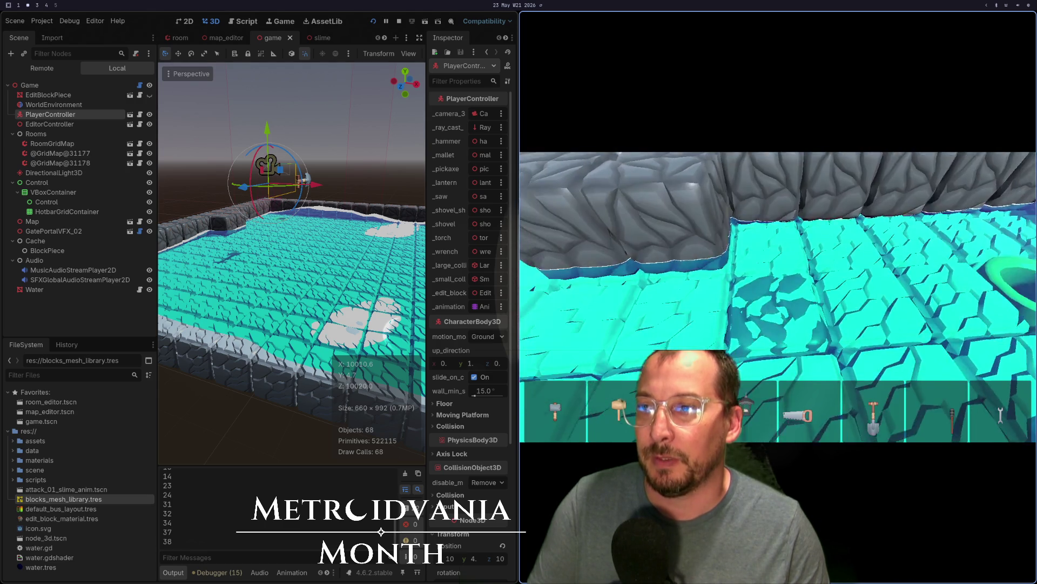
key(w)
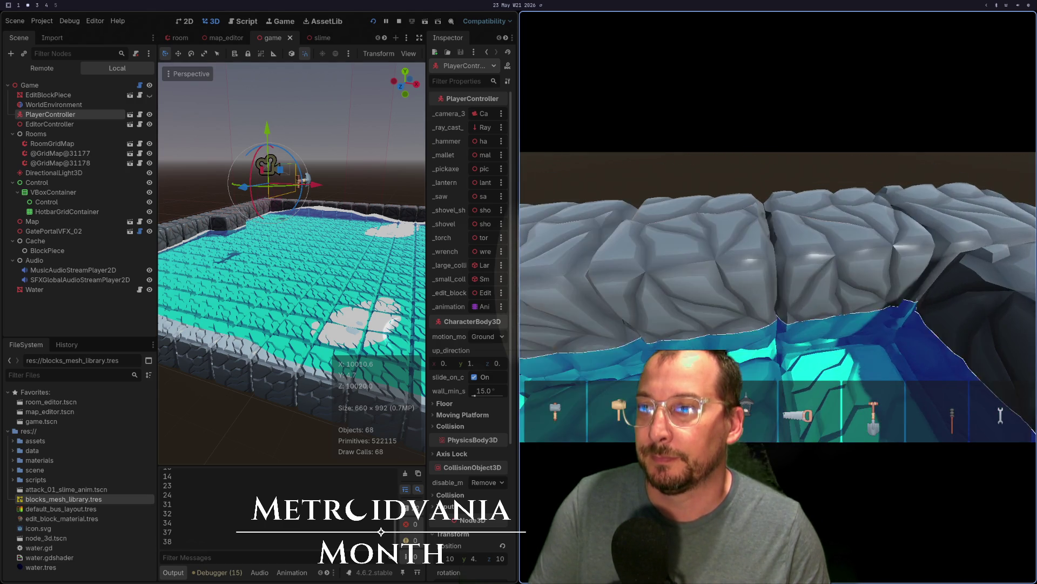
key(w)
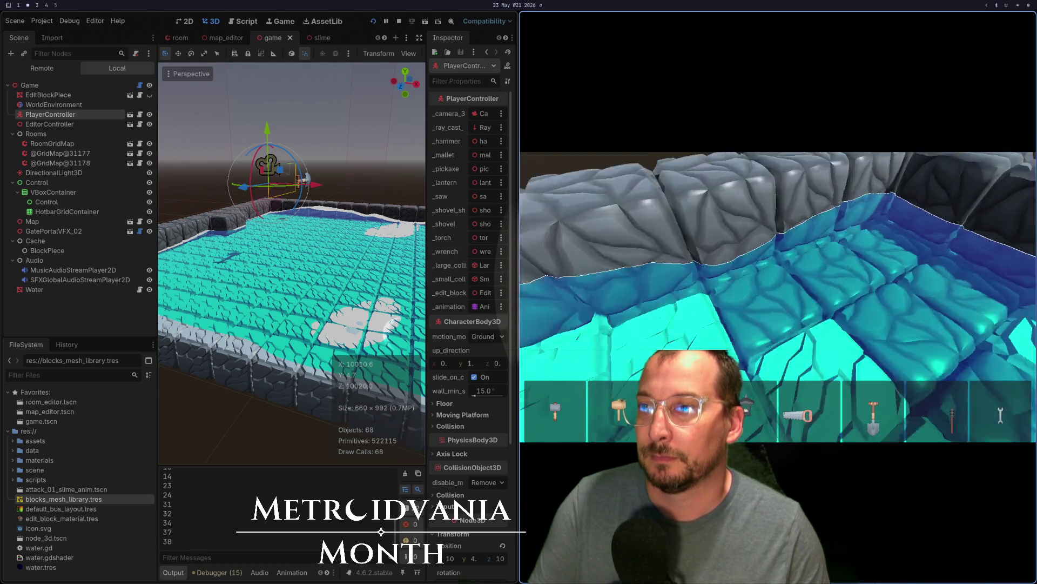
key(w)
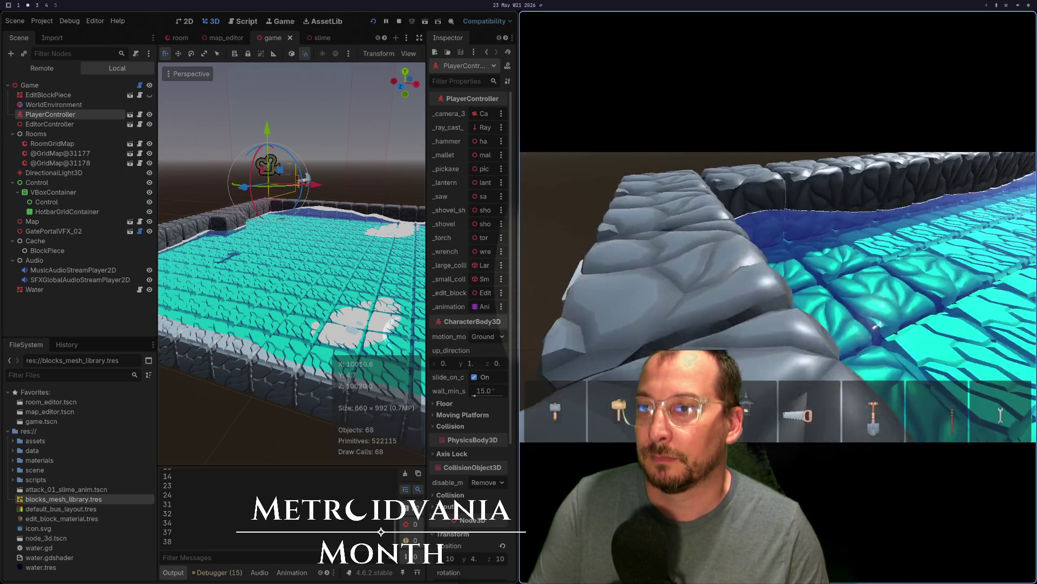
key(w)
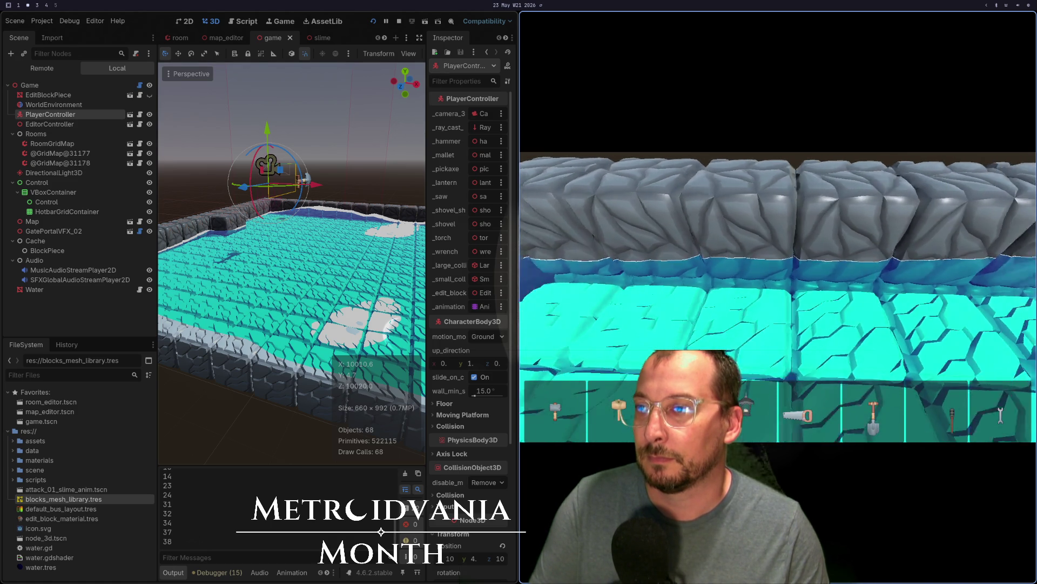
Walk along the water pit and across the tile floor toward the far wall
key(a)
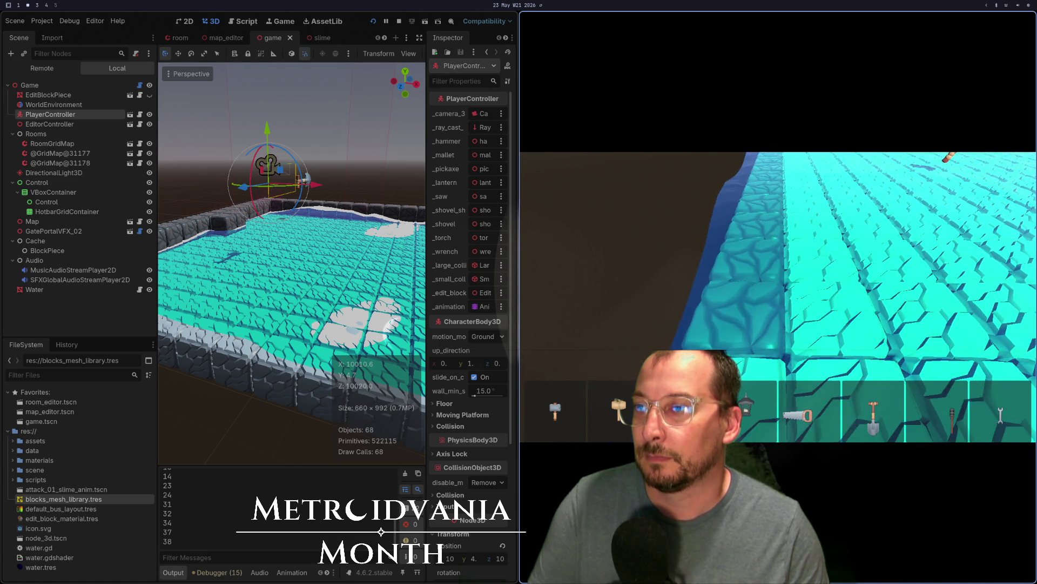
key(s)
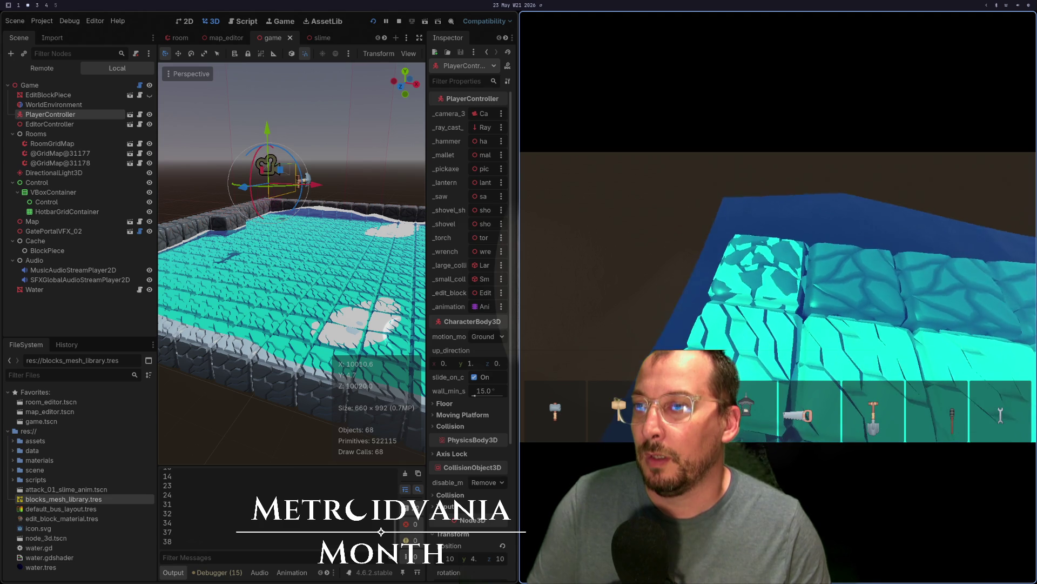
key(s)
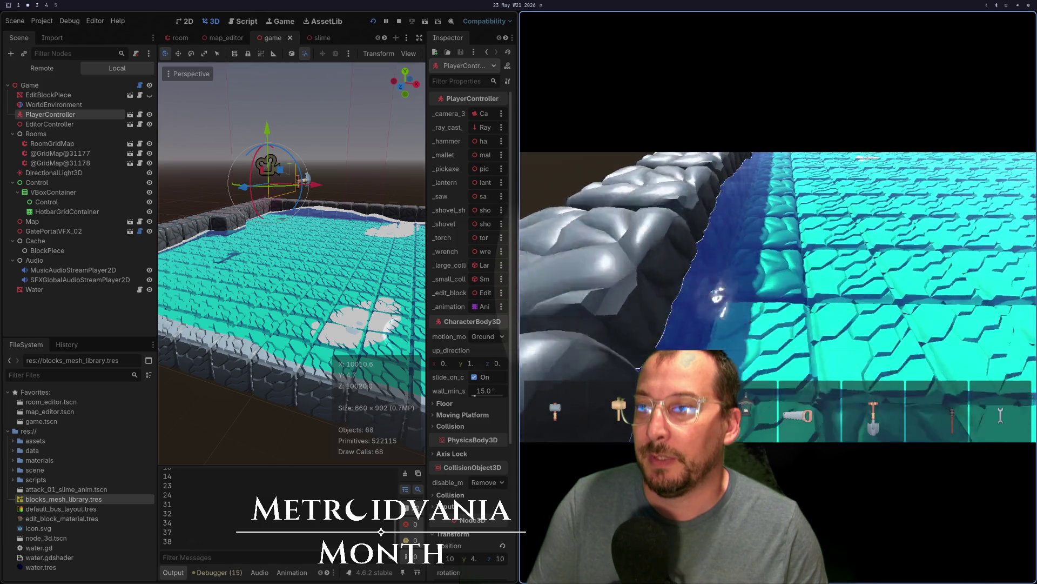
key(w)
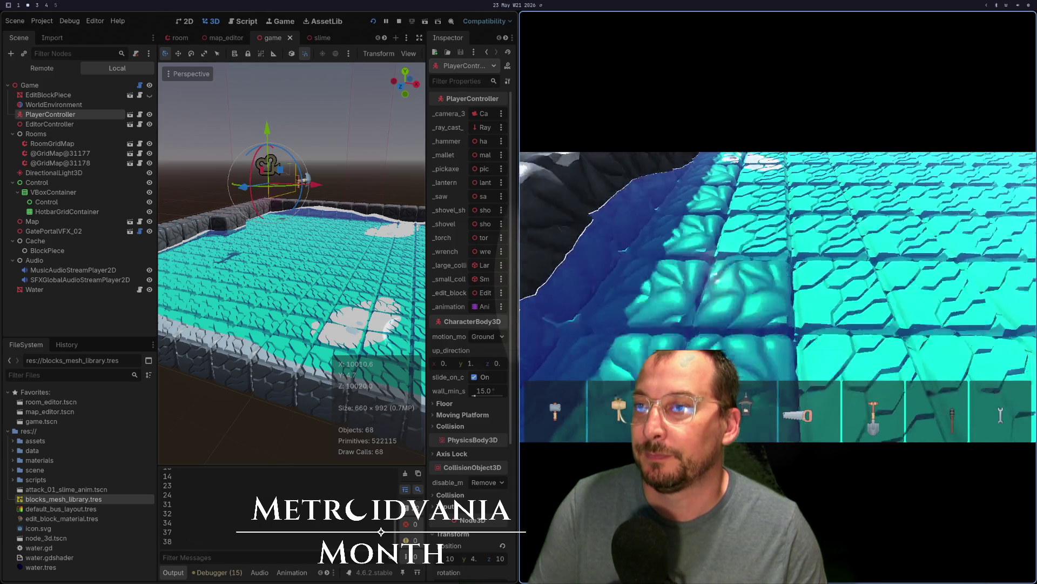
key(w)
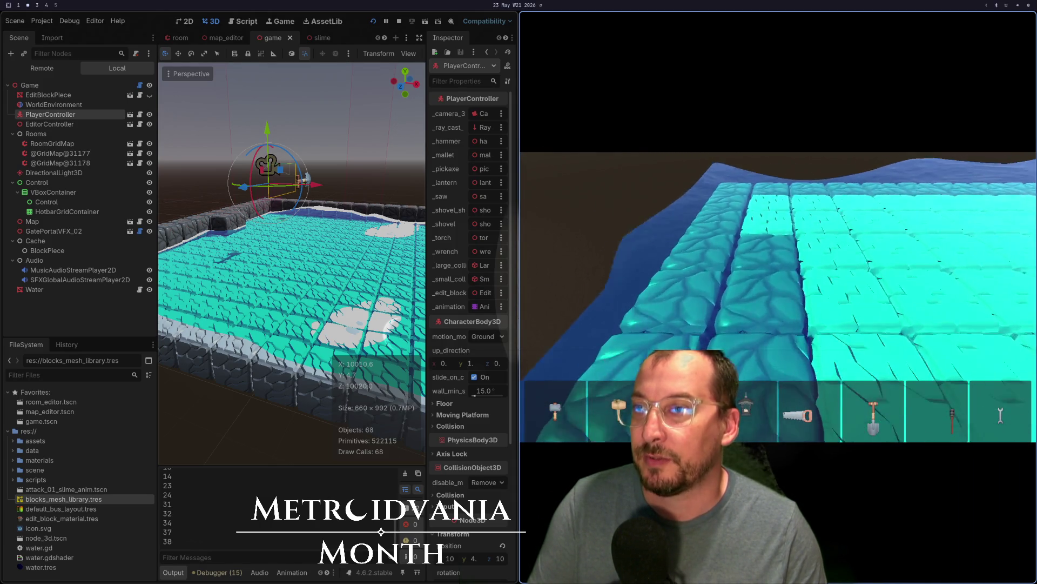
key(w)
key(w)
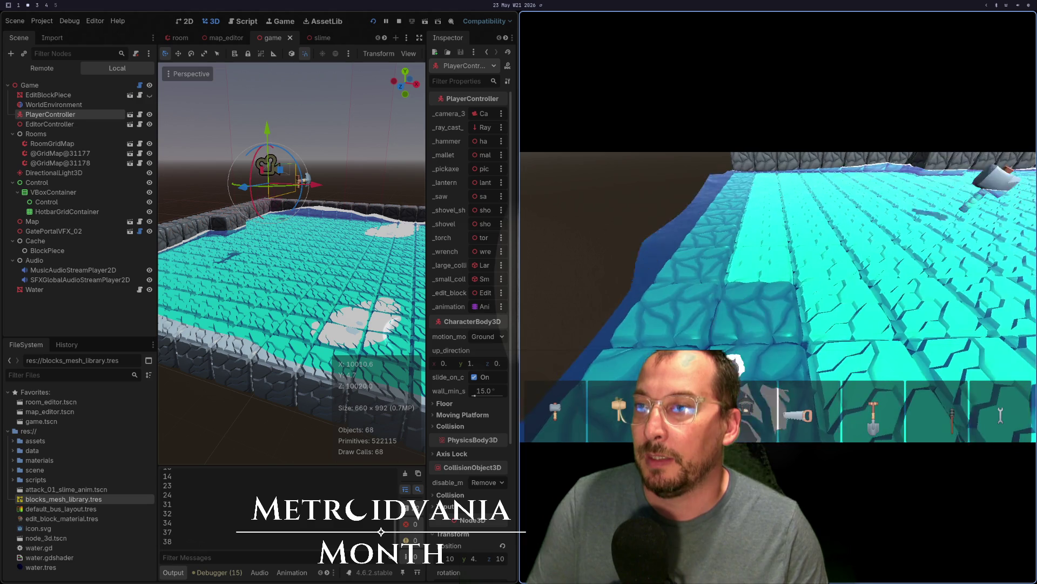
key(d)
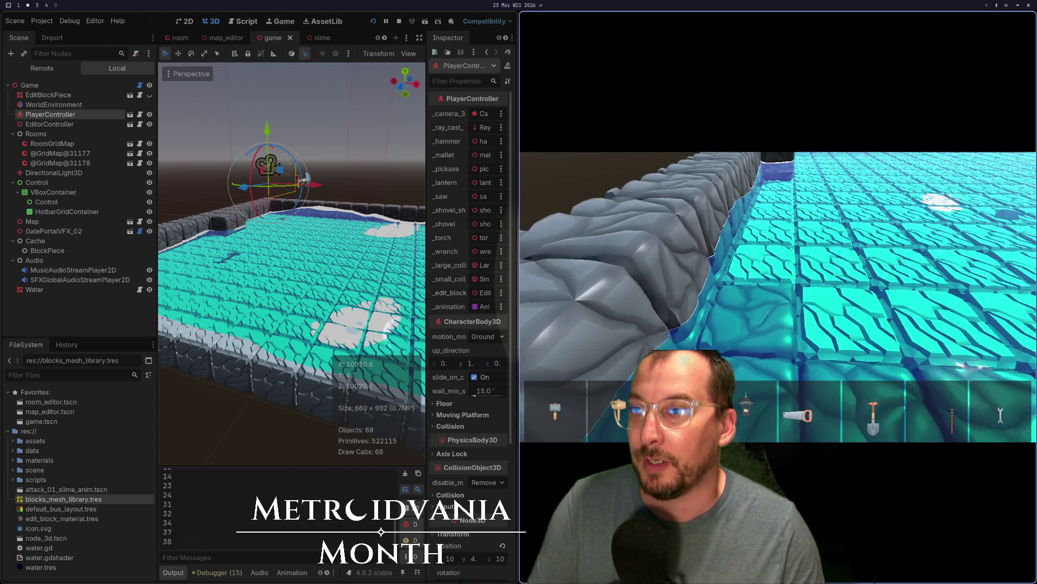
key(w)
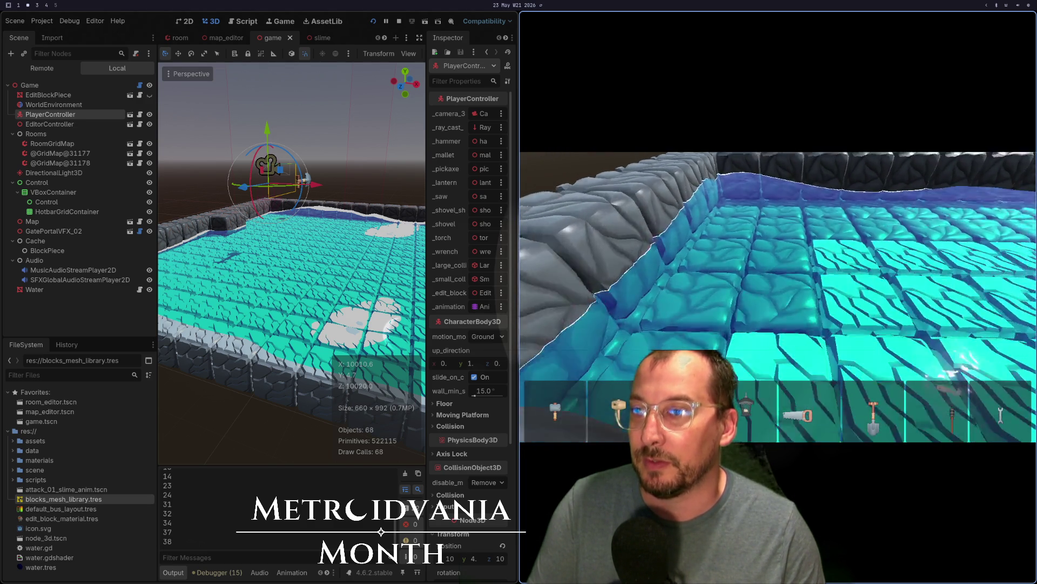
key(w)
key(a)
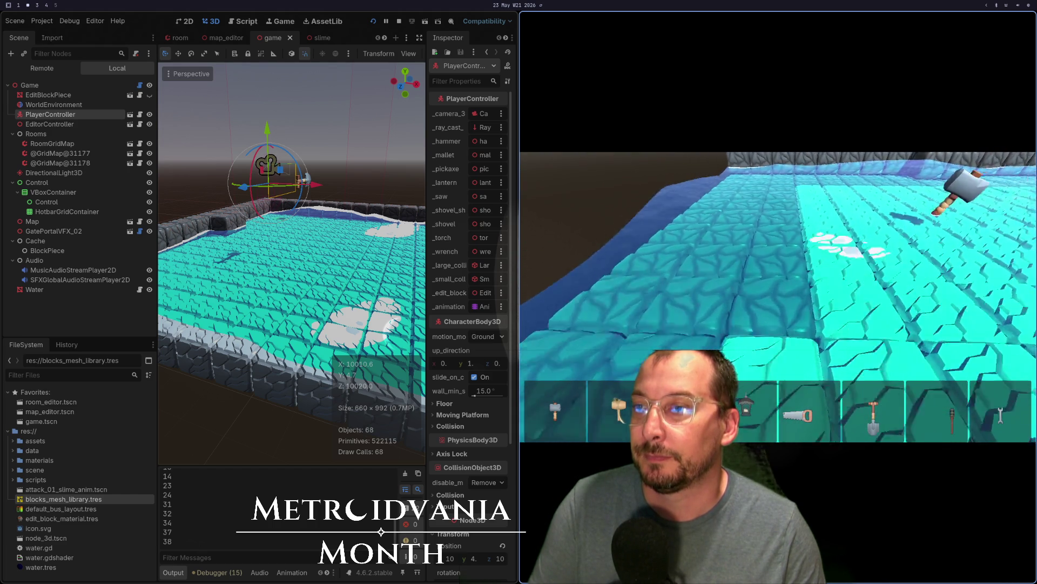
key(w)
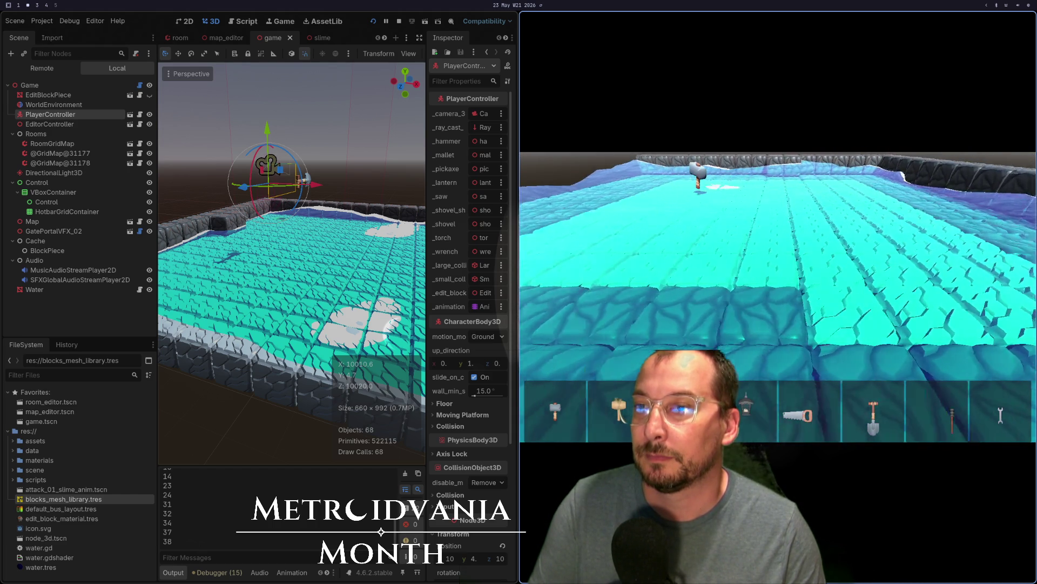
key(w)
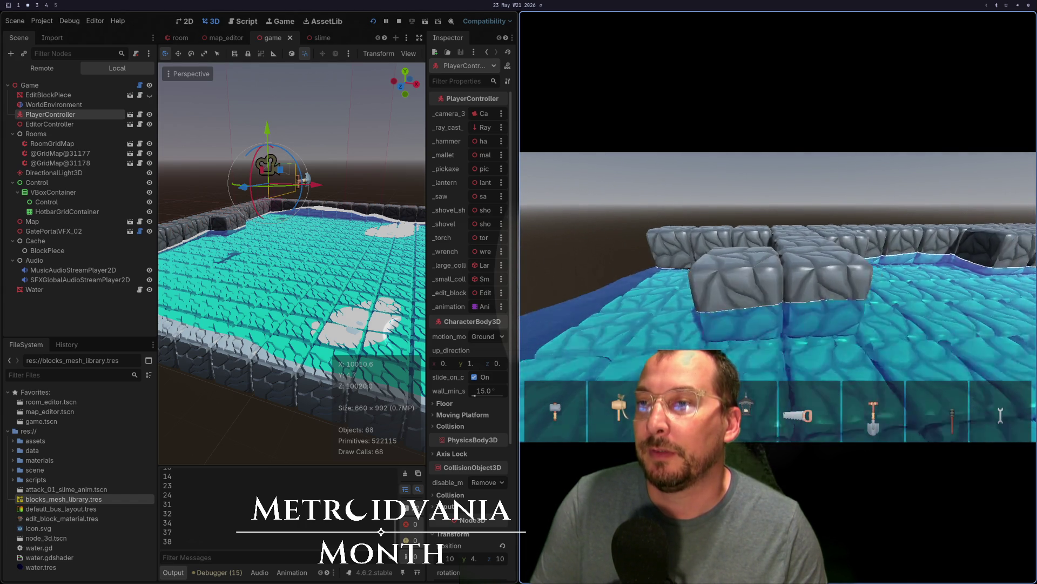
Select hotbar slot 1 and walk over the stone blocks toward the floating block in the pool
key(1)
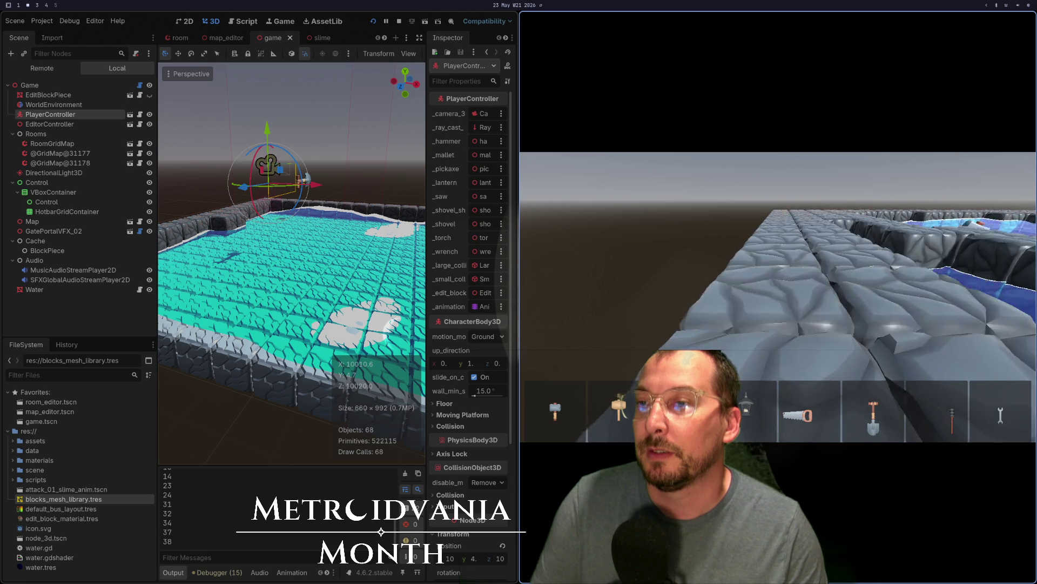
key(w)
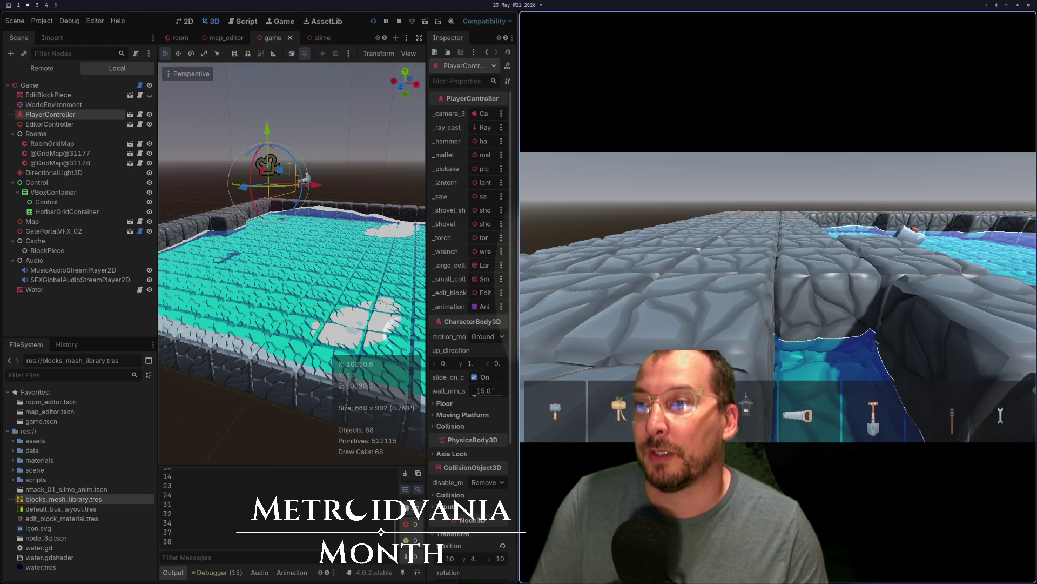
key(d)
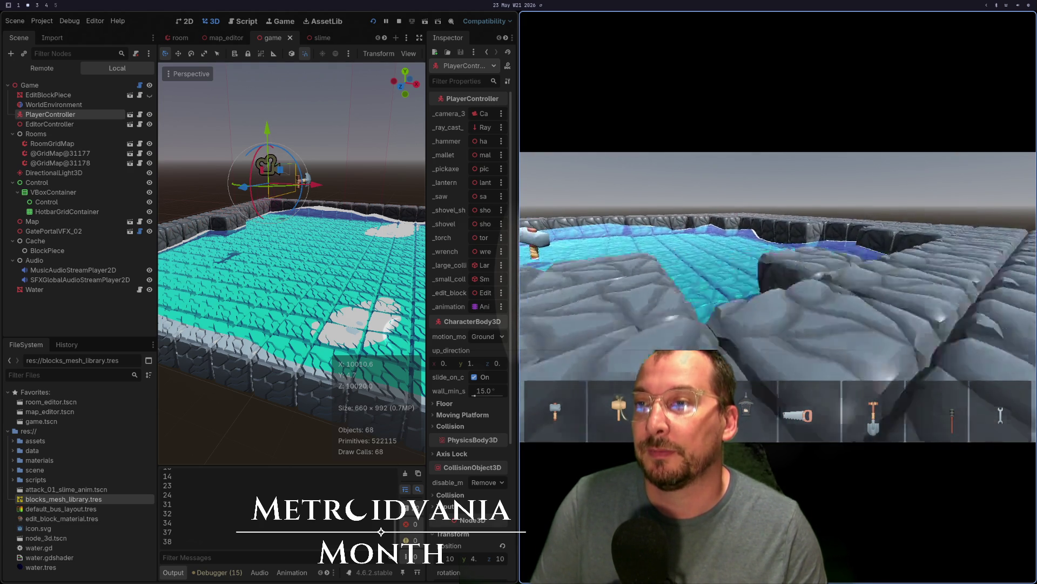
key(a)
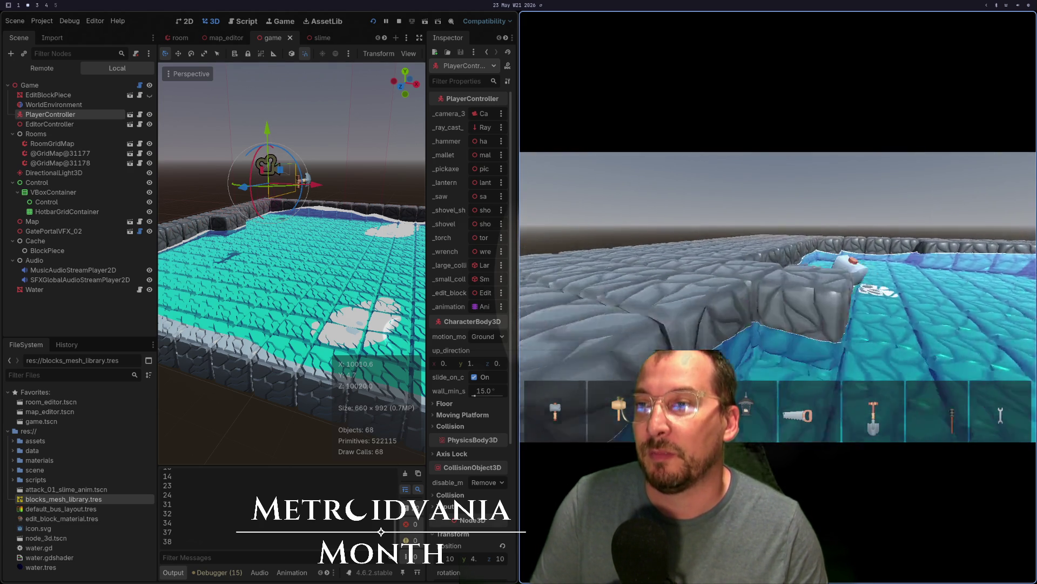
key(d)
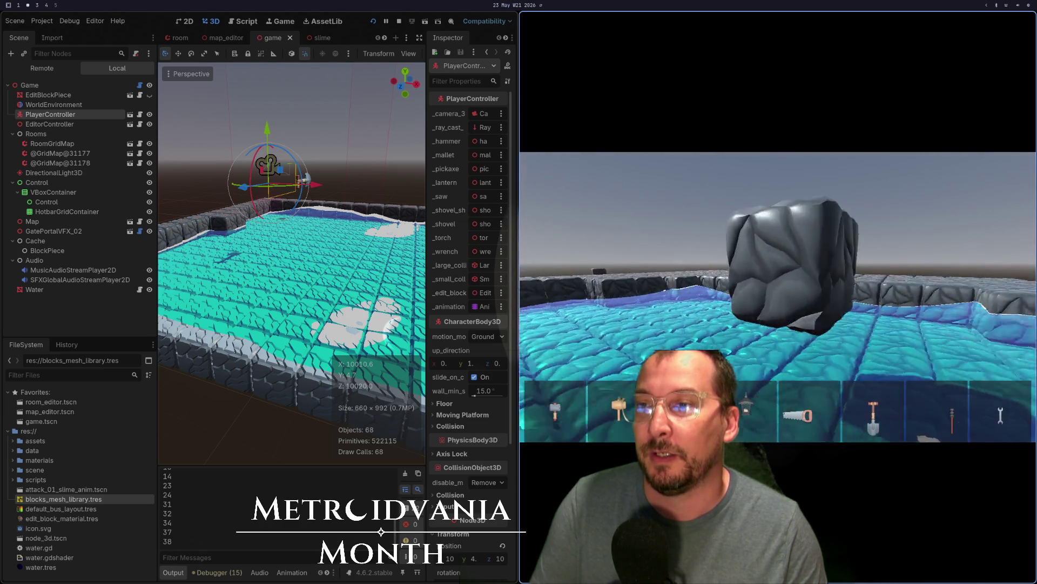
key(a)
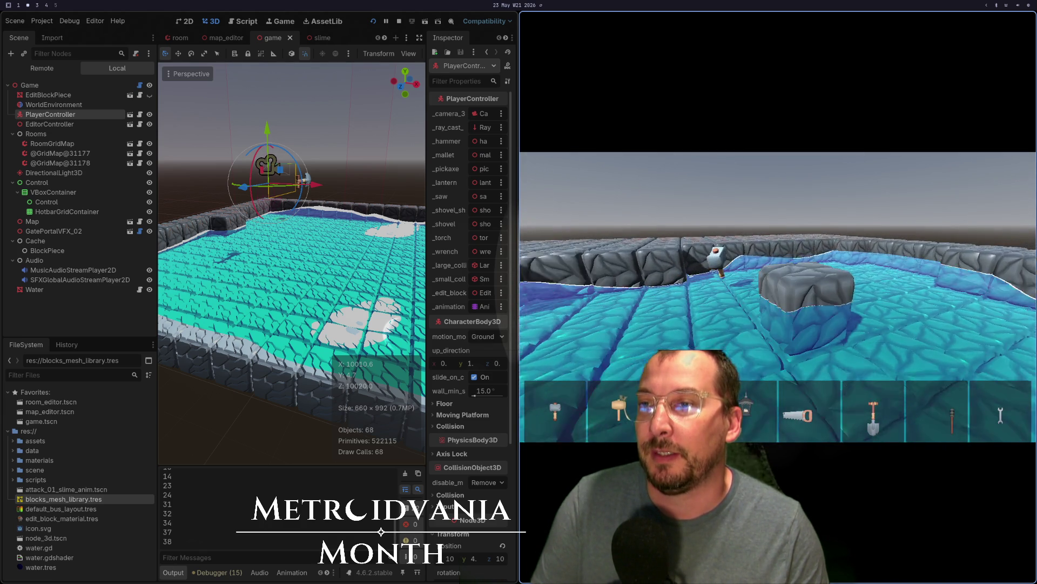
key(w)
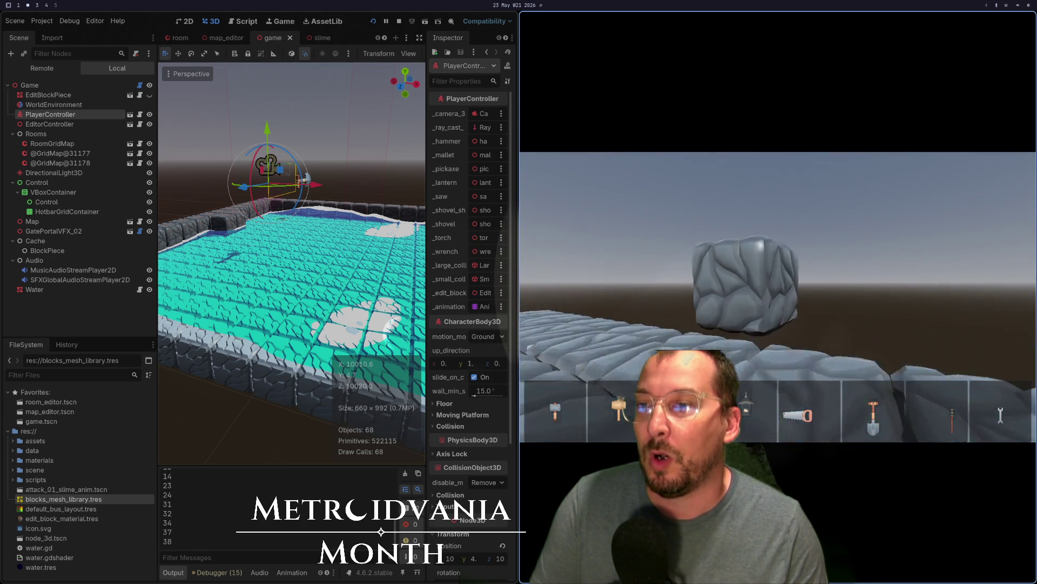
key(w)
key(w)
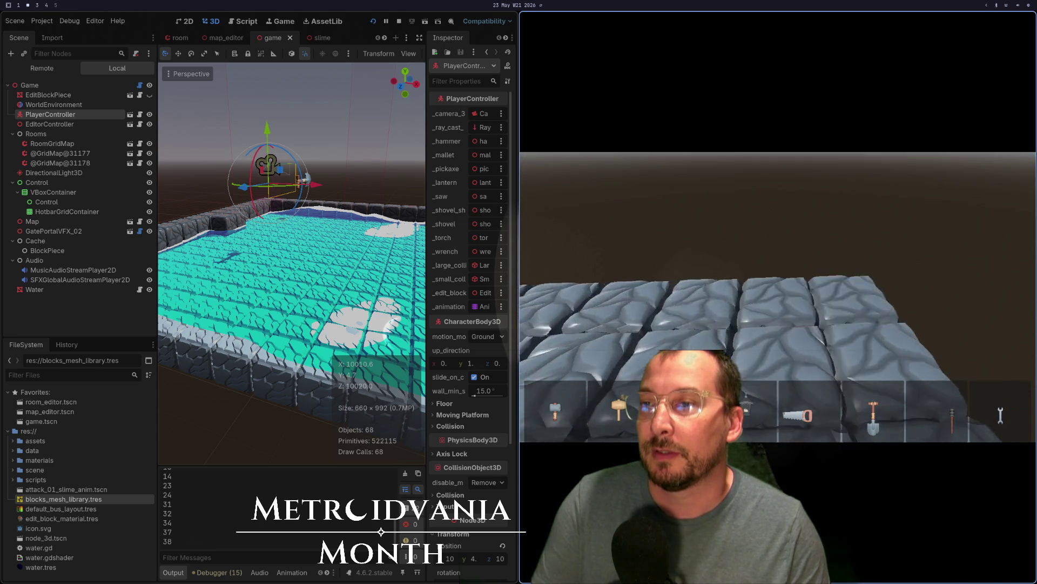
key(w)
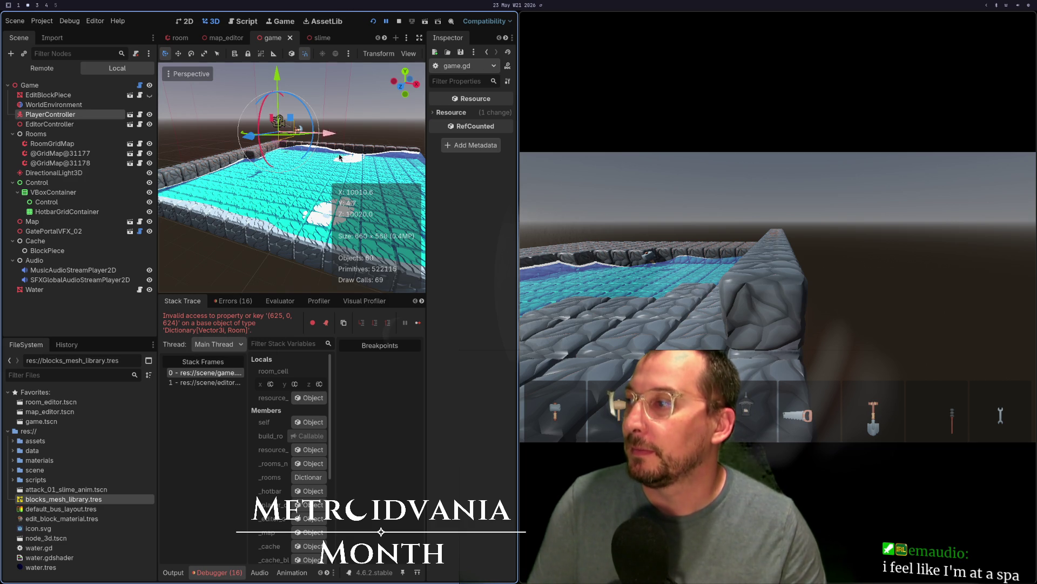
Restart the game, rebuild the rooms from the Game node, and orbit to view the whole room
click(374, 21)
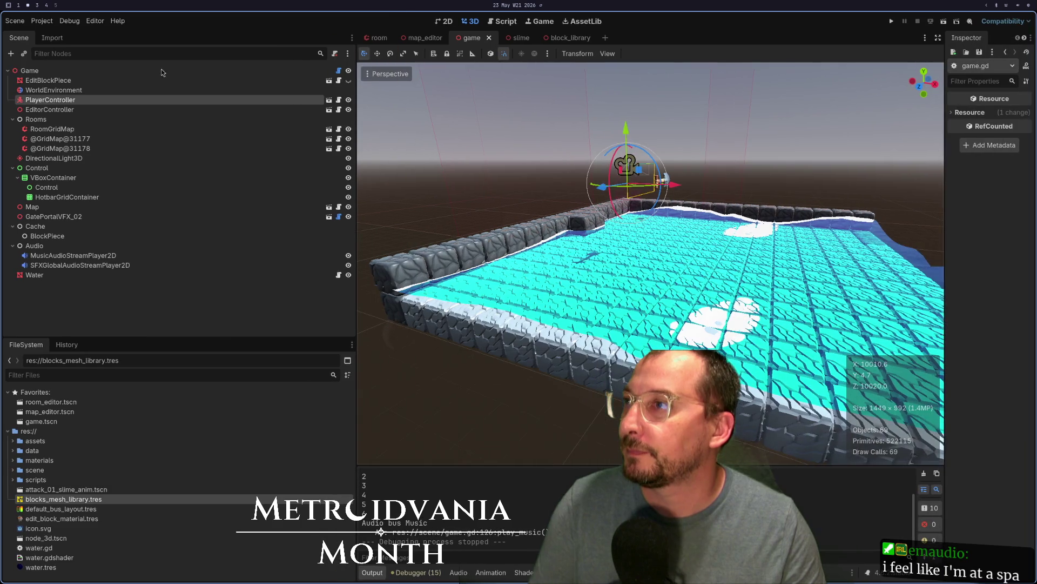
click(29, 70)
click(990, 114)
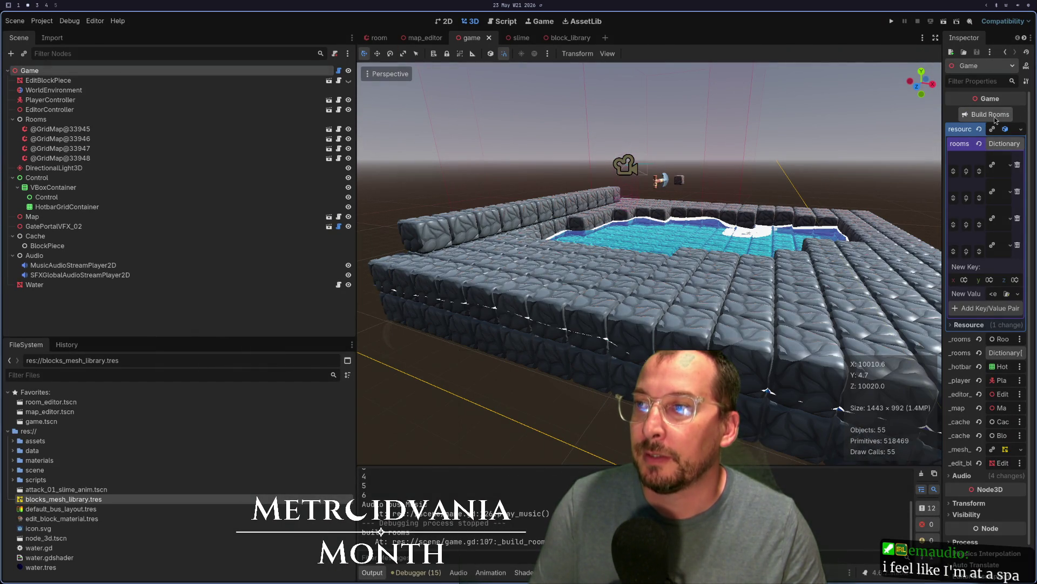
scroll(443, 287, down, 5)
drag(443, 287, 815, 120)
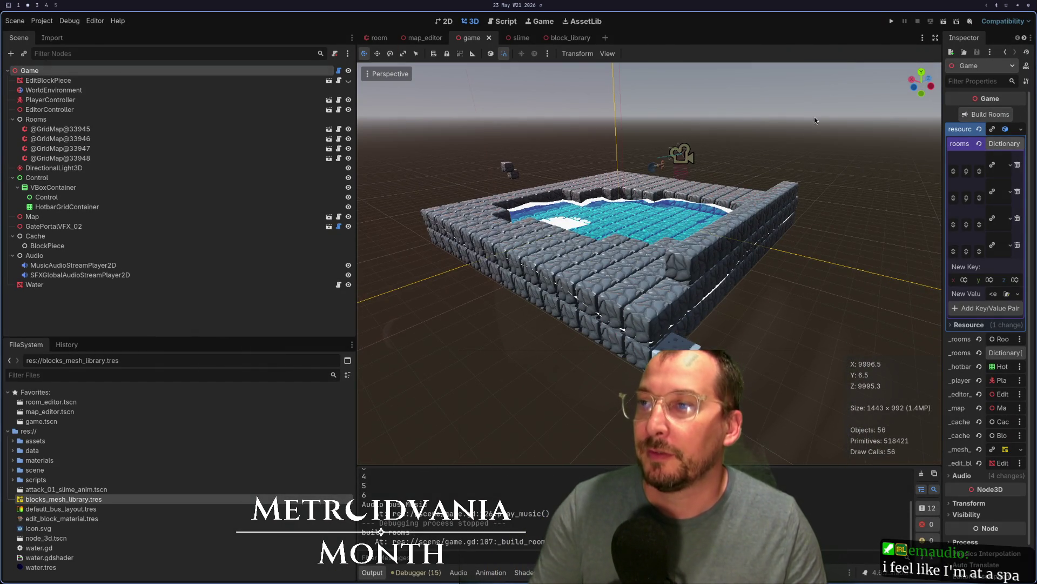
Test-run the project, stop it, and bring up the Godot project list
click(892, 21)
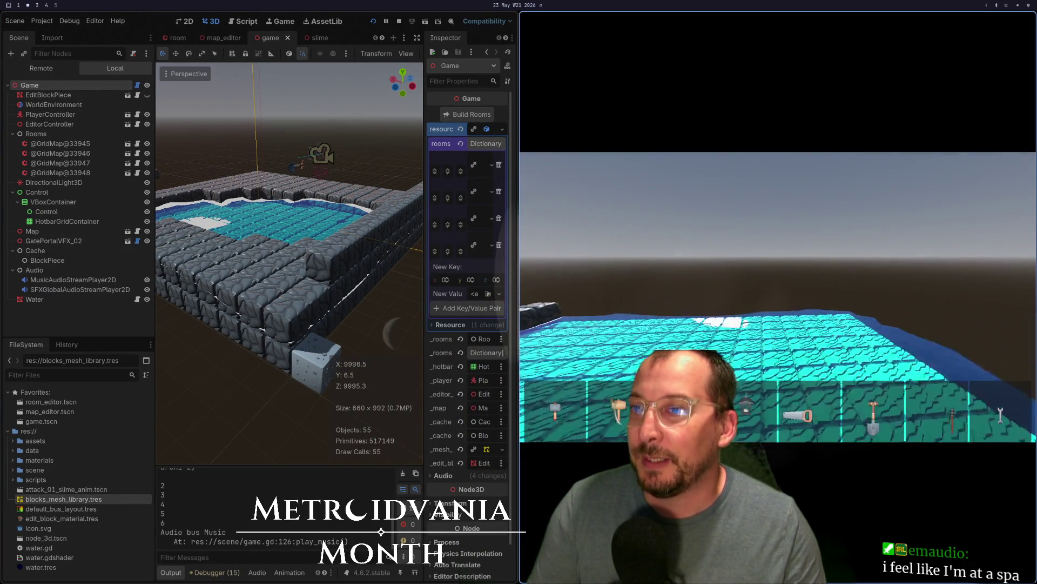
key(Escape)
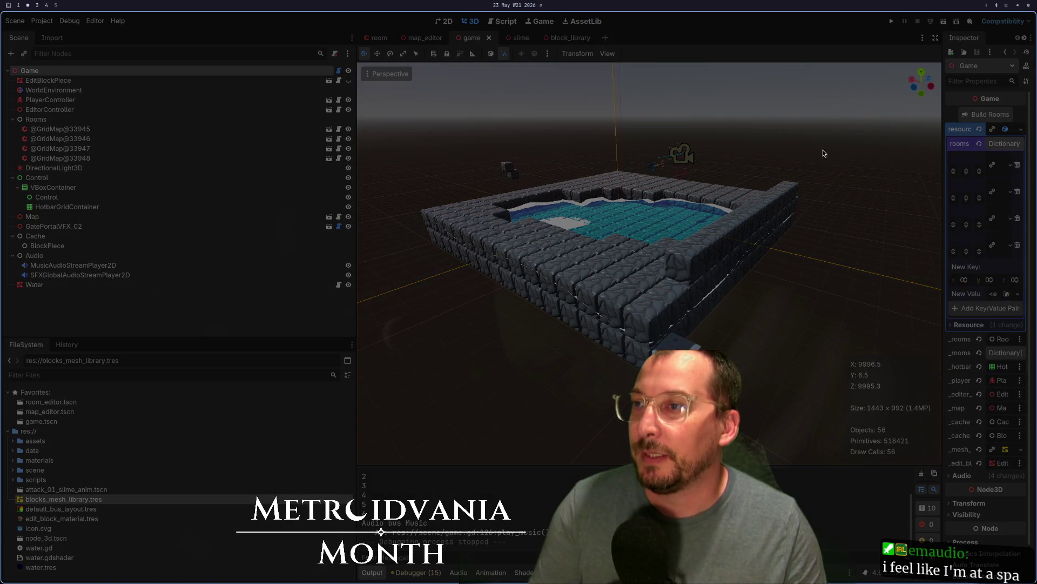
key(super+d)
text(s)
key(Escape)
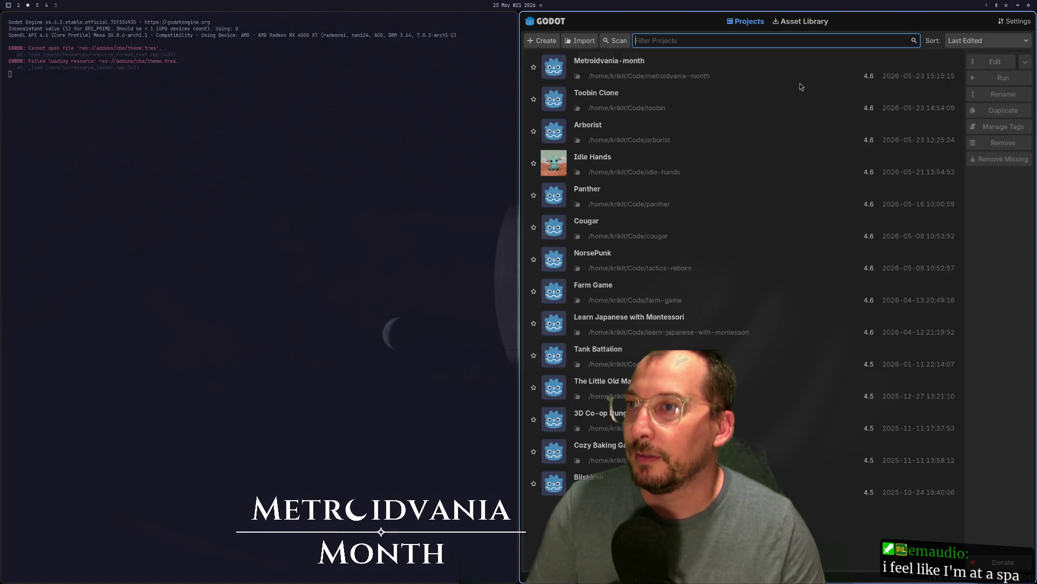
Open Metroidvania-month past the load errors, press Build Rooms and save the game scene
click(808, 76)
click(996, 61)
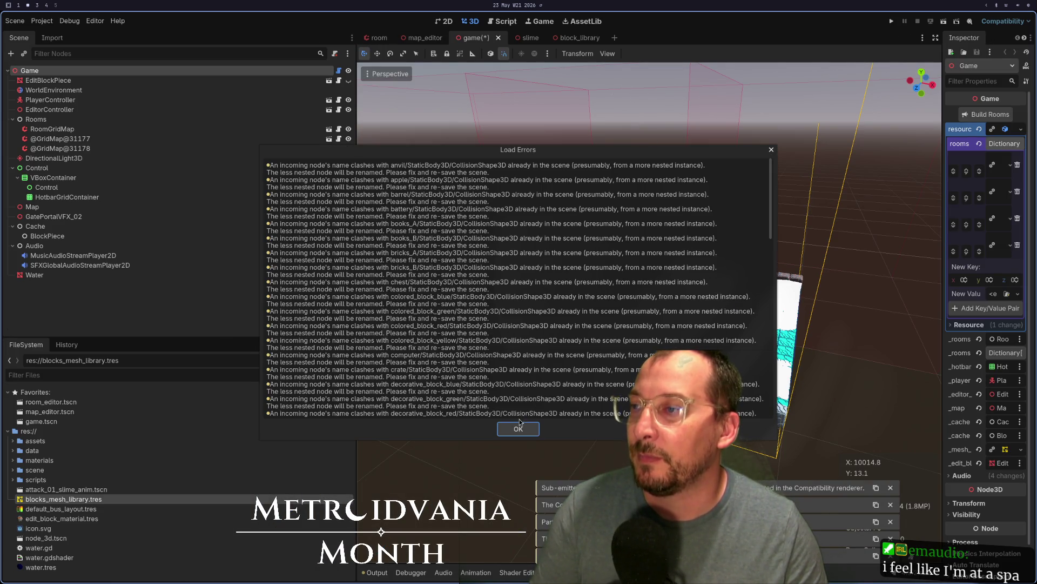
click(519, 426)
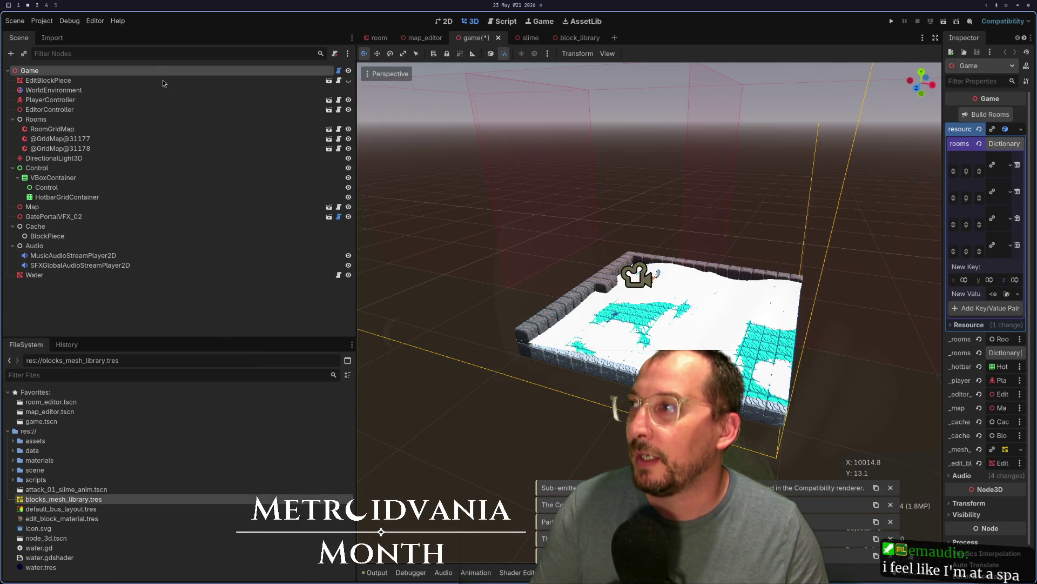
click(985, 114)
key(ctrl+s)
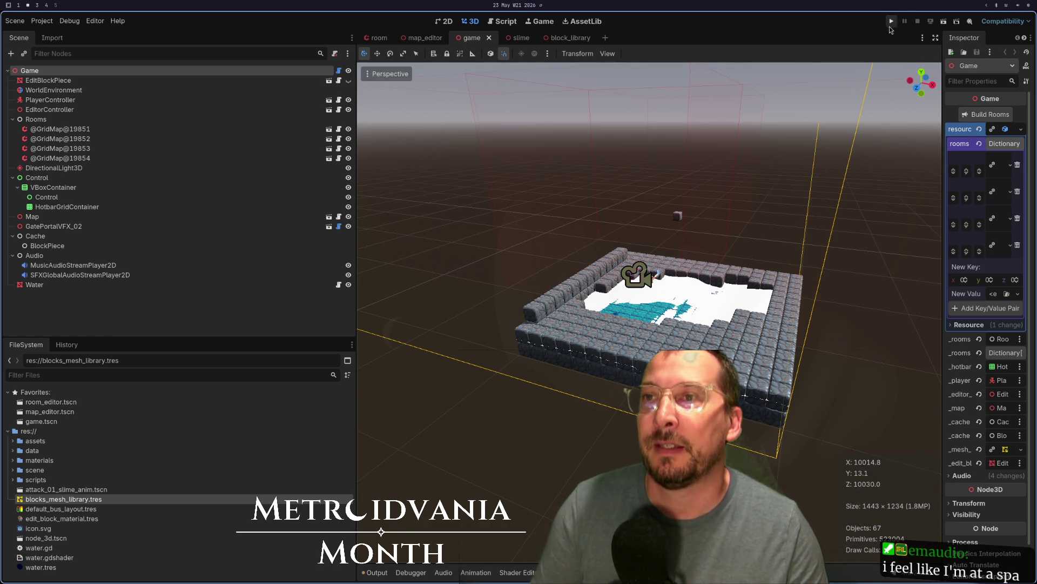
Run the game, rebuild the rooms from the Game node during play, then stop it
click(892, 21)
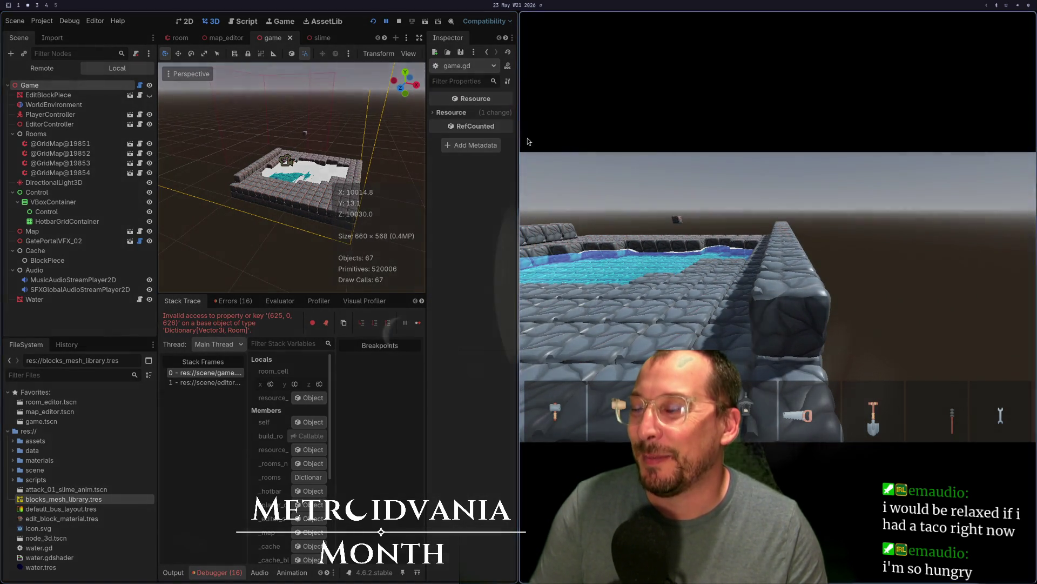
click(29, 85)
click(453, 116)
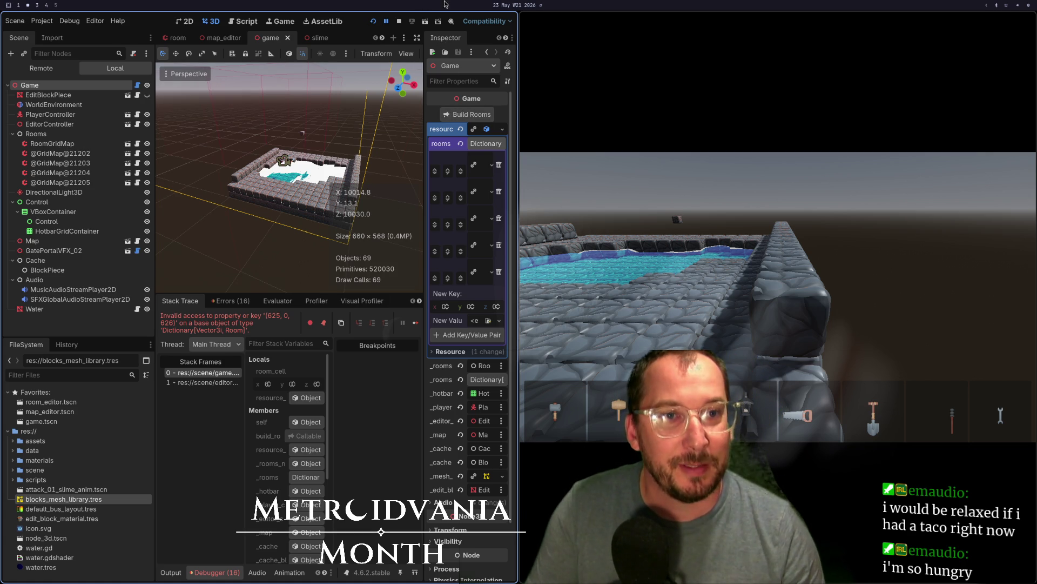
click(398, 20)
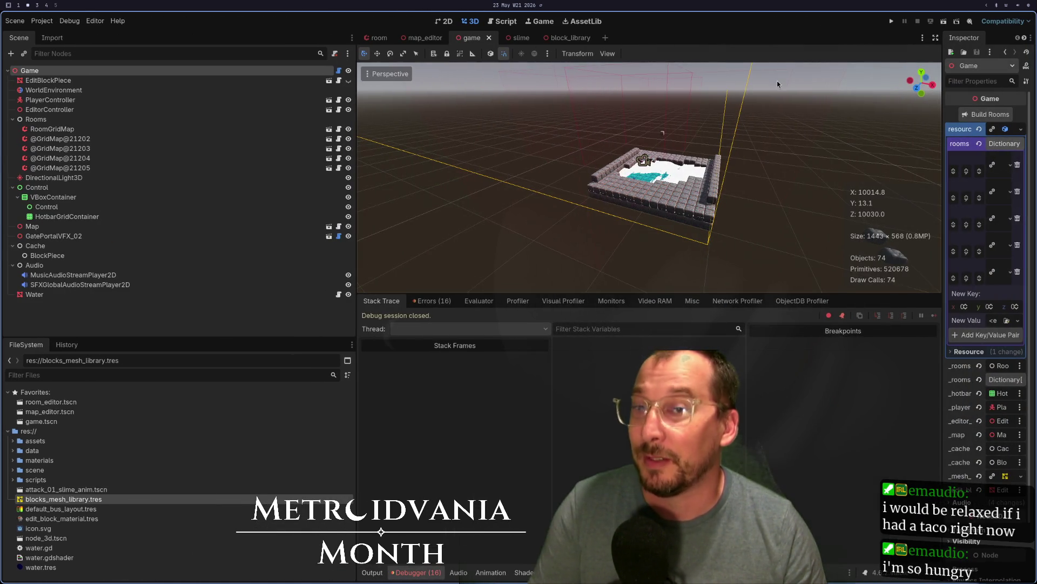
key(super+4)
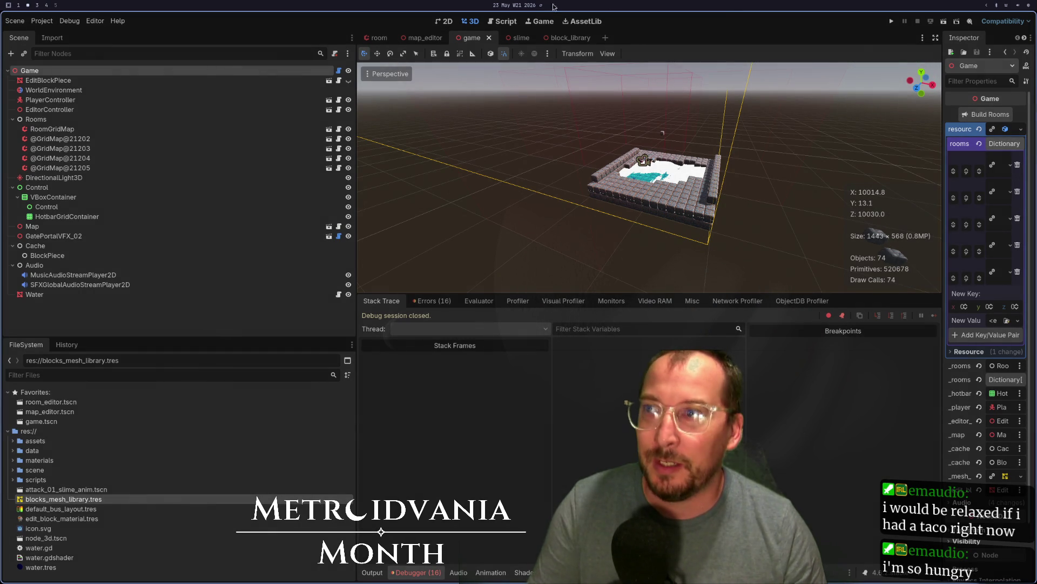
Switch to the slime scene, check game.gd in Neovim, then start another test run
click(512, 38)
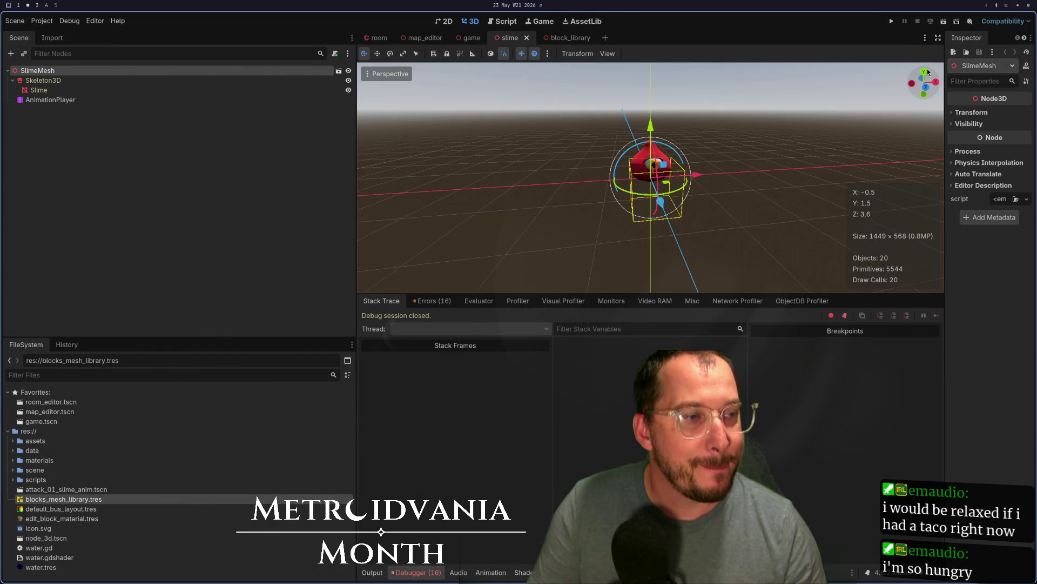
key(super+4)
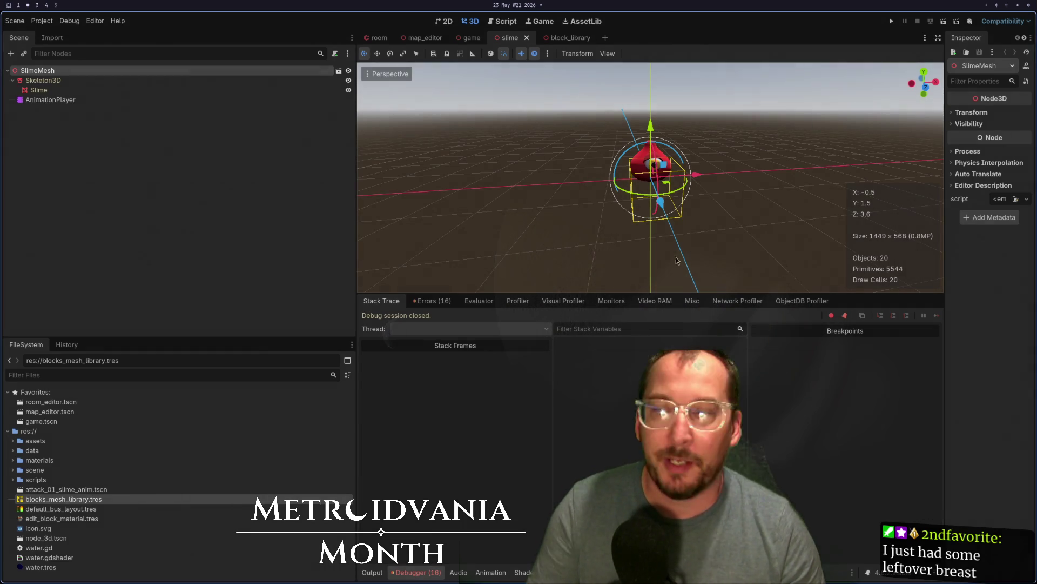
key(super+1)
key(super+2)
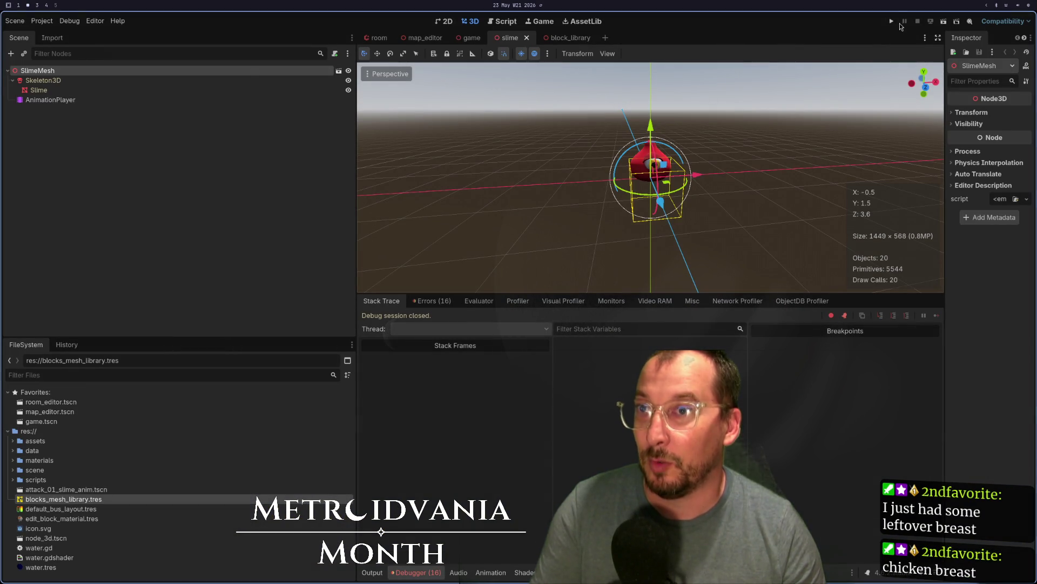
click(897, 18)
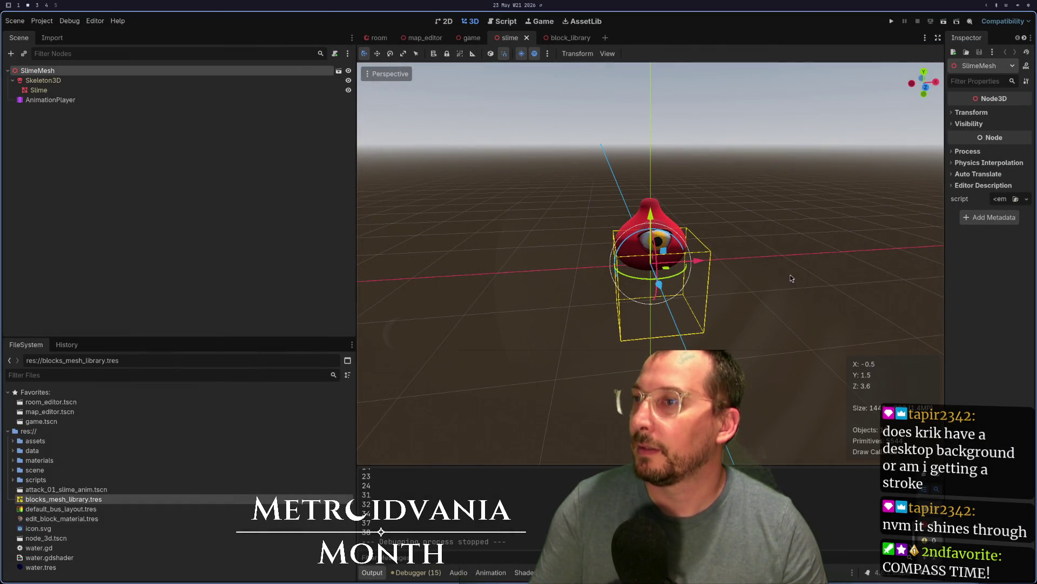
click(465, 37)
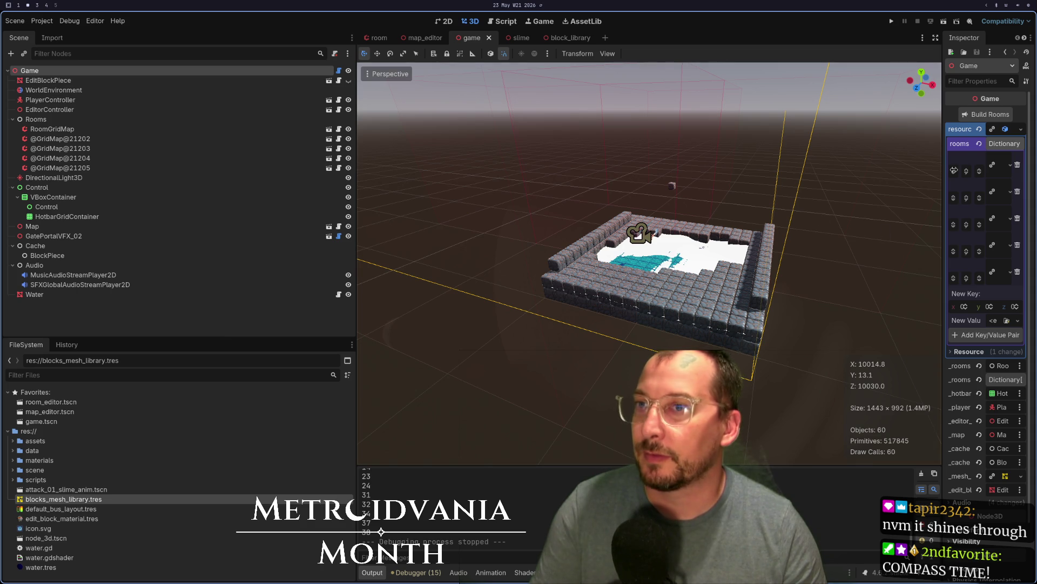
Rebuild the game scene's rooms and orbit the viewport to inspect the stone room
click(986, 114)
mouse_move(669, 279)
mouse_down()
mouse_move(608, 322)
mouse_move(784, 302)
mouse_up()
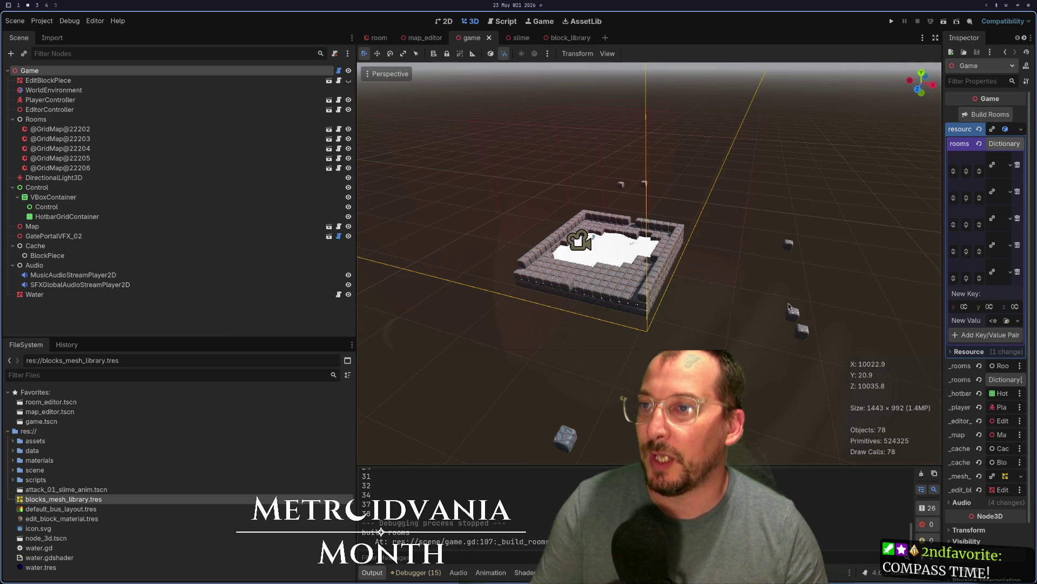
mouse_move(518, 442)
mouse_down()
mouse_move(600, 382)
mouse_move(568, 388)
mouse_up()
scroll(595, 384, down, 2)
scroll(600, 381, down, 3)
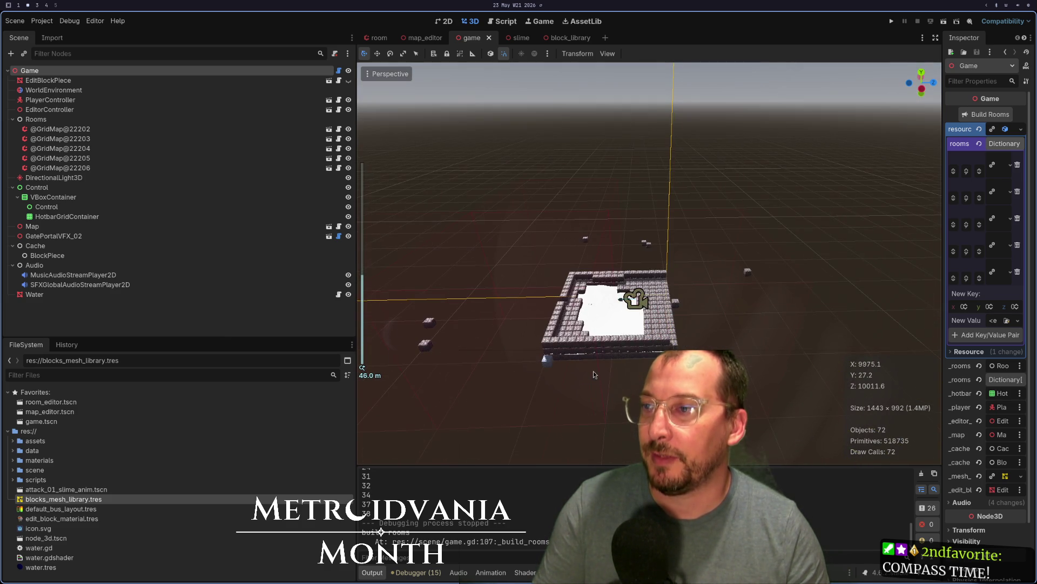
scroll(594, 374, up, 10)
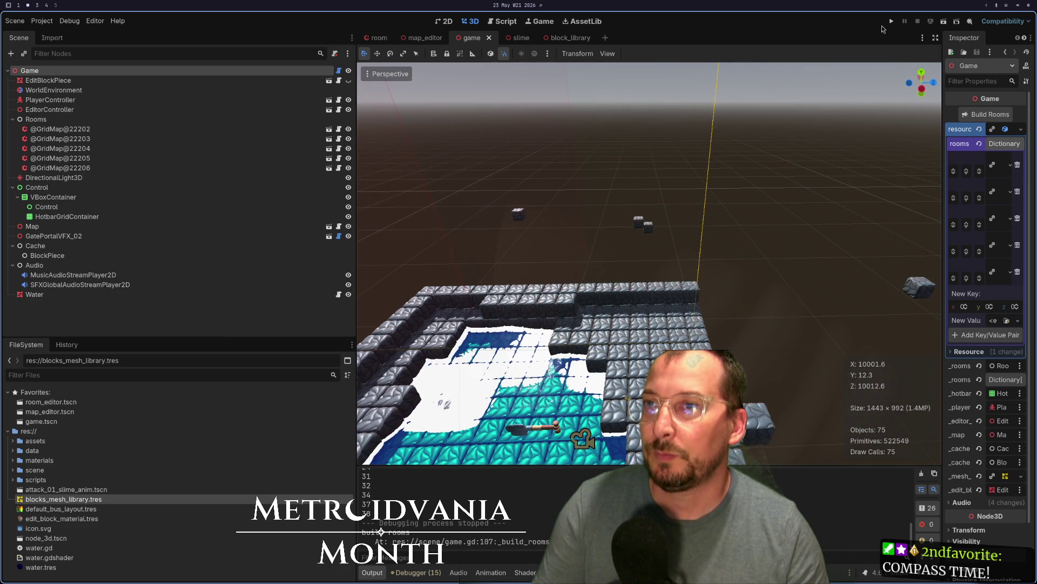
Run the game, rebuild rooms during play, restart, then stop with F8 and rebuild again
click(892, 21)
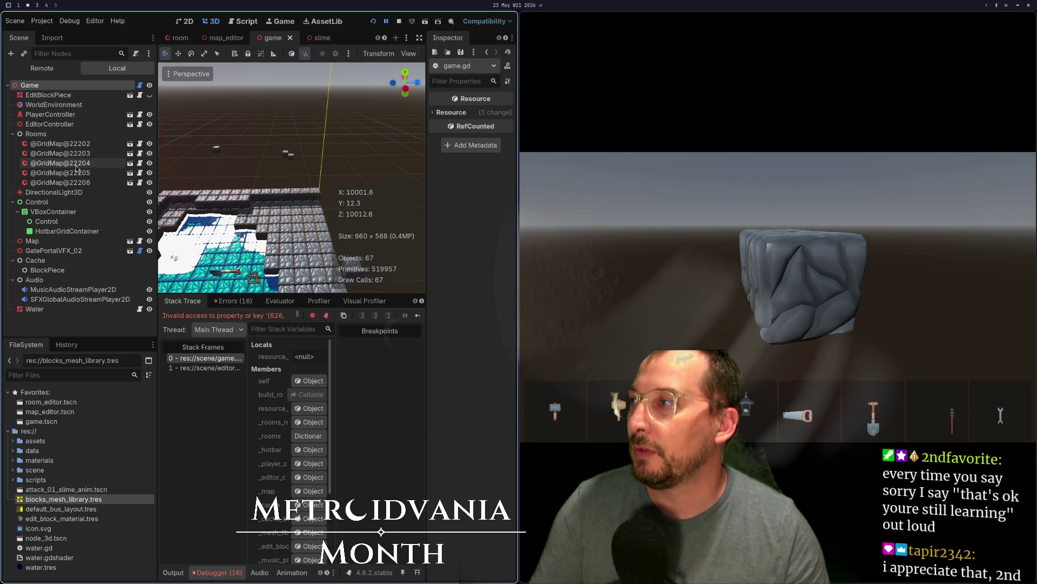
click(30, 85)
click(472, 115)
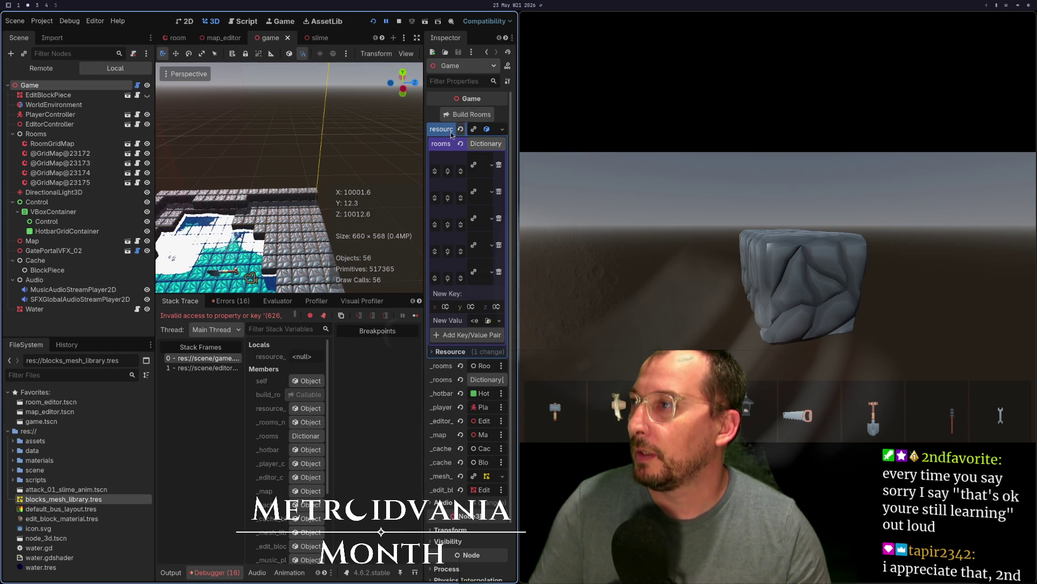
scroll(324, 185, down, 6)
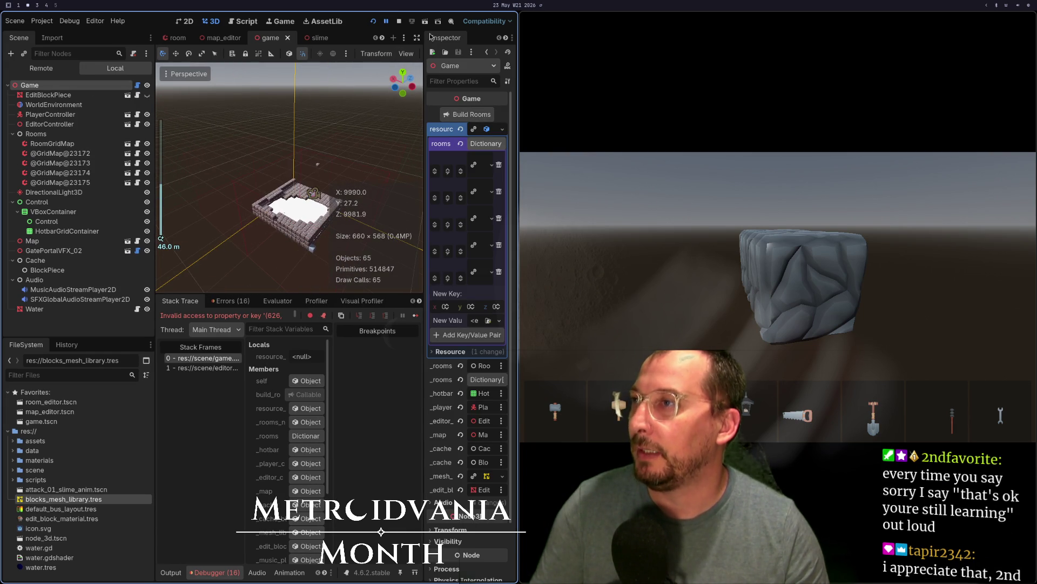
click(372, 23)
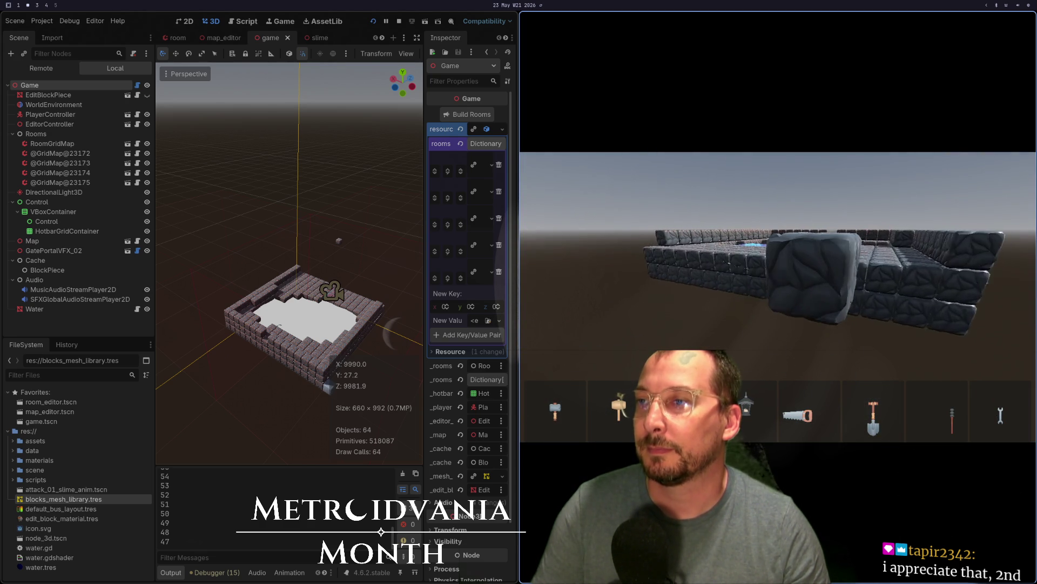
key(F8)
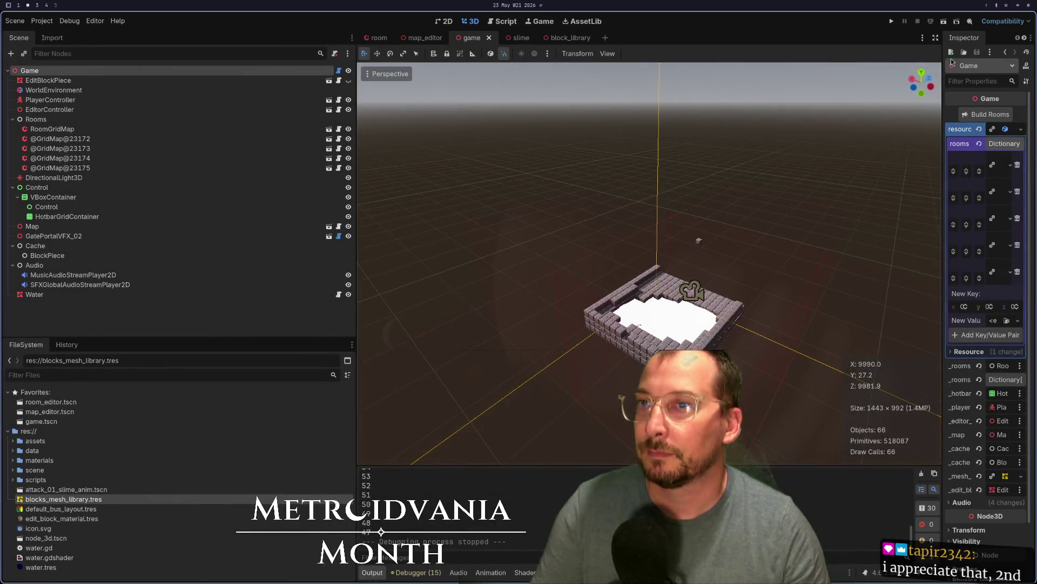
click(963, 118)
Run the game again and filter the FileSystem dock with 'room' to show room files
click(891, 22)
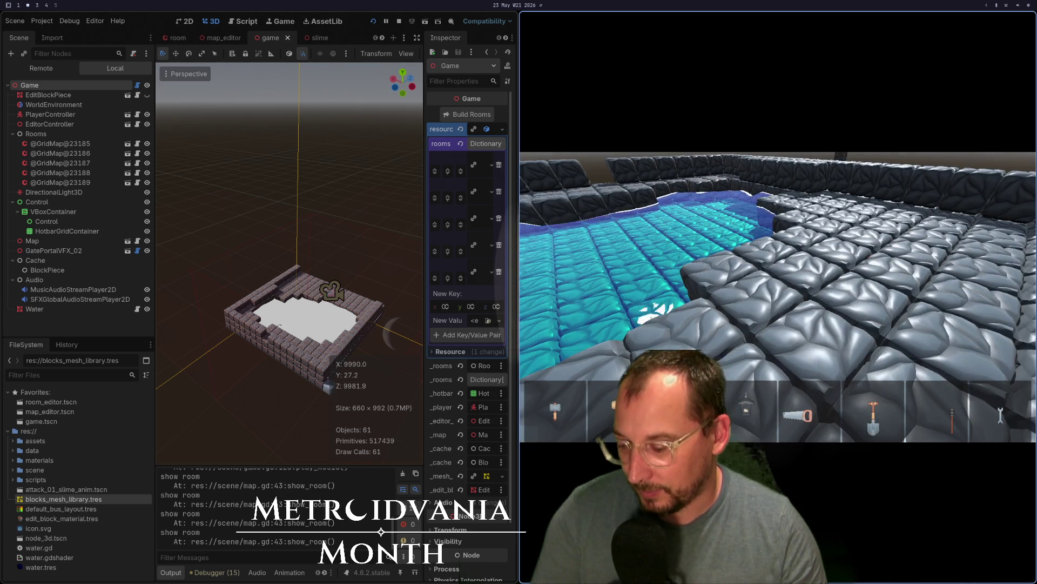
scroll(778, 298, down, 4)
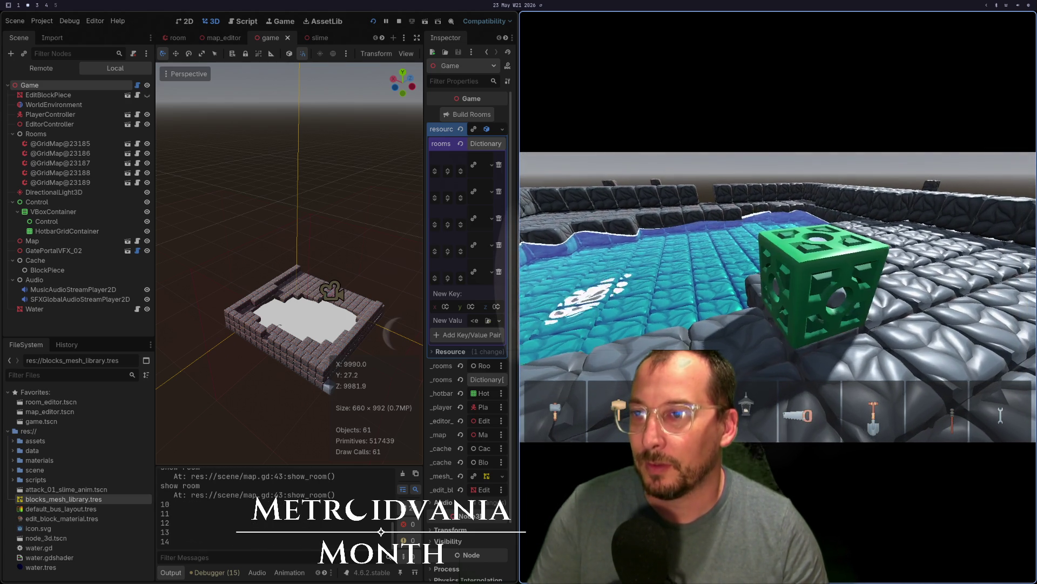
scroll(778, 297, down, 2)
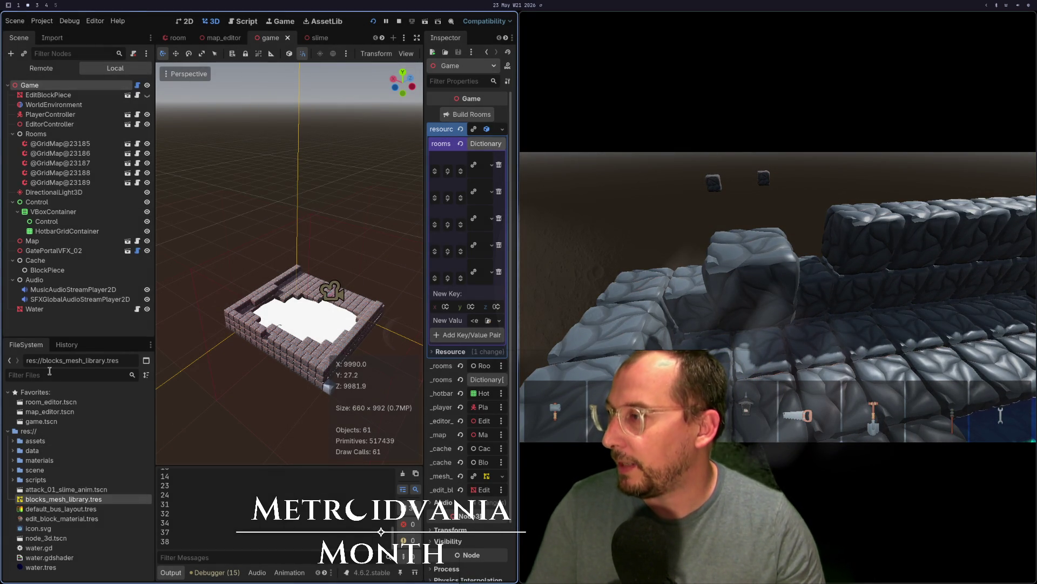
text(room)
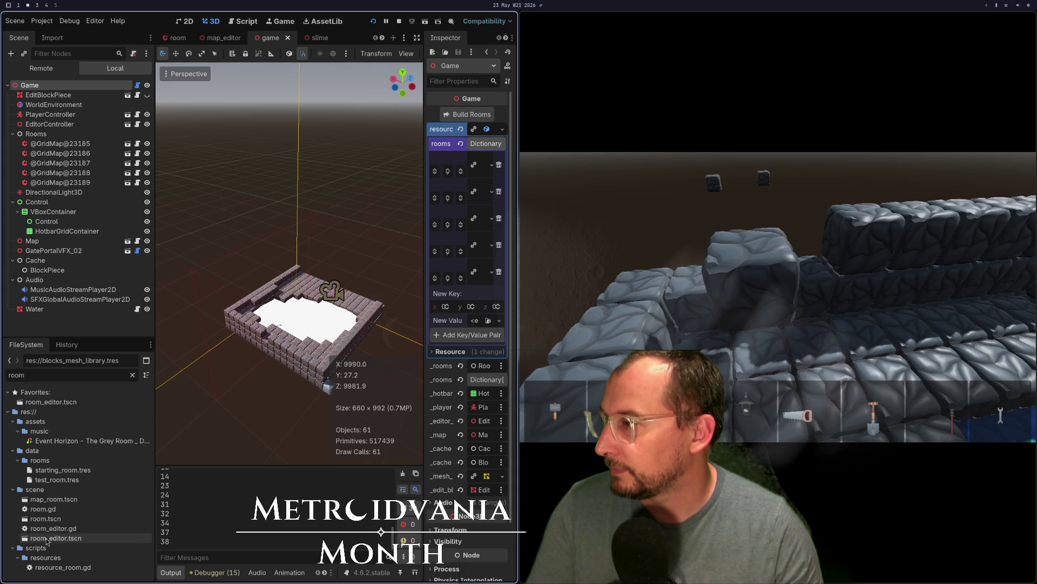
Add a Node3D child under Game in the running game's remote scene tree
click(51, 68)
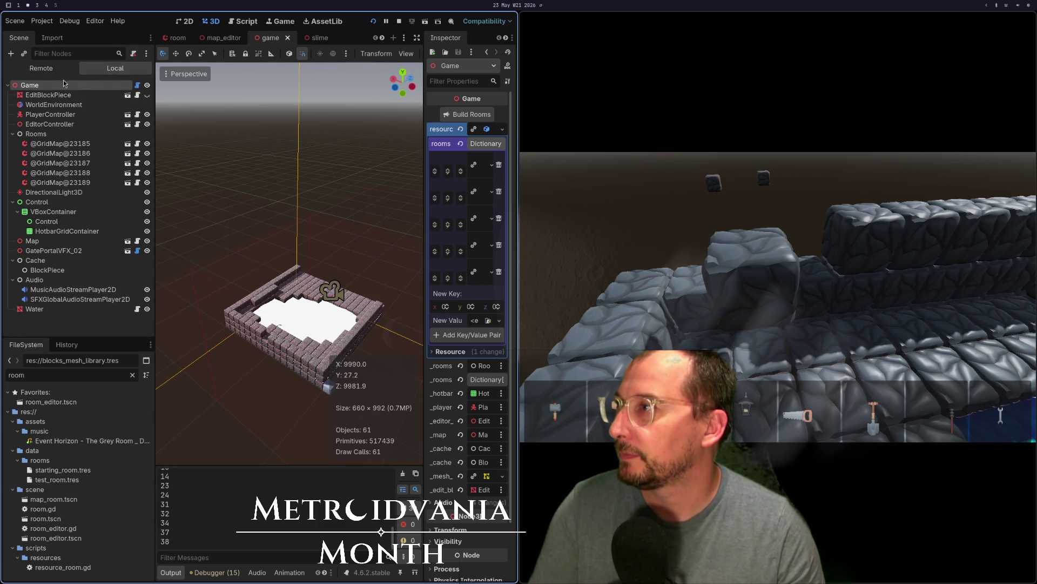
click(11, 56)
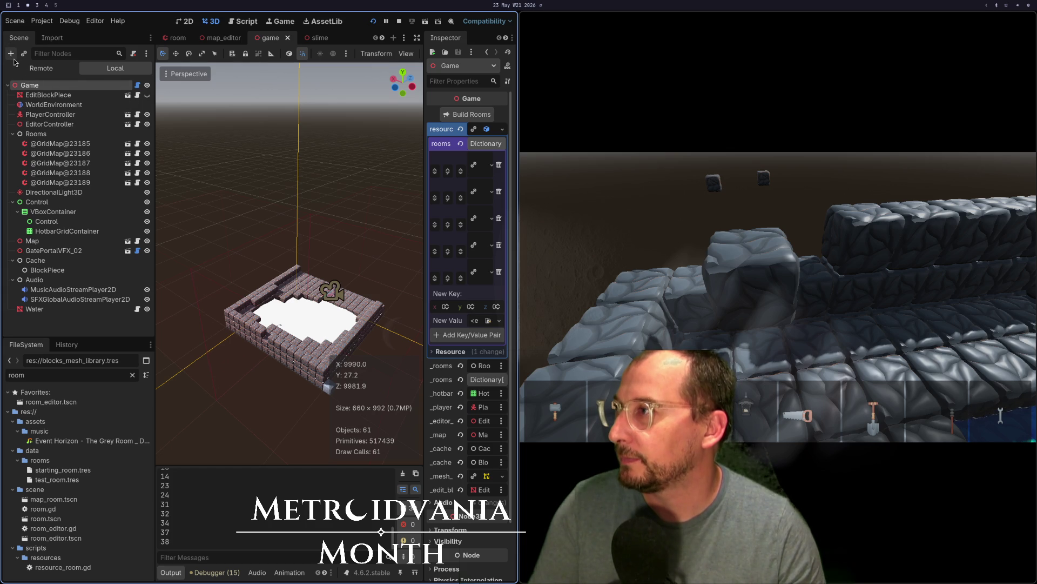
click(247, 250)
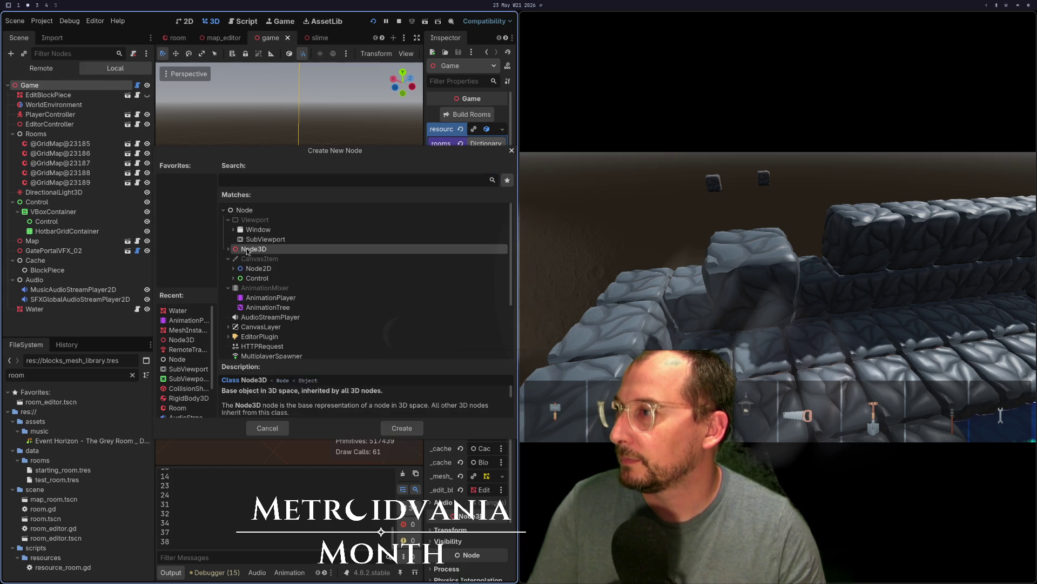
double_click(247, 251)
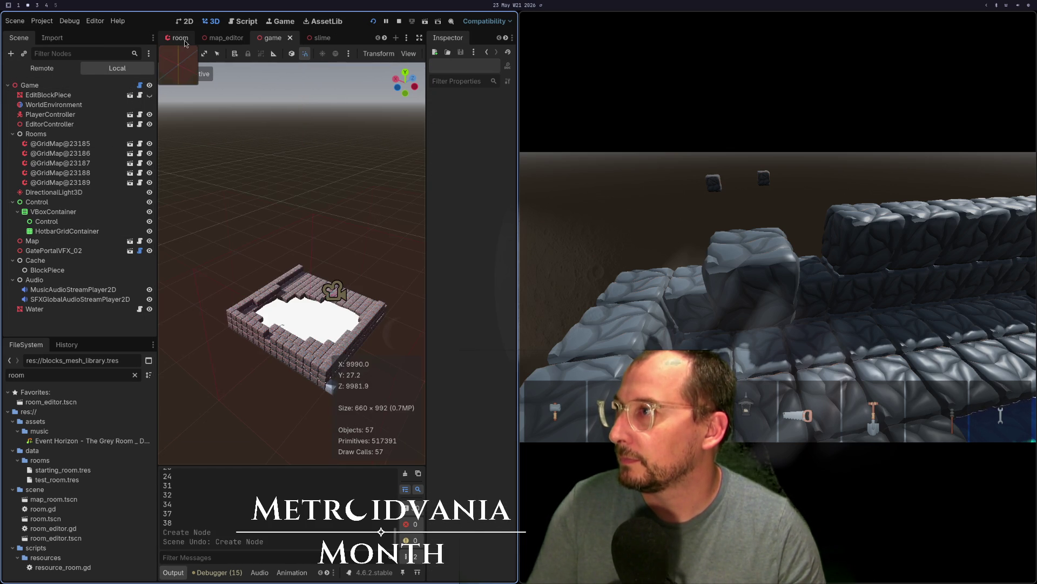
From the room scene, create a new scene with a 3D Scene root
click(181, 39)
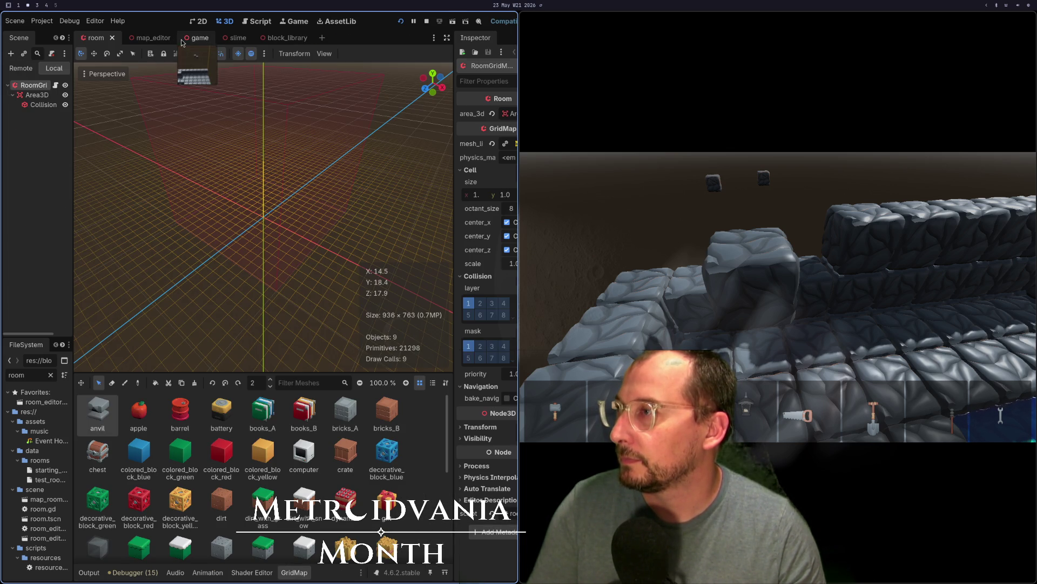
click(23, 22)
click(30, 35)
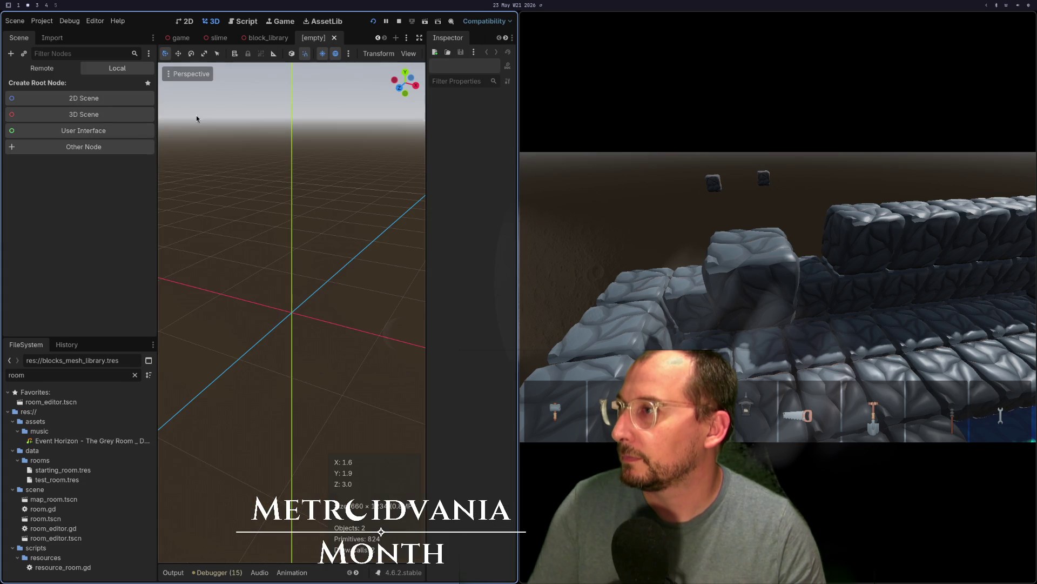
click(81, 115)
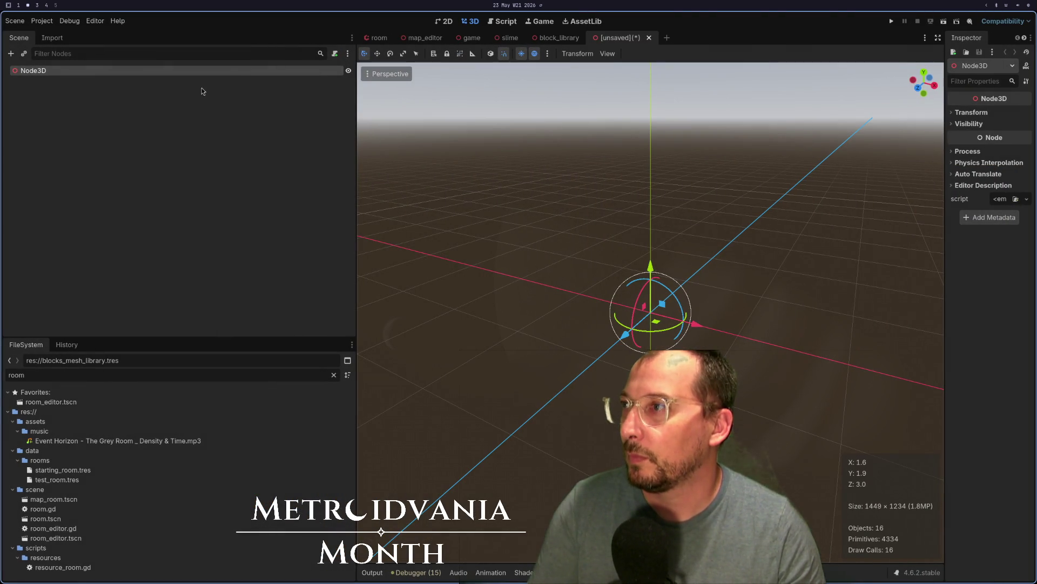
Change the Node3D root's type to MeshInstance3D using a 'mesh' search
right_click(85, 76)
click(9, 90)
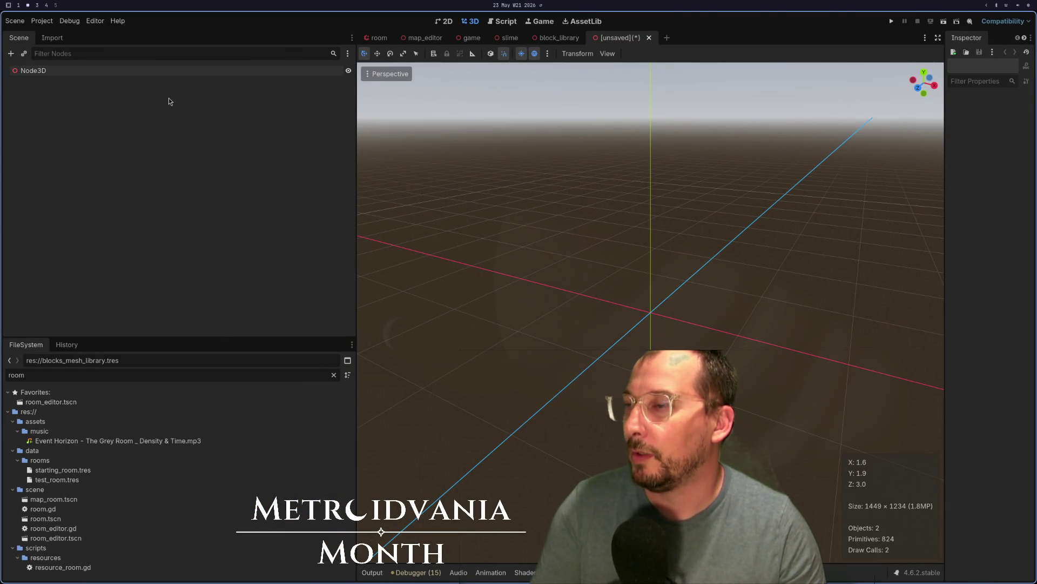
right_click(64, 71)
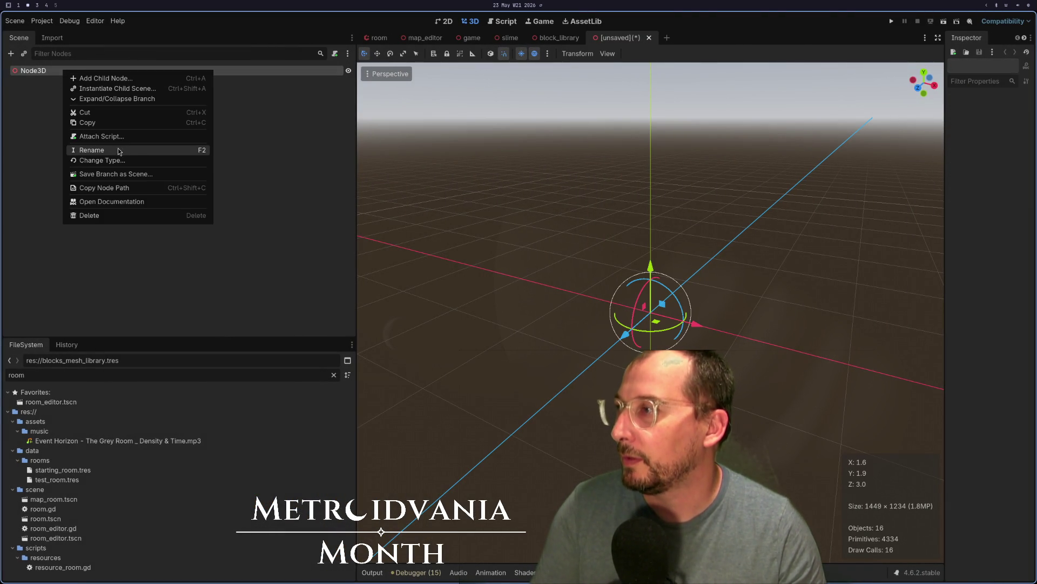
click(103, 160)
text(,e)
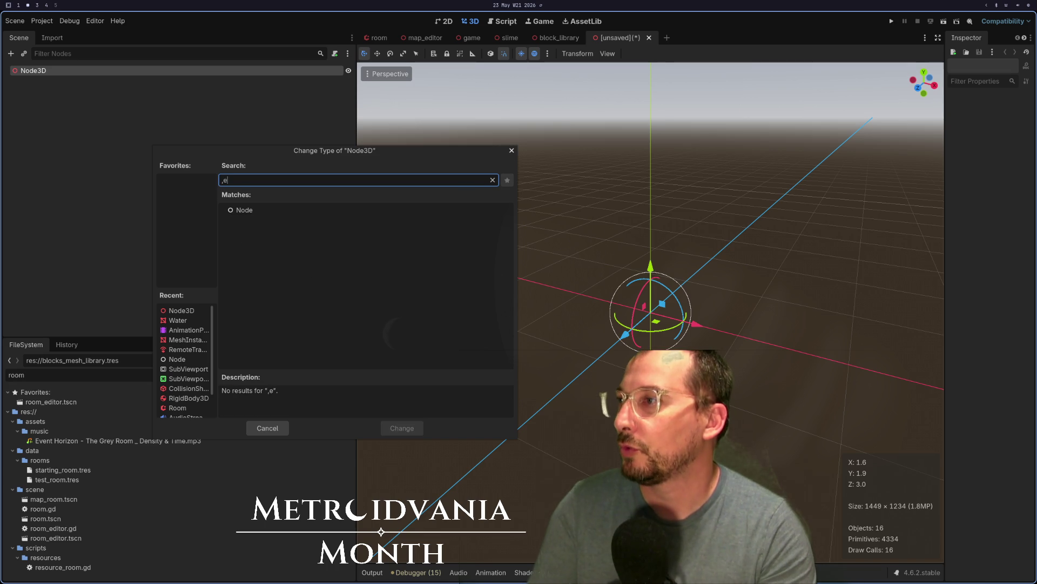
key(BackSpace)
key(BackSpace)
text(mesh)
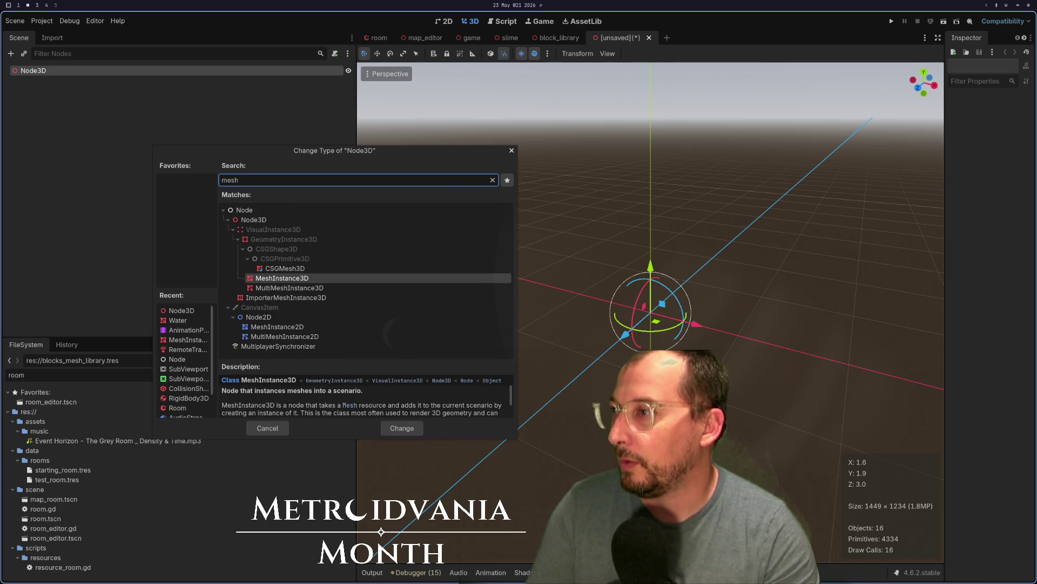
key(Return)
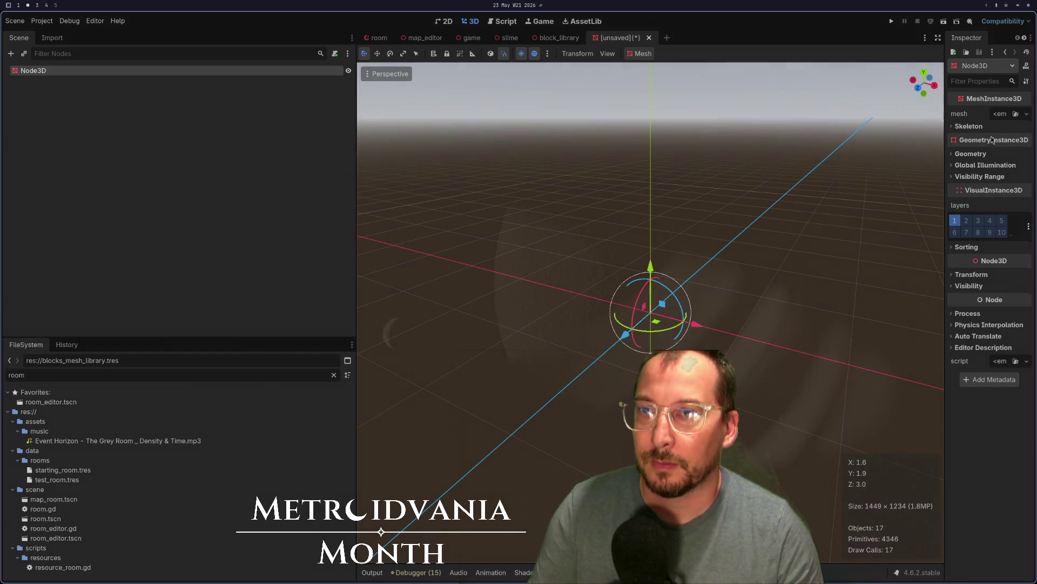
click(1005, 117)
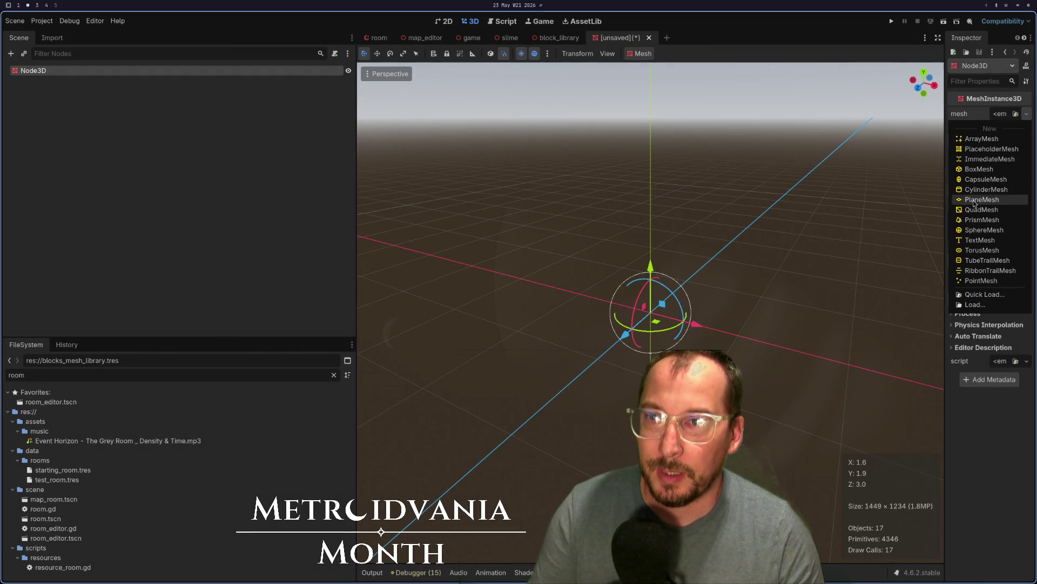
Give the root a new BoxMesh sized 16 × 16 × 16
click(982, 169)
click(1003, 130)
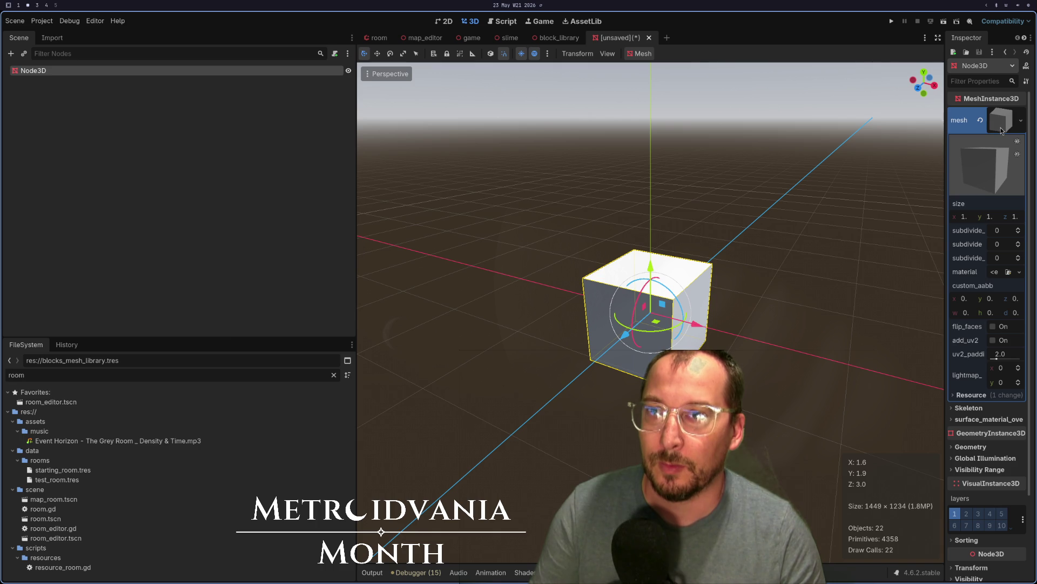
click(973, 219)
text(16)
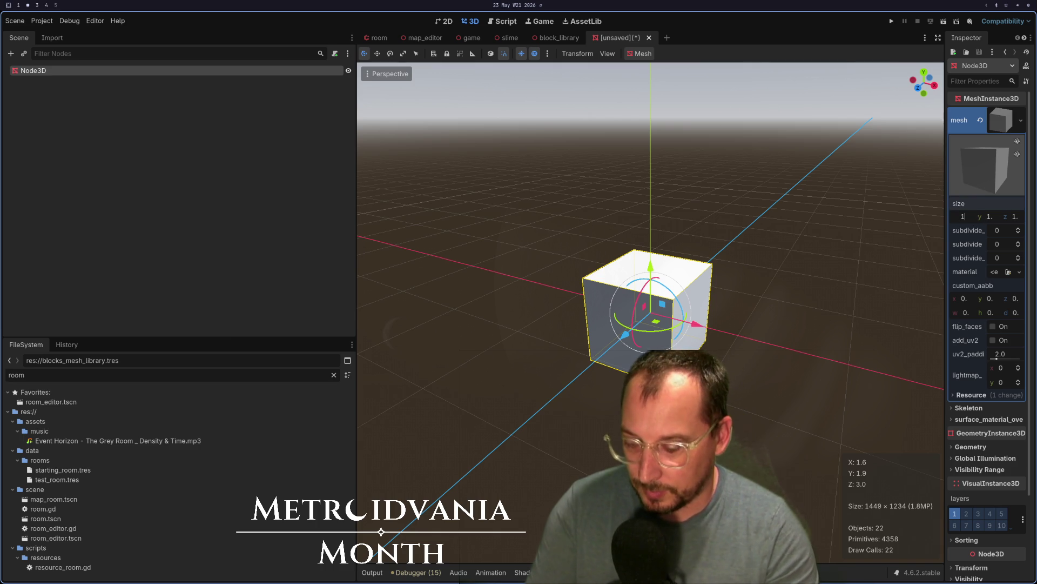
key(Tab)
text(15)
key(BackSpace)
text(6)
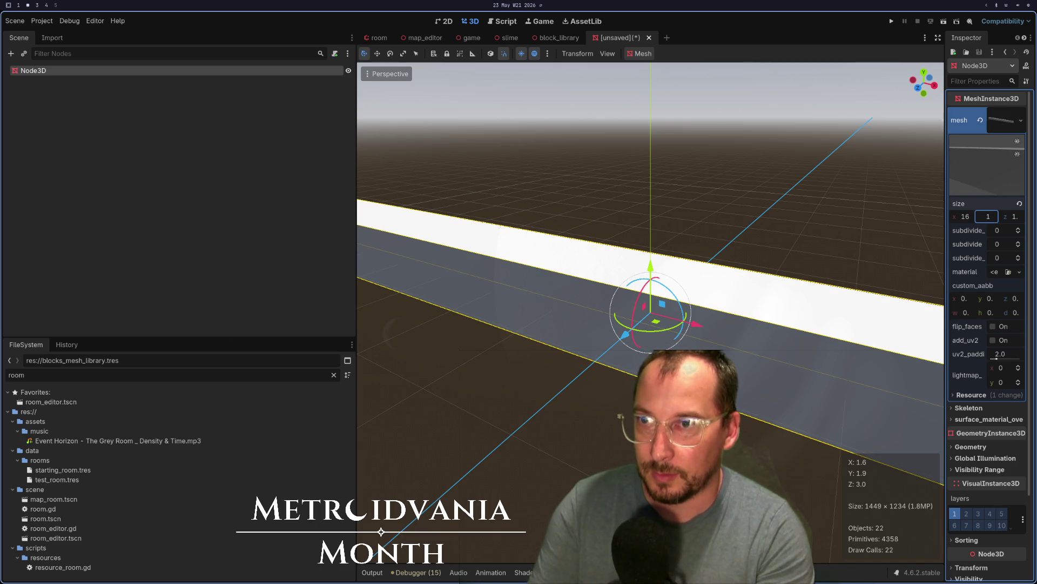
key(Tab)
text(16)
key(Tab)
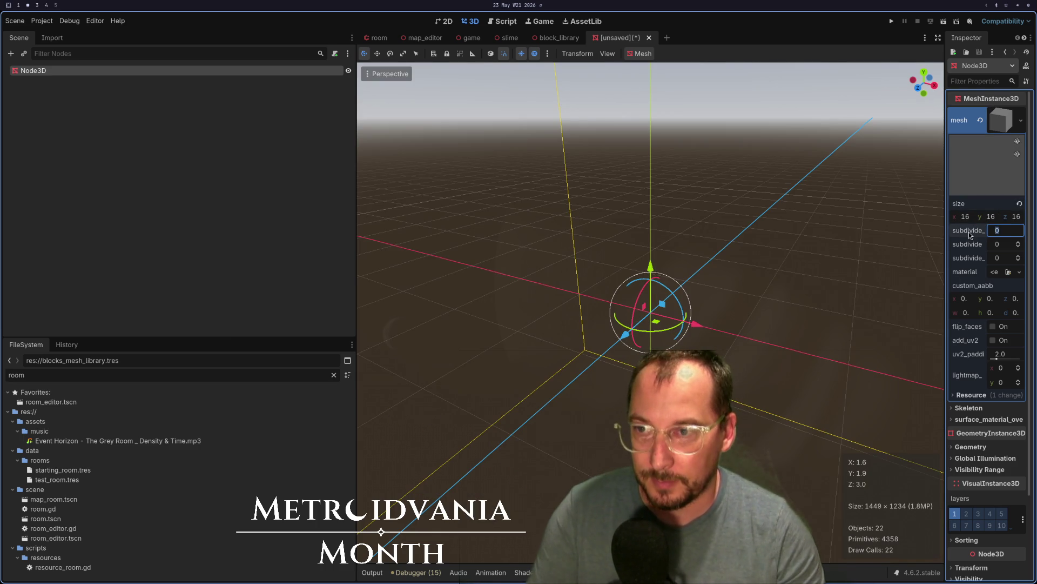
scroll(972, 470, down, 3)
Set the node's Transform position to 8, 8, 8 and view the cube from above
click(971, 466)
click(967, 491)
text(8)
key(Tab)
text(8)
key(Tab)
text(8)
key(Tab)
scroll(648, 314, down, 10)
scroll(615, 397, up, 10)
mouse_move(614, 397)
mouse_down()
mouse_move(487, 271)
mouse_move(324, 189)
mouse_up()
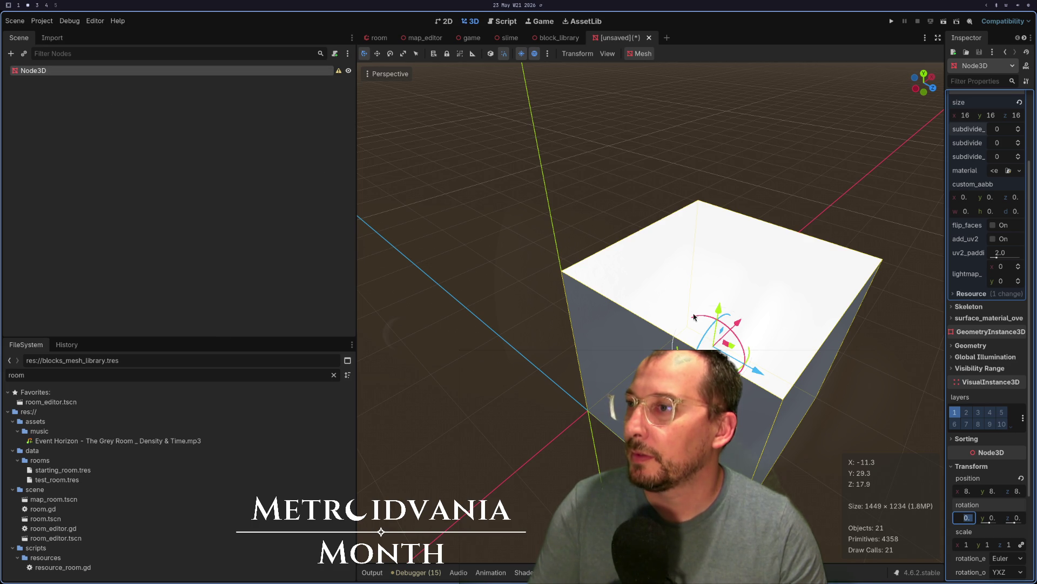
right_click(60, 71)
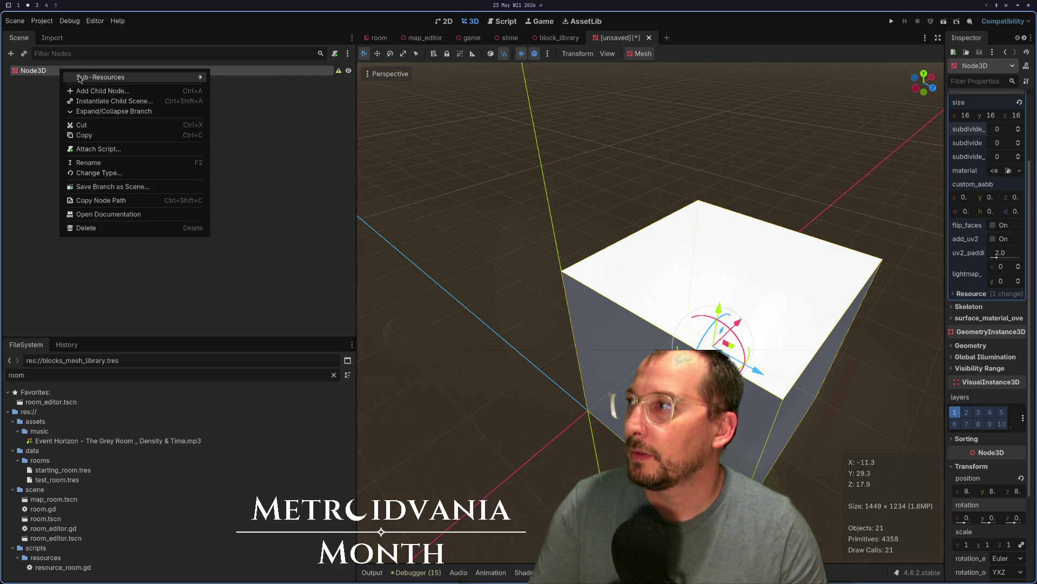
Add a MeshInstance3D child under Node3D, duplicate it and select the first copy
click(97, 79)
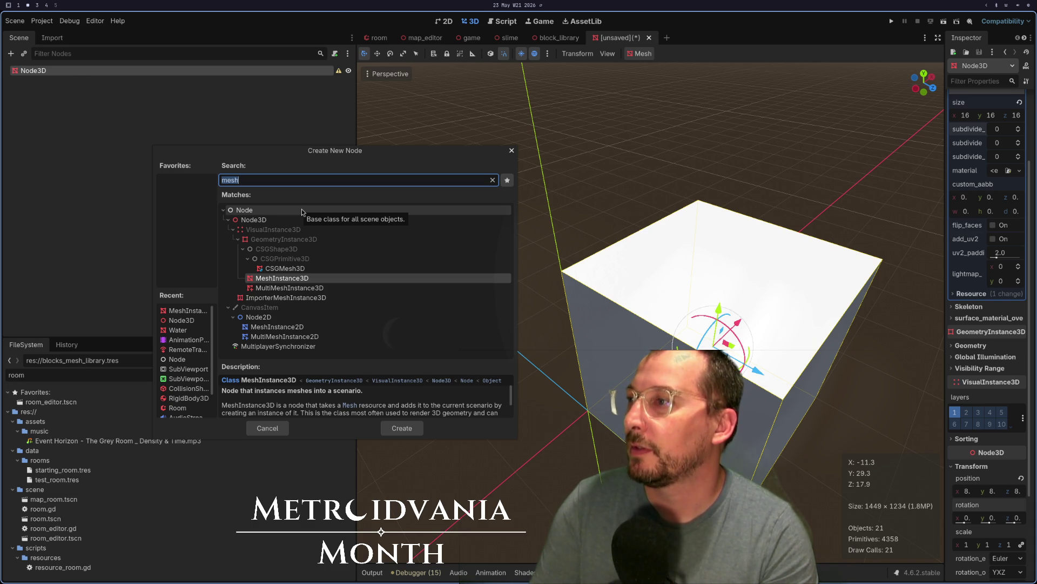
key(Return)
key(ctrl+d)
key(ctrl+d)
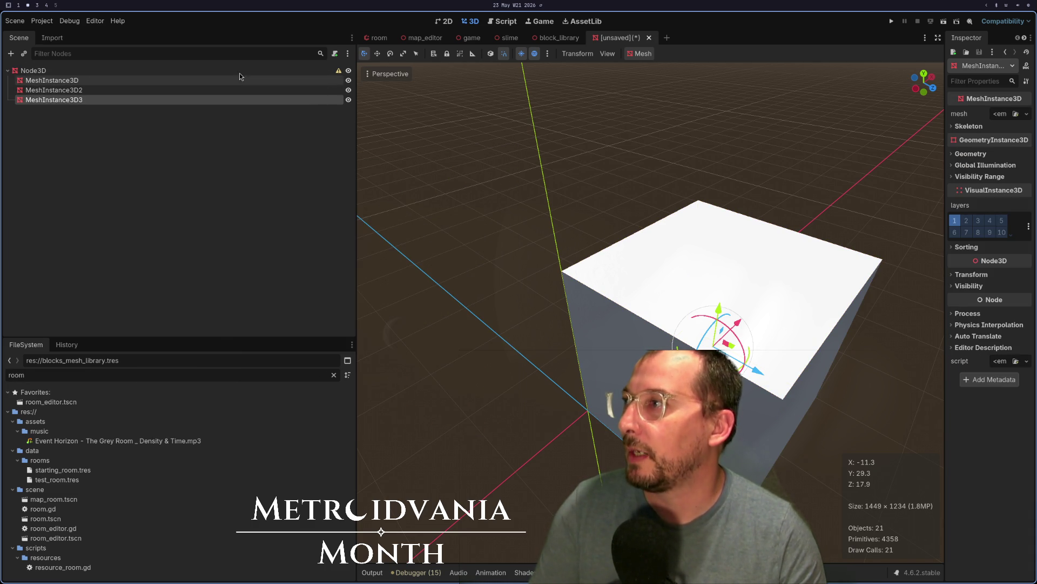
click(246, 81)
click(238, 112)
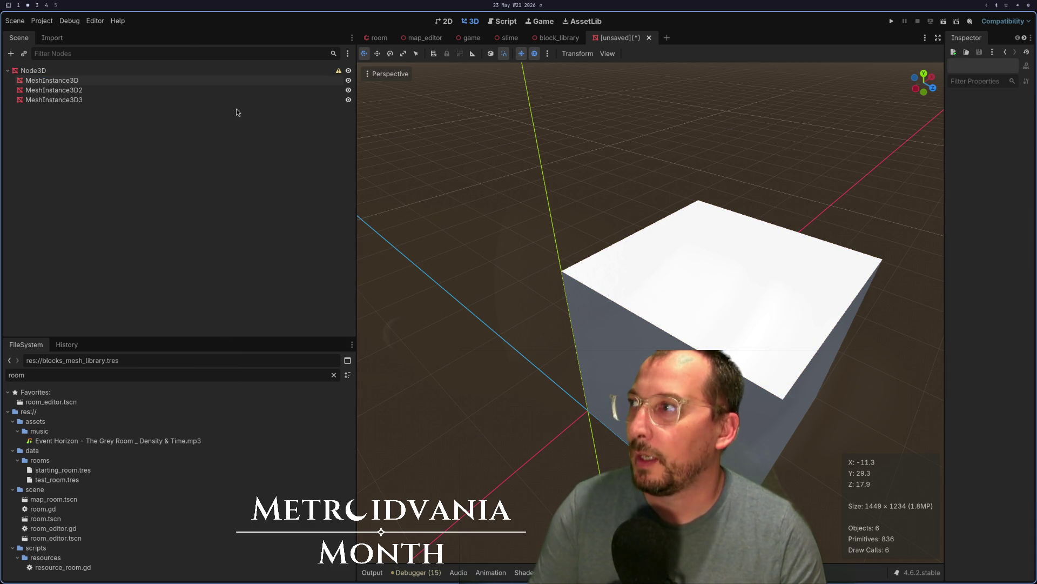
click(240, 81)
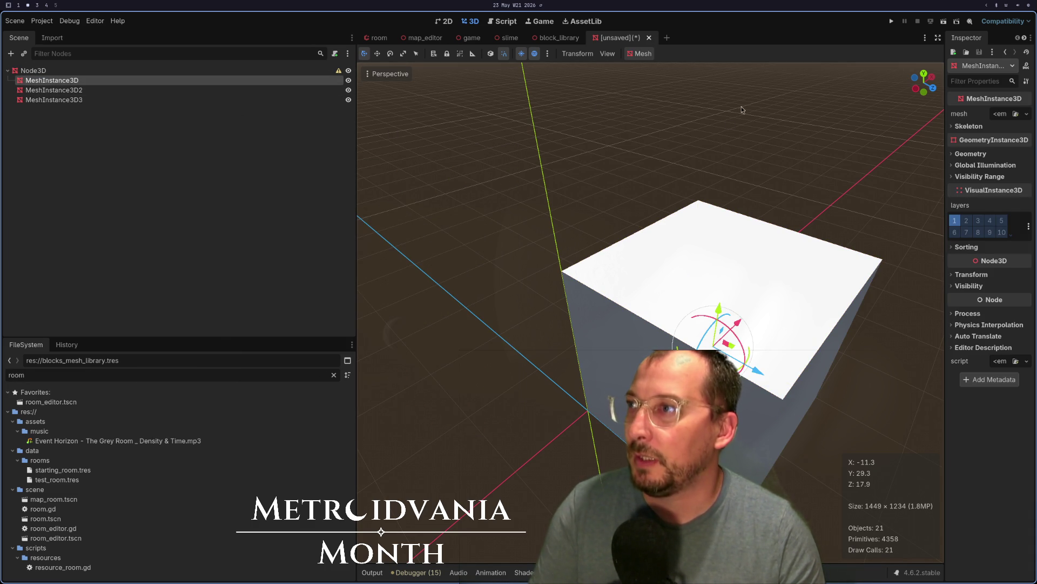
Give the first MeshInstance3D a New PlaneMesh, then select the box root
click(1004, 116)
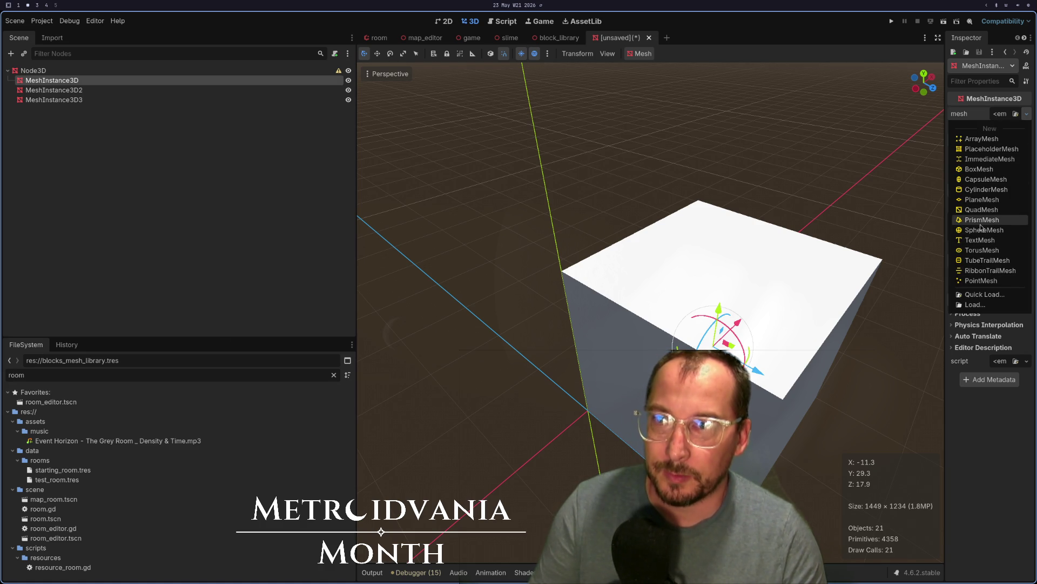
click(982, 200)
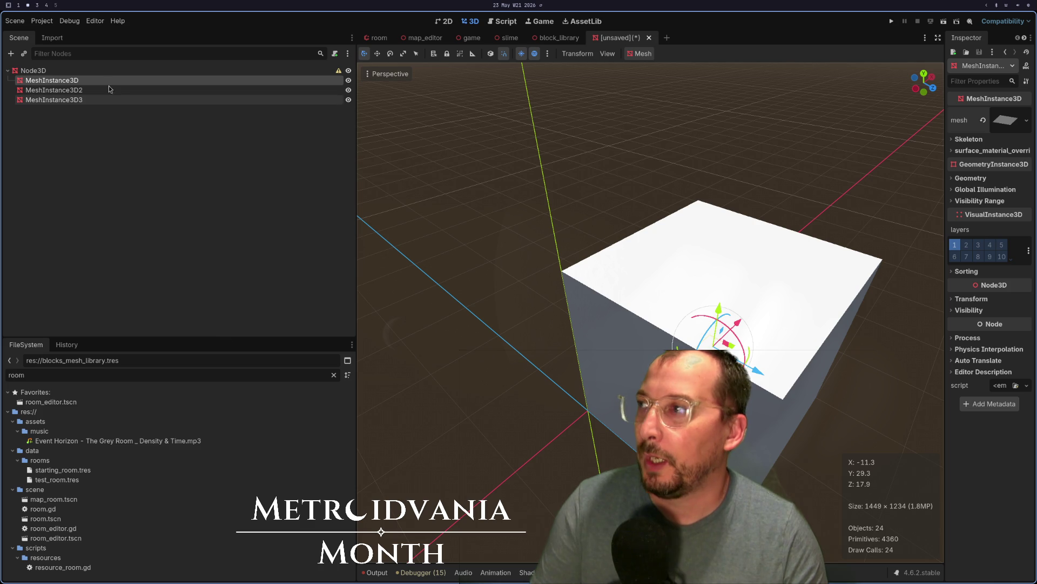
click(622, 288)
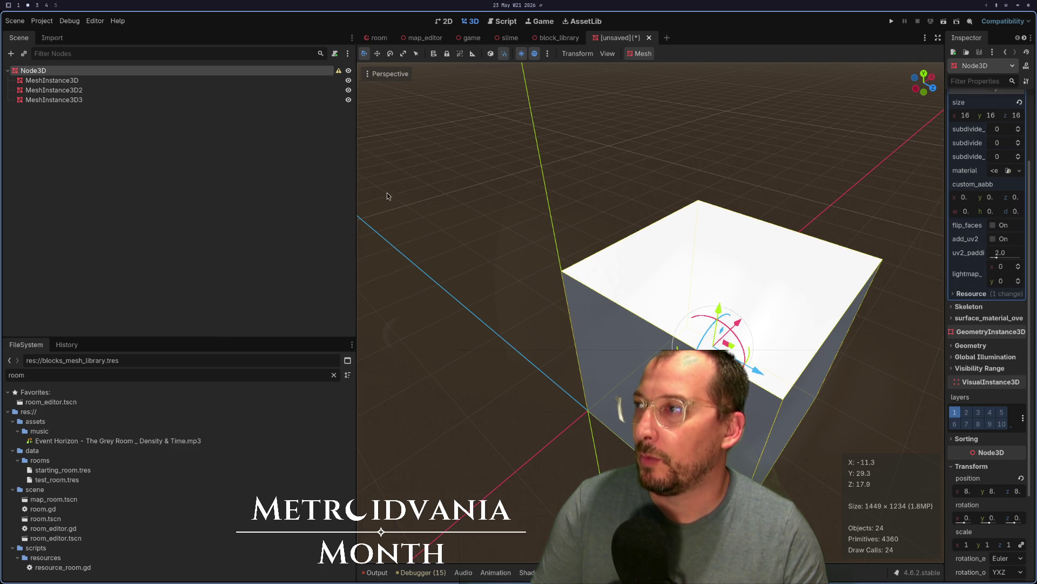
click(109, 80)
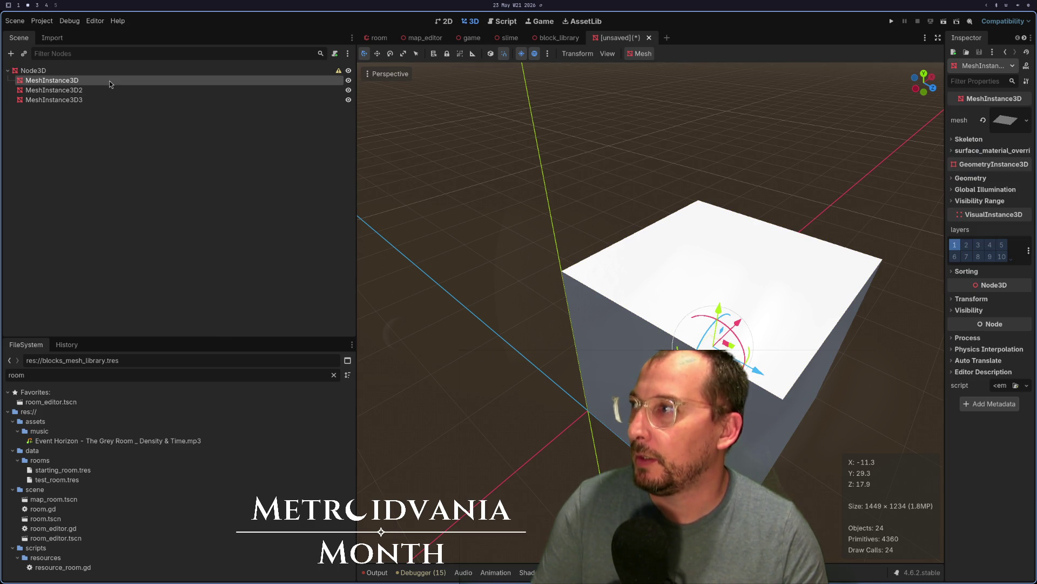
click(778, 254)
scroll(987, 165, down, 5)
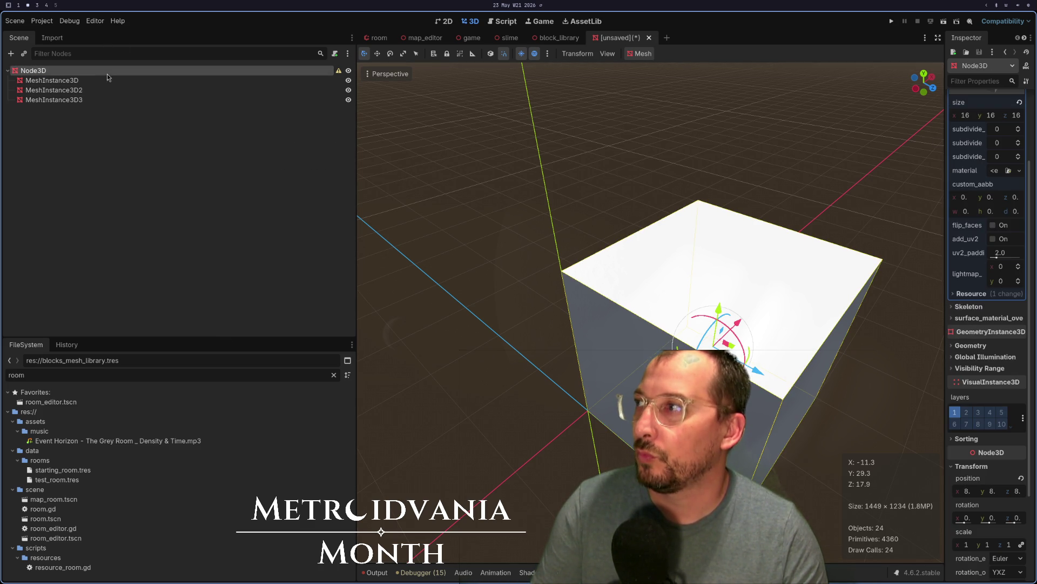
scroll(986, 165, up, 8)
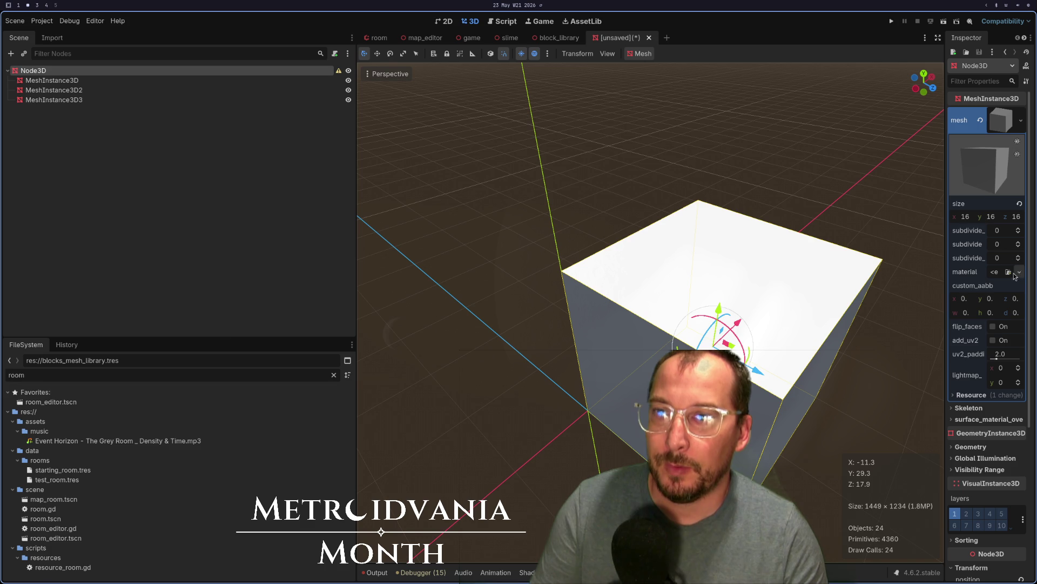
Give the box a new standard material with Alpha transparency
click(1000, 273)
click(980, 297)
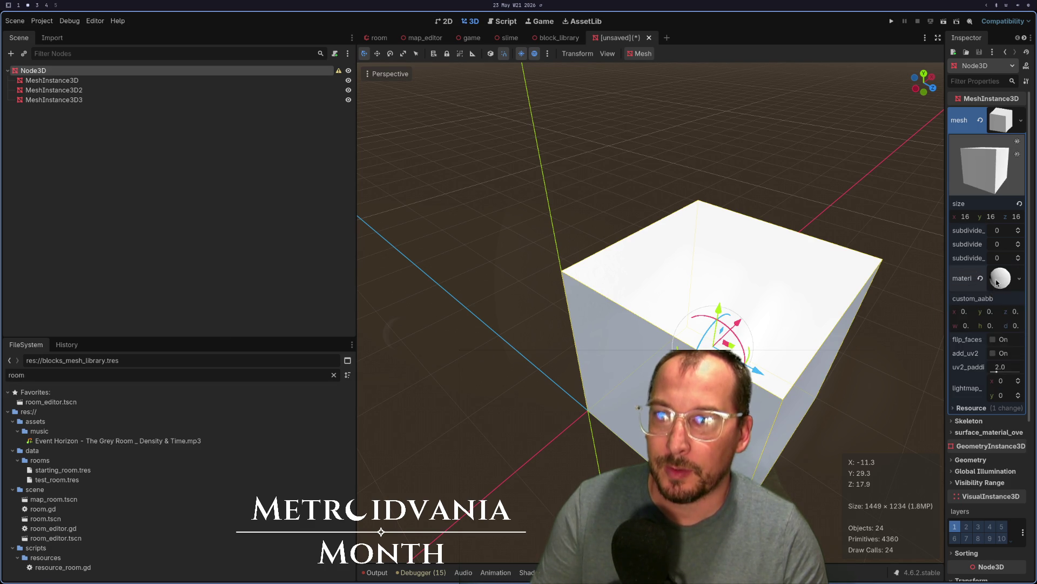
scroll(967, 243, down, 4)
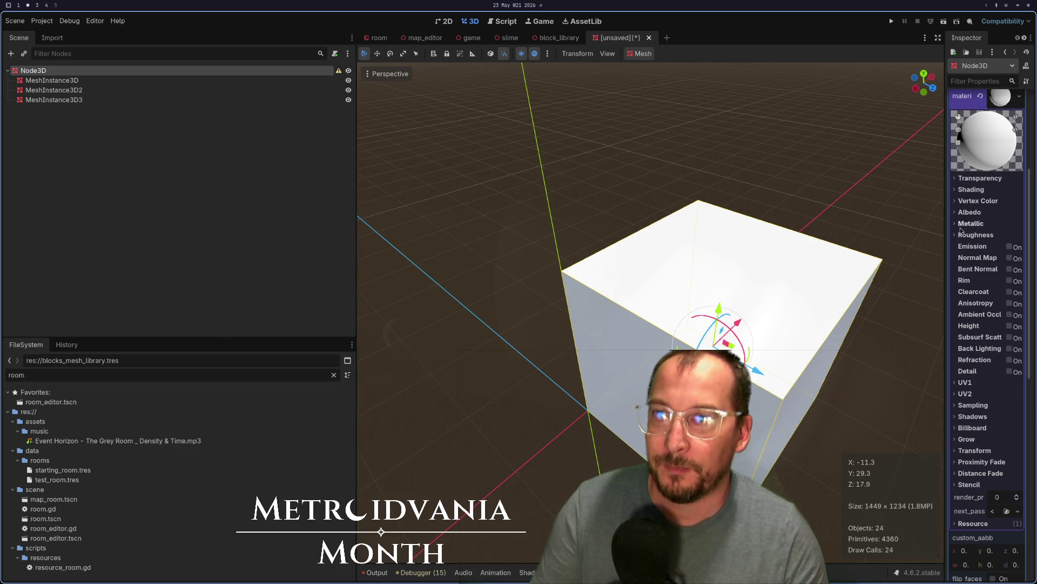
click(973, 177)
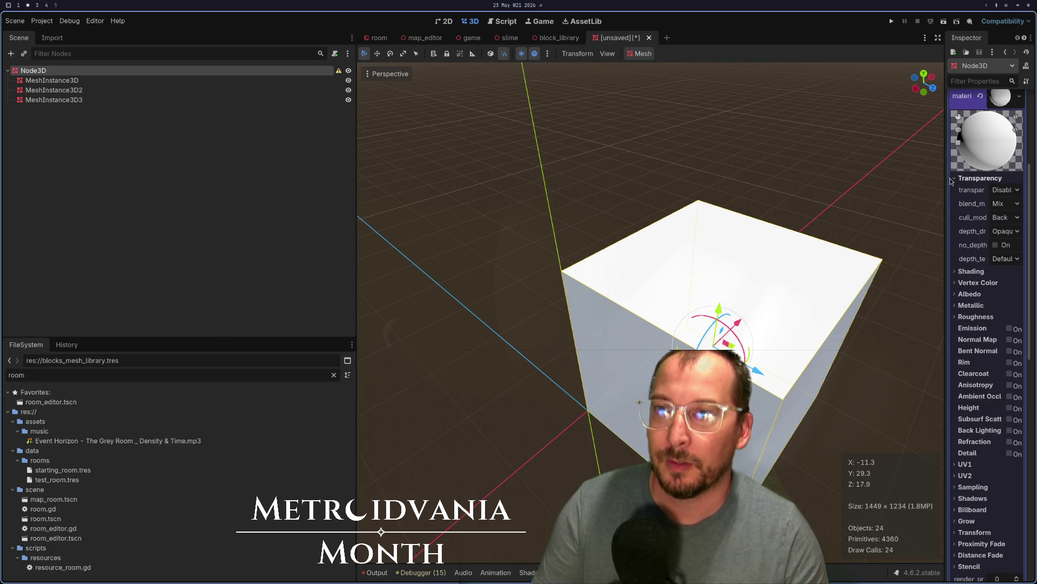
click(1005, 190)
click(982, 215)
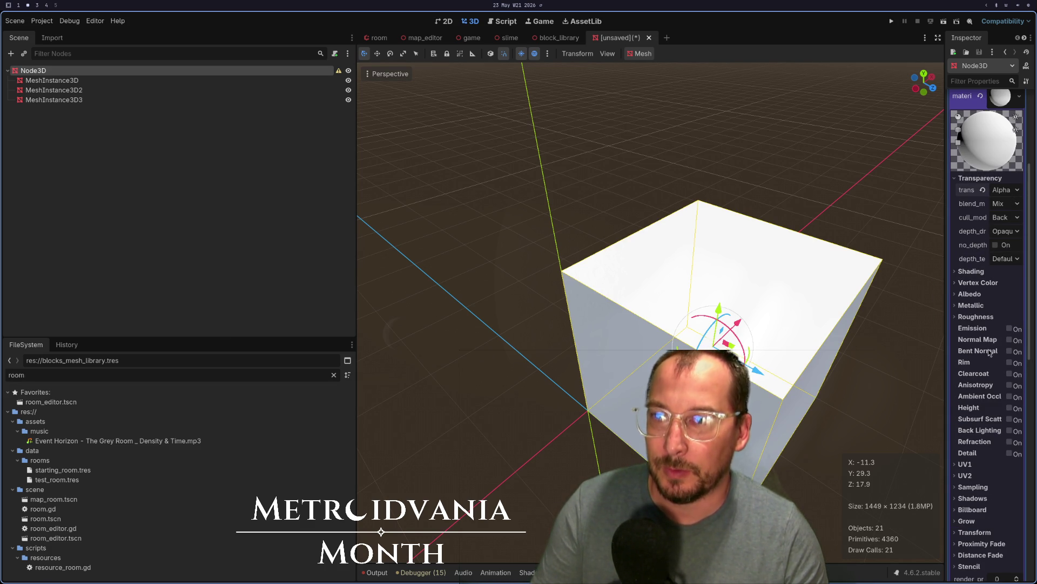
Lower the albedo alpha to ffffff3a, then select the plane mesh and drag it
click(964, 296)
click(1007, 305)
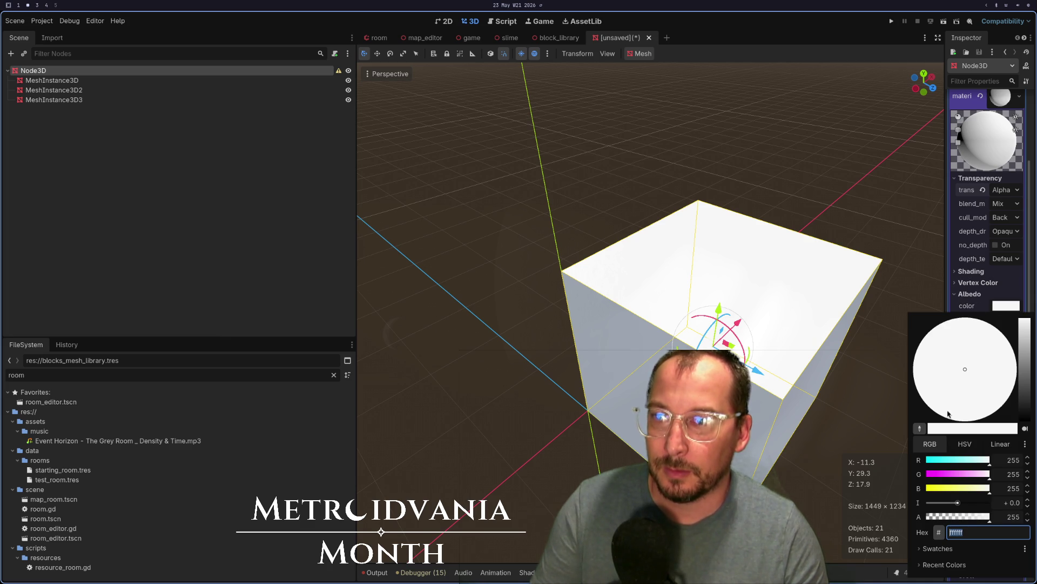
click(962, 518)
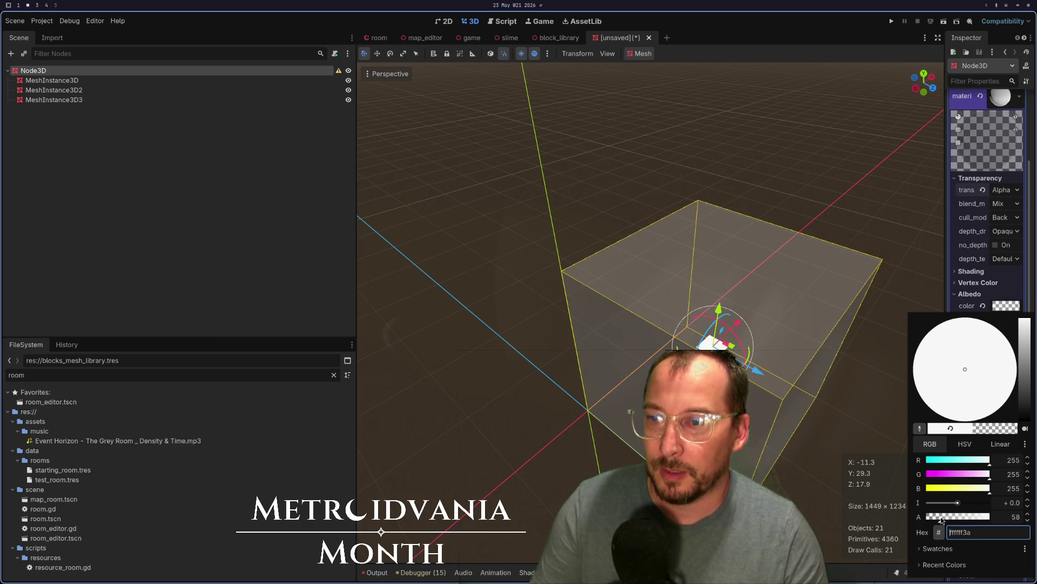
click(375, 290)
mouse_move(375, 291)
mouse_down()
mouse_move(554, 254)
mouse_move(545, 234)
mouse_move(517, 250)
mouse_up()
click(33, 70)
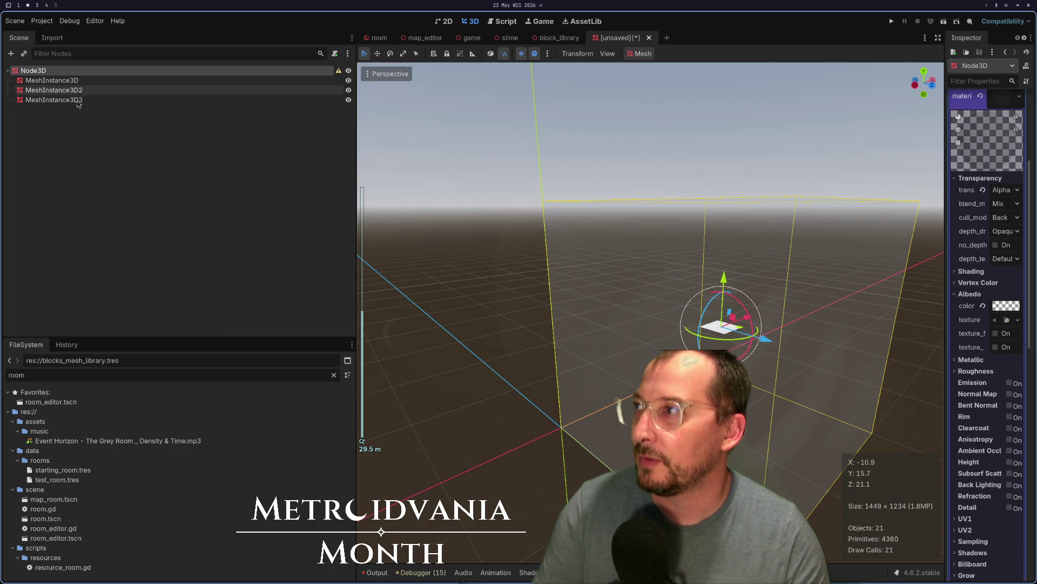
click(108, 80)
mouse_move(734, 320)
mouse_down()
mouse_move(676, 368)
mouse_move(607, 363)
mouse_move(667, 341)
mouse_up()
Raise the white plane about one unit on Y so it floats inside the box
scroll(765, 356, up, 5)
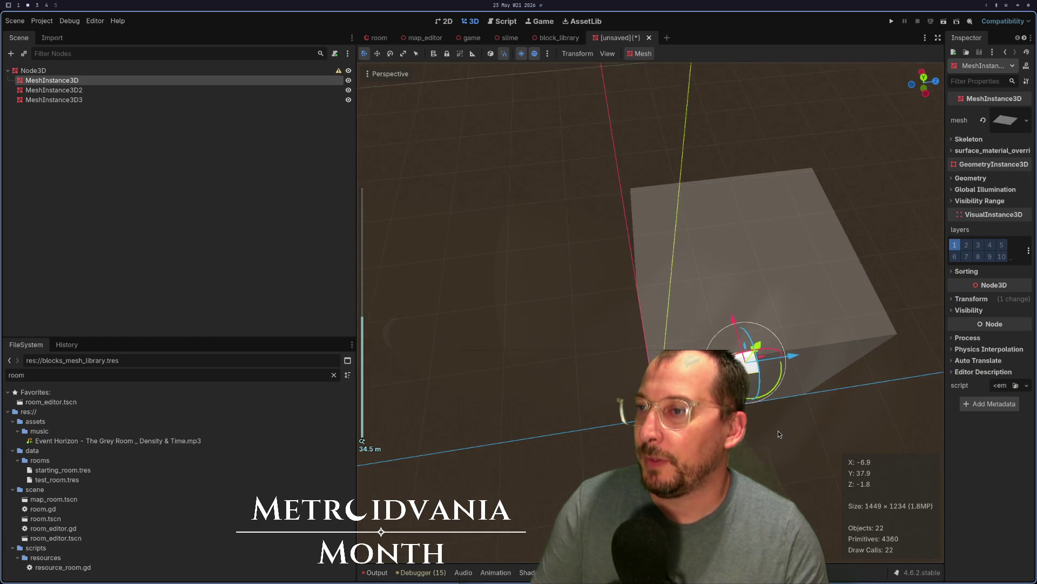
mouse_move(789, 359)
mouse_down()
mouse_move(740, 260)
mouse_move(773, 254)
mouse_move(692, 238)
mouse_move(716, 351)
mouse_move(722, 278)
mouse_up()
scroll(616, 372, up, 3)
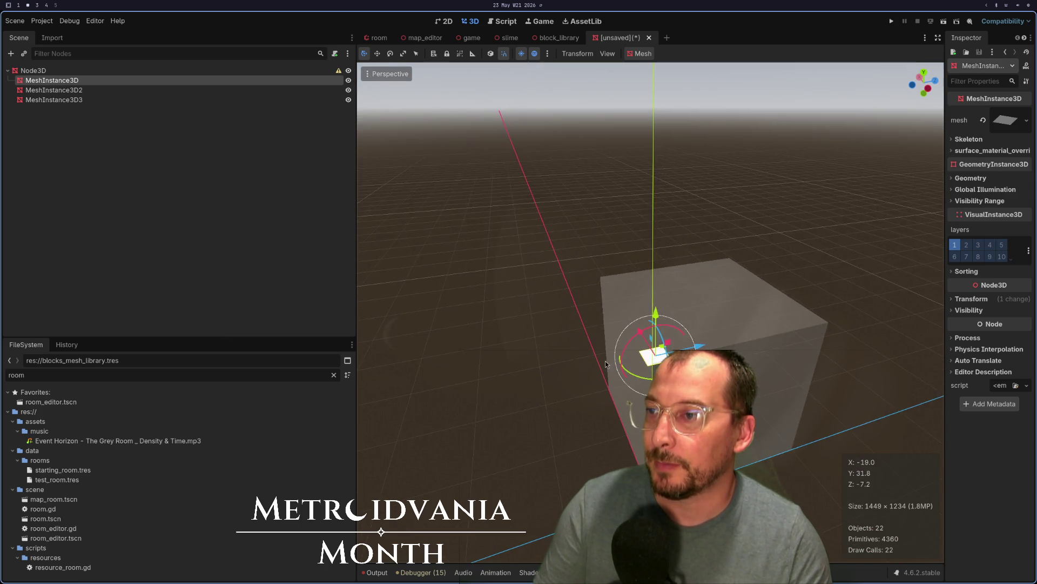
mouse_move(616, 372)
mouse_down()
mouse_move(590, 318)
mouse_move(592, 282)
mouse_move(598, 369)
mouse_move(669, 319)
mouse_move(762, 316)
mouse_move(703, 335)
mouse_up()
scroll(599, 325, up, 3)
scroll(602, 320, up, 5)
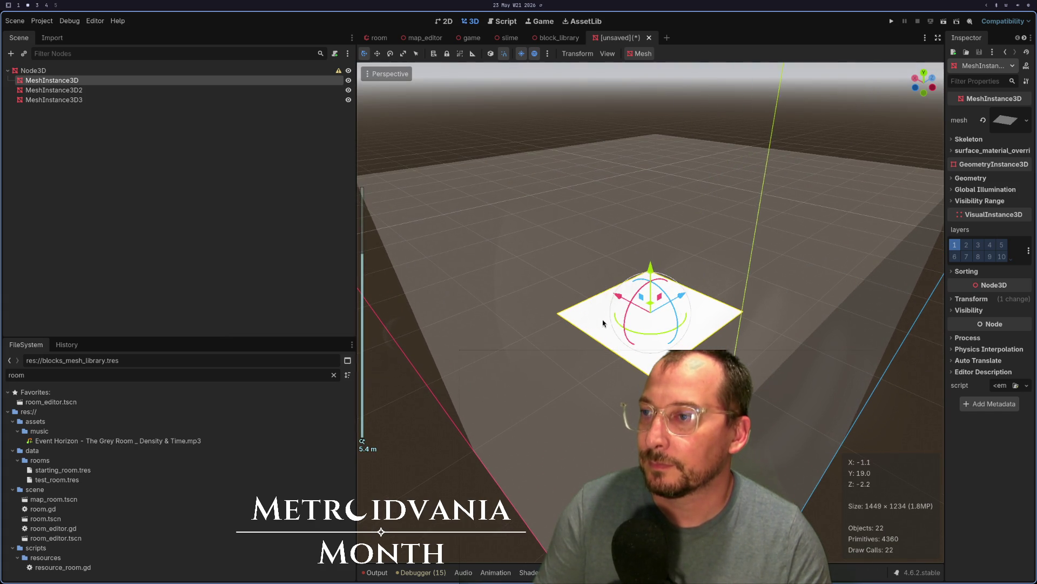
scroll(611, 297, down, 1)
mouse_move(611, 297)
mouse_down()
mouse_move(609, 376)
mouse_move(446, 307)
mouse_move(537, 358)
mouse_up()
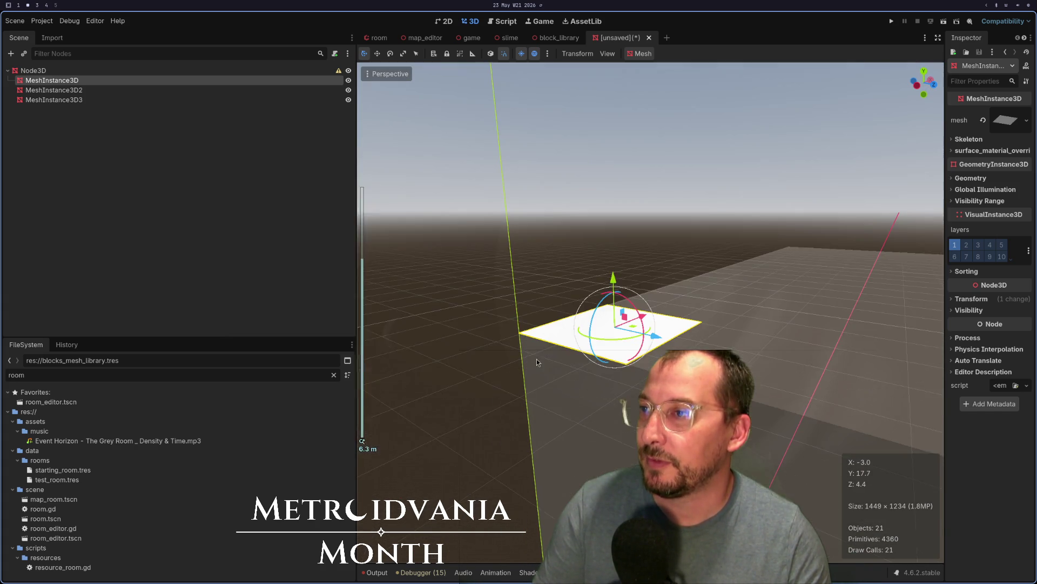
Give the plane mesh a new StandardMaterial3D with Unshaded shading mode
click(1004, 120)
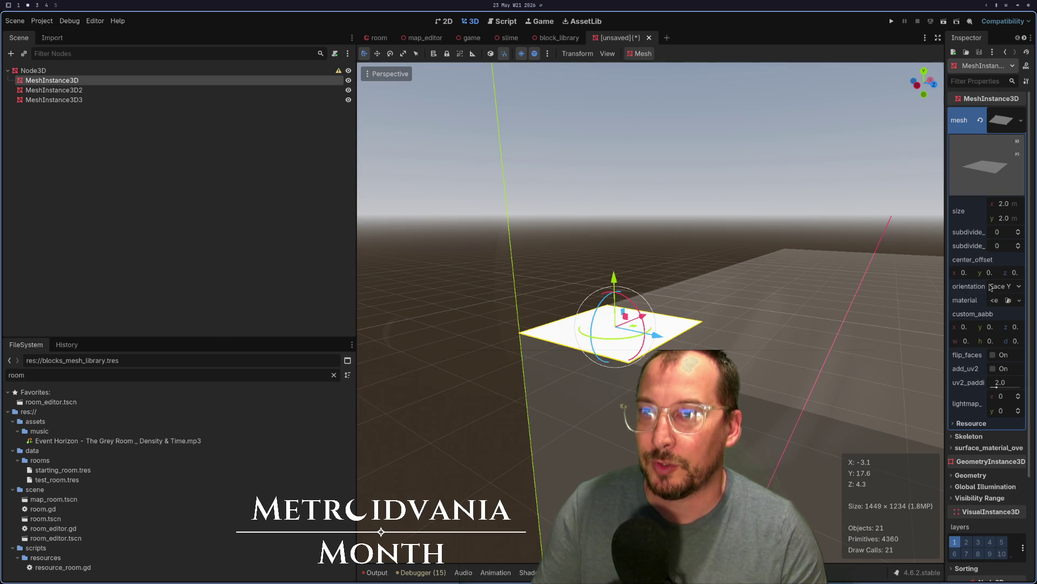
click(993, 301)
click(981, 325)
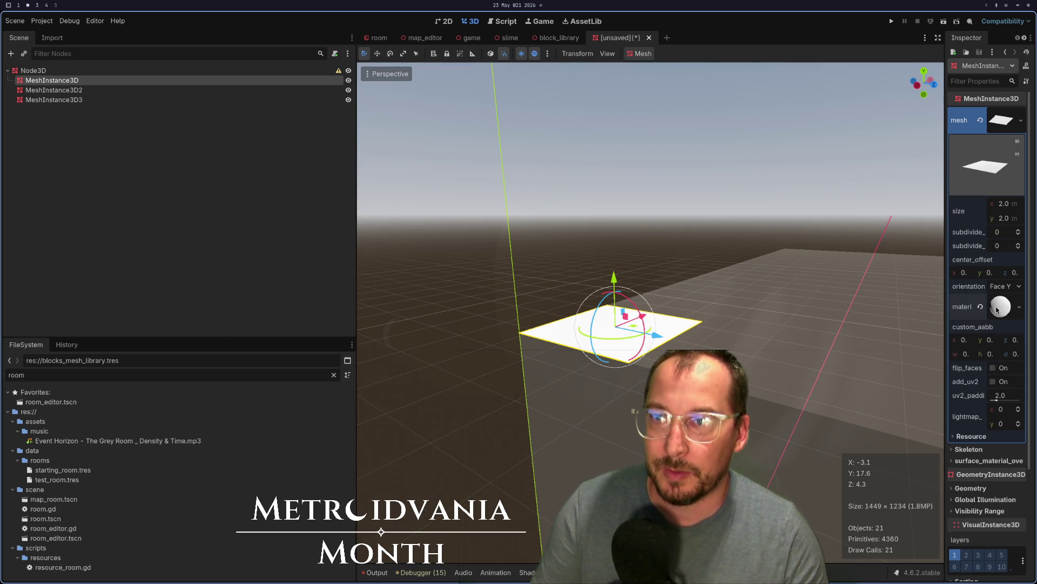
click(956, 400)
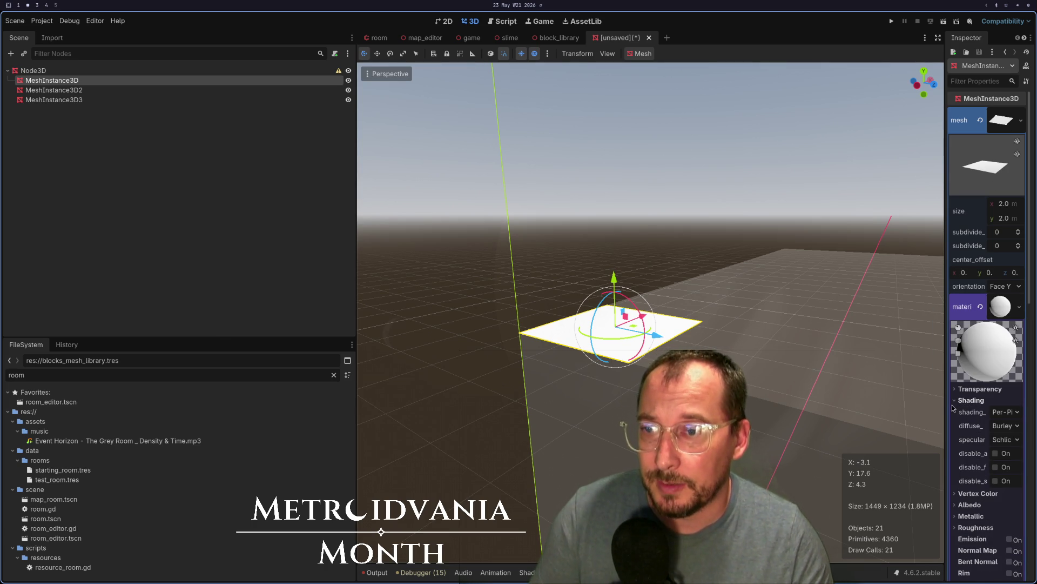
click(1007, 413)
click(1002, 427)
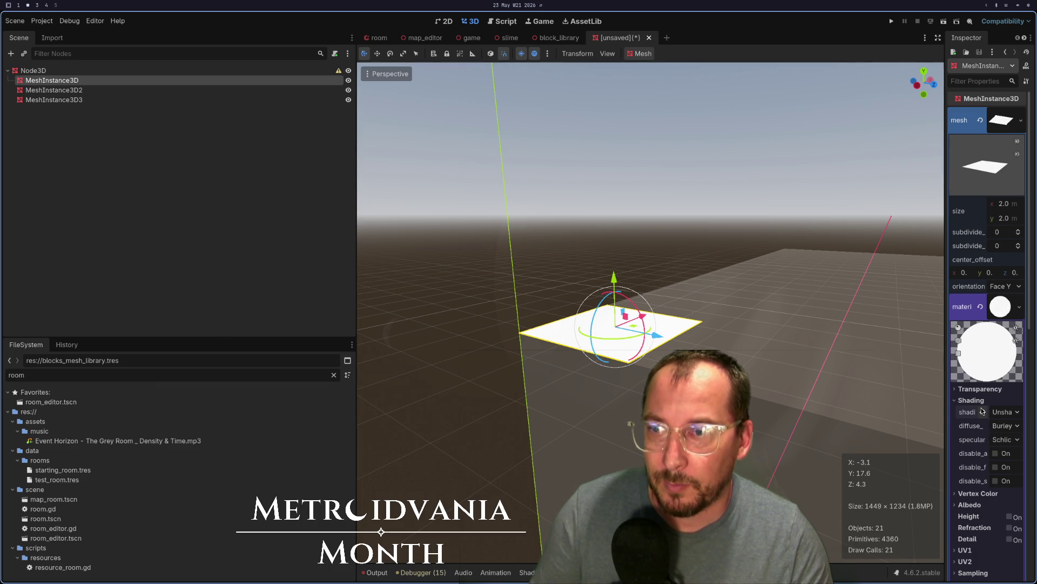
Keep Mix blend, set cull mode to Disabled, and check both plane sides render
click(972, 400)
click(979, 389)
click(1000, 414)
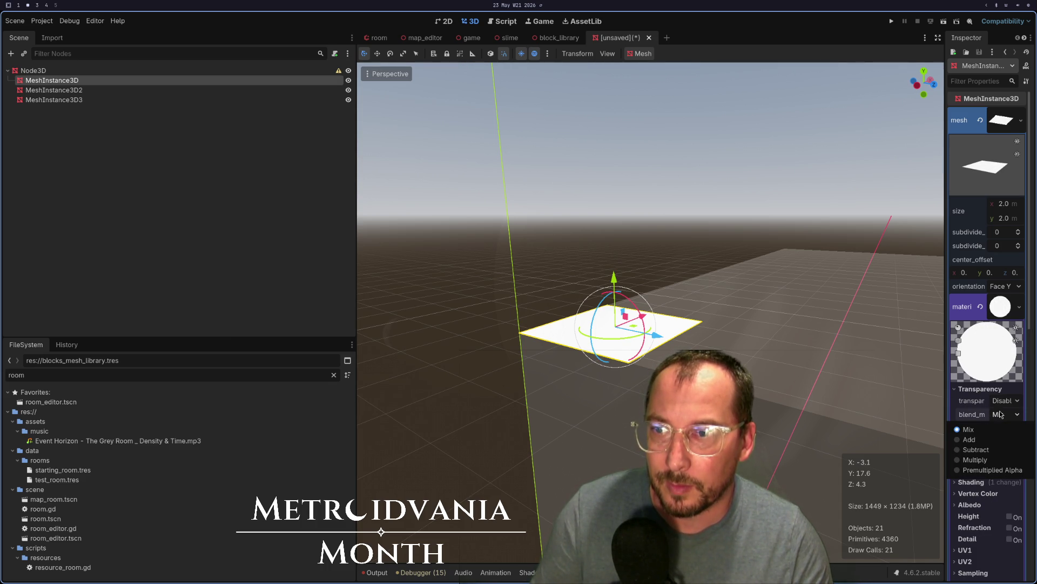
click(990, 406)
click(1003, 428)
click(1001, 459)
mouse_move(605, 389)
mouse_down()
mouse_move(616, 378)
mouse_move(627, 390)
mouse_move(521, 341)
mouse_move(573, 389)
mouse_move(752, 362)
mouse_move(719, 368)
mouse_up()
Duplicate the plane and delete the old MeshInstance3D2 and MeshInstance3D3 nodes
key(ctrl+d)
key(ctrl+d)
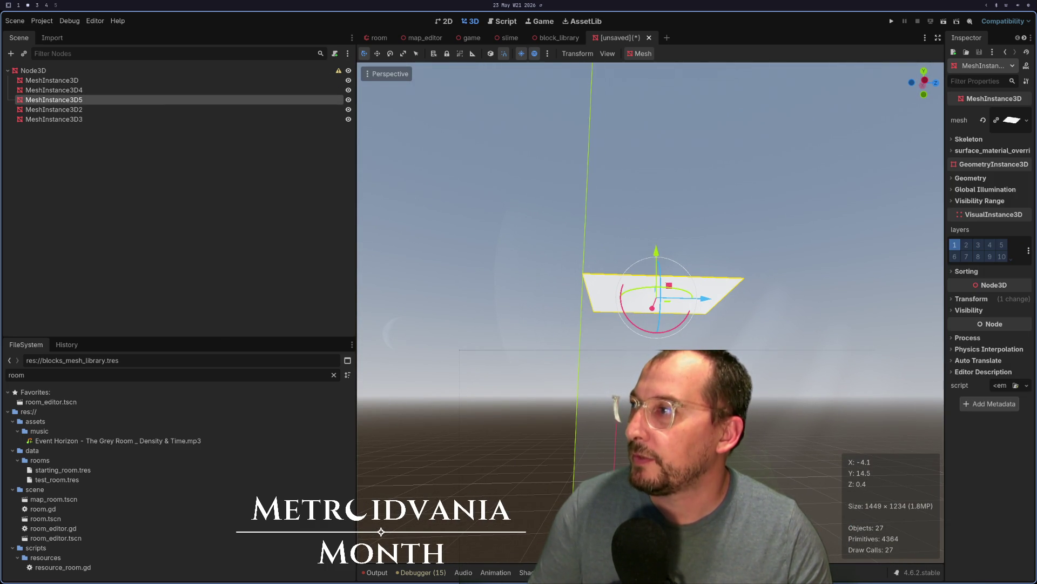
click(70, 109)
shift+click(70, 119)
right_click(70, 119)
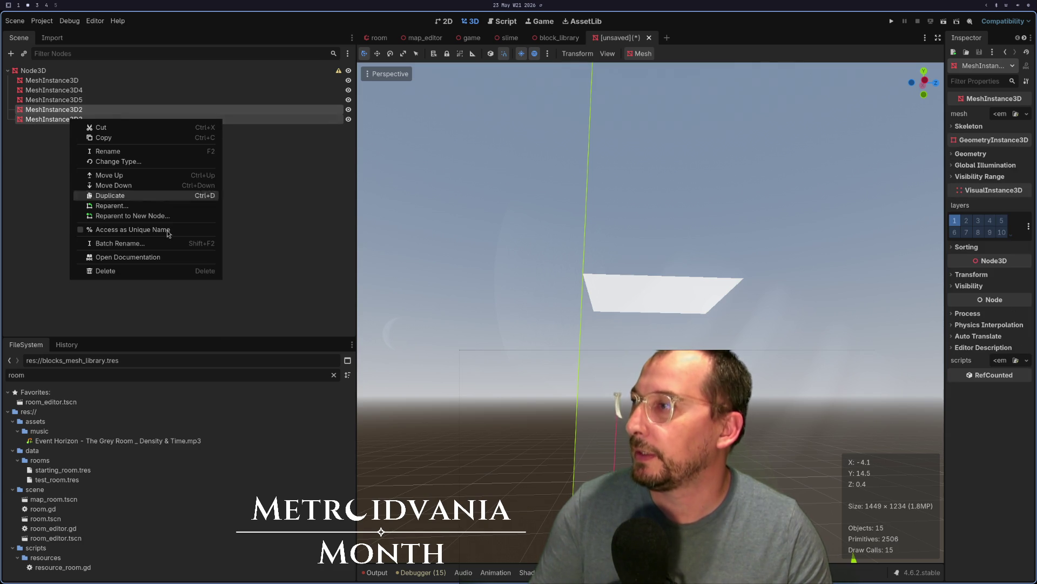
click(154, 271)
click(550, 309)
Move the upright MeshInstance3D4 plane downward
click(73, 92)
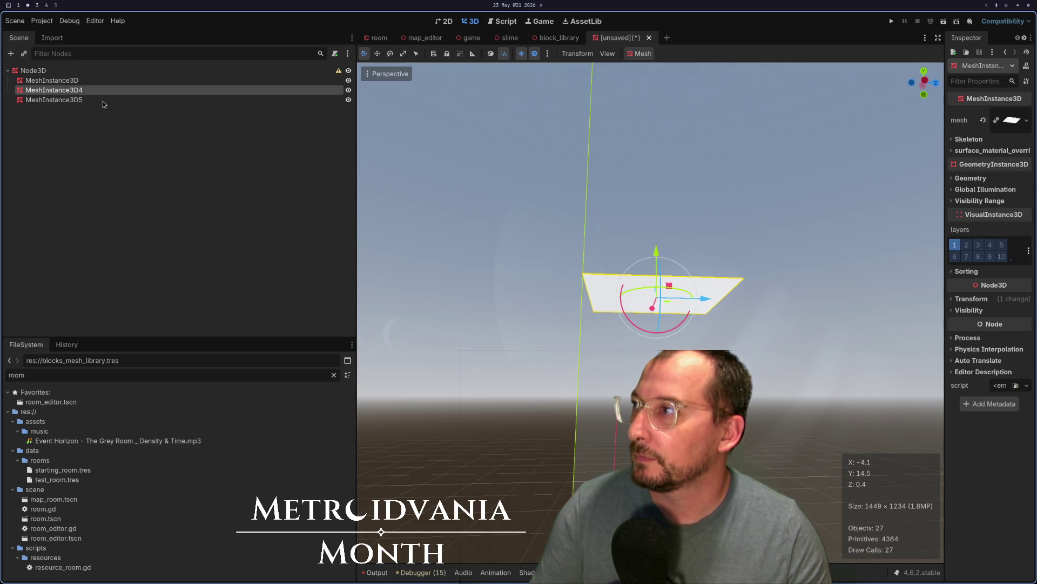
mouse_move(741, 389)
mouse_down()
mouse_move(760, 356)
mouse_move(721, 310)
mouse_move(743, 335)
mouse_up()
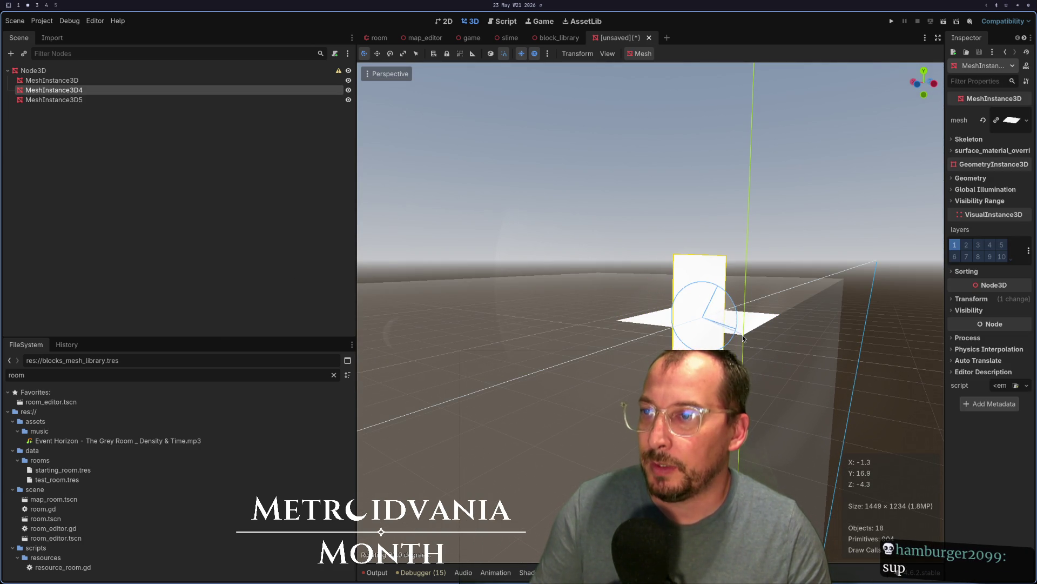
drag(696, 302, 703, 345)
Rotate the flat MeshInstance3D5 plane upright around X and inspect it from below
click(654, 316)
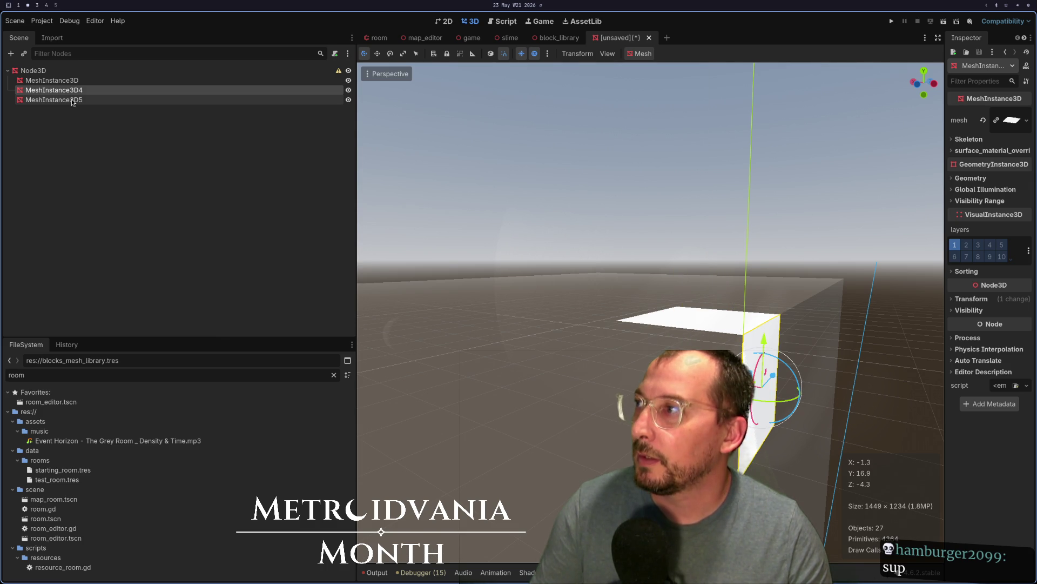
mouse_move(689, 294)
mouse_down()
mouse_move(725, 309)
mouse_move(643, 320)
mouse_move(656, 332)
mouse_up()
scroll(725, 310, down, 1)
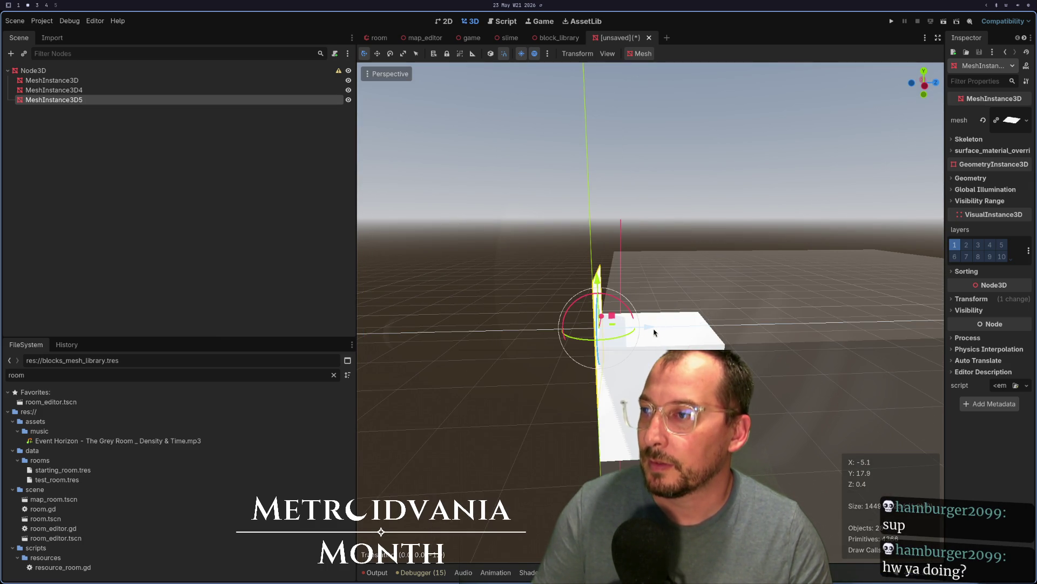
drag(751, 342, 928, 326)
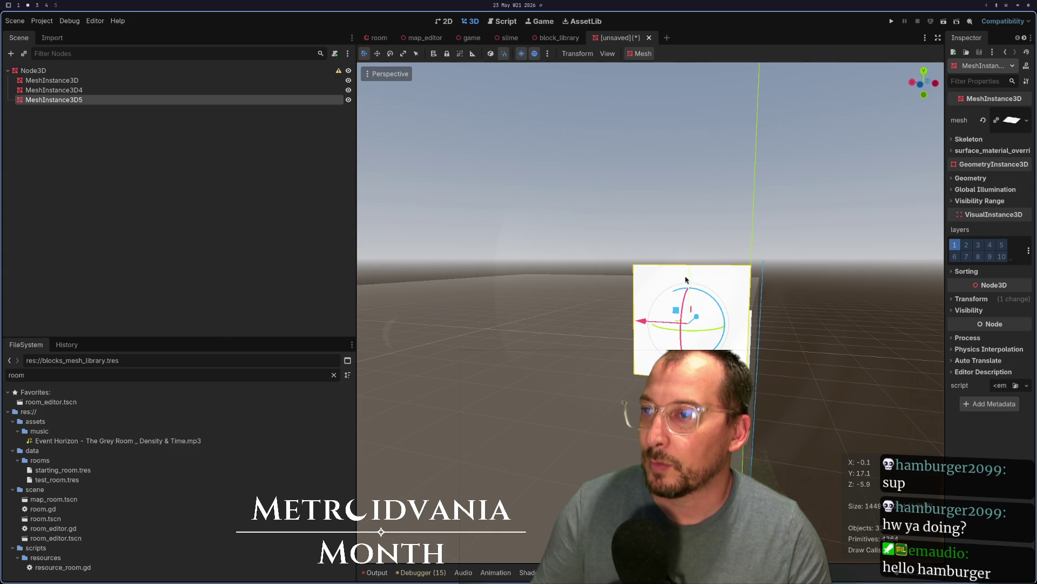
mouse_move(679, 308)
mouse_down()
mouse_move(434, 219)
mouse_move(417, 258)
mouse_move(456, 260)
mouse_up()
scroll(630, 296, down, 5)
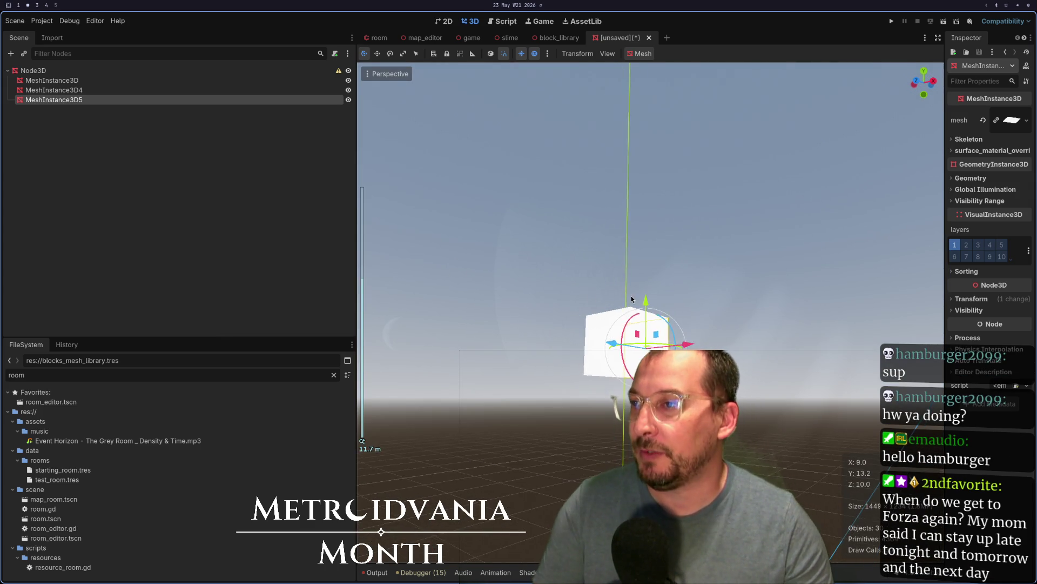
scroll(630, 296, up, 4)
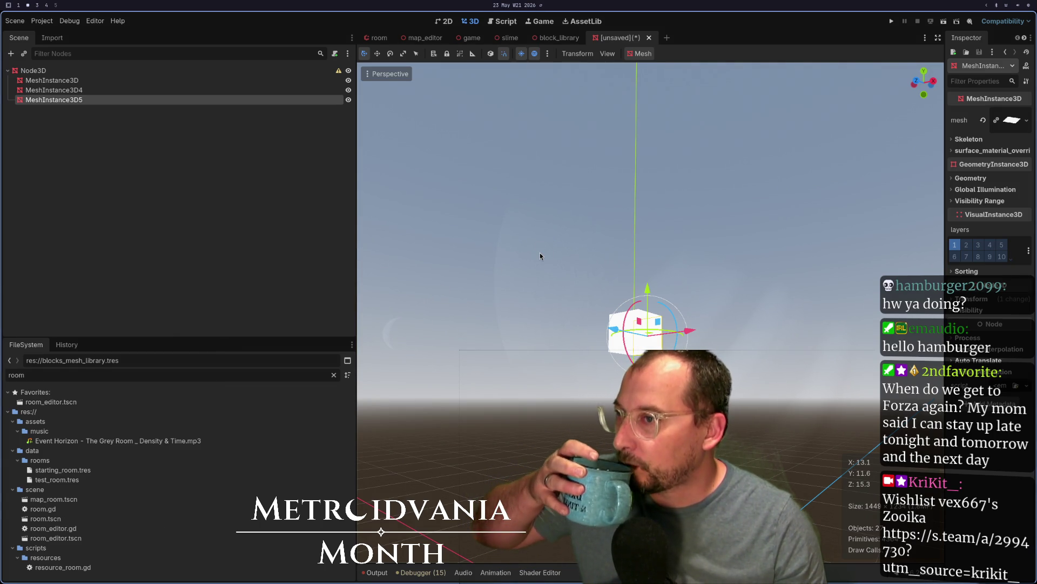
Copy and paste the MeshInstance3D plane's material, then darken its albedo to mid grey
click(100, 82)
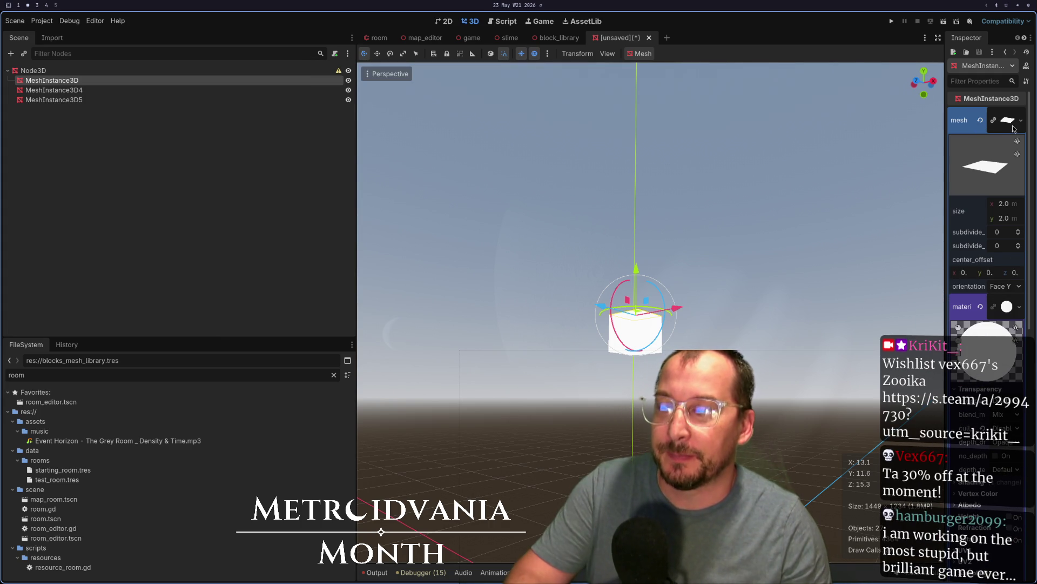
click(1005, 306)
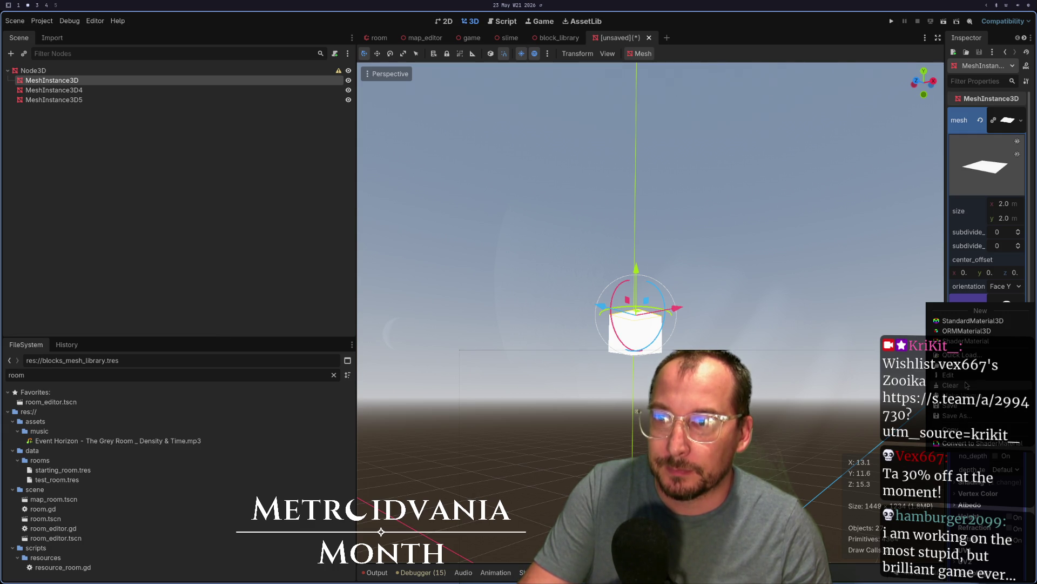
click(963, 428)
right_click(1005, 307)
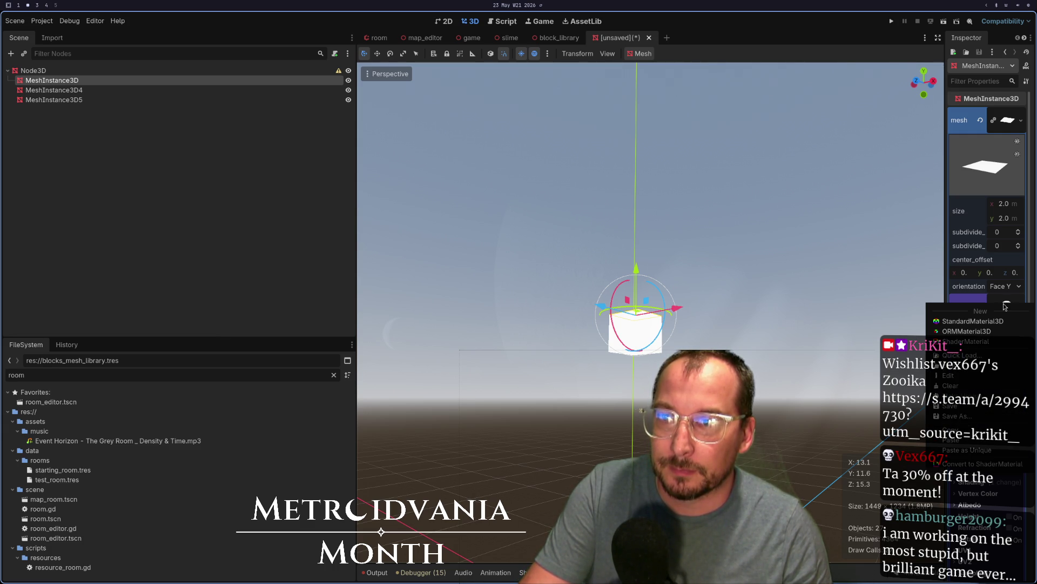
click(962, 450)
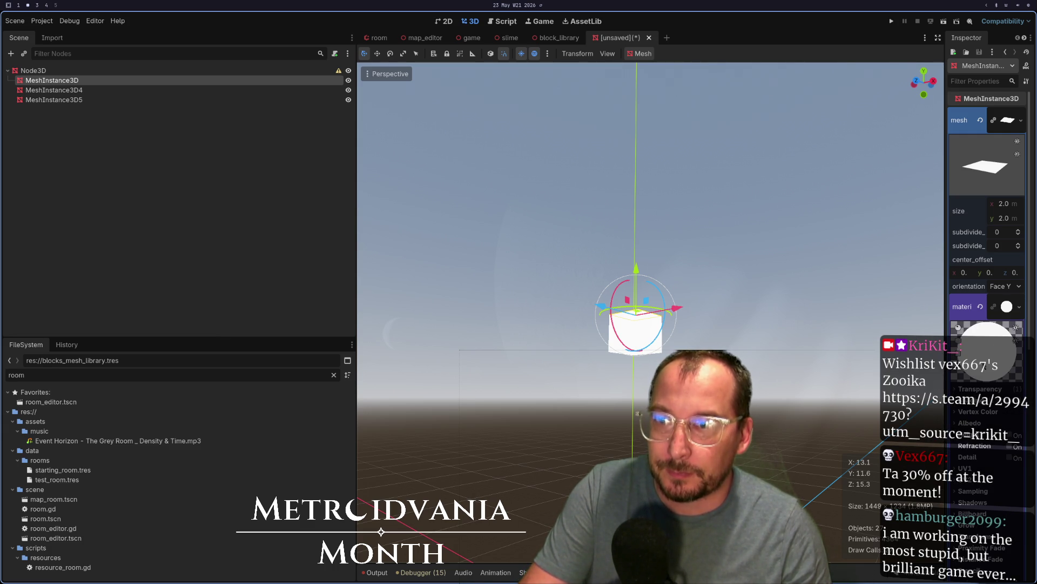
click(975, 423)
click(994, 439)
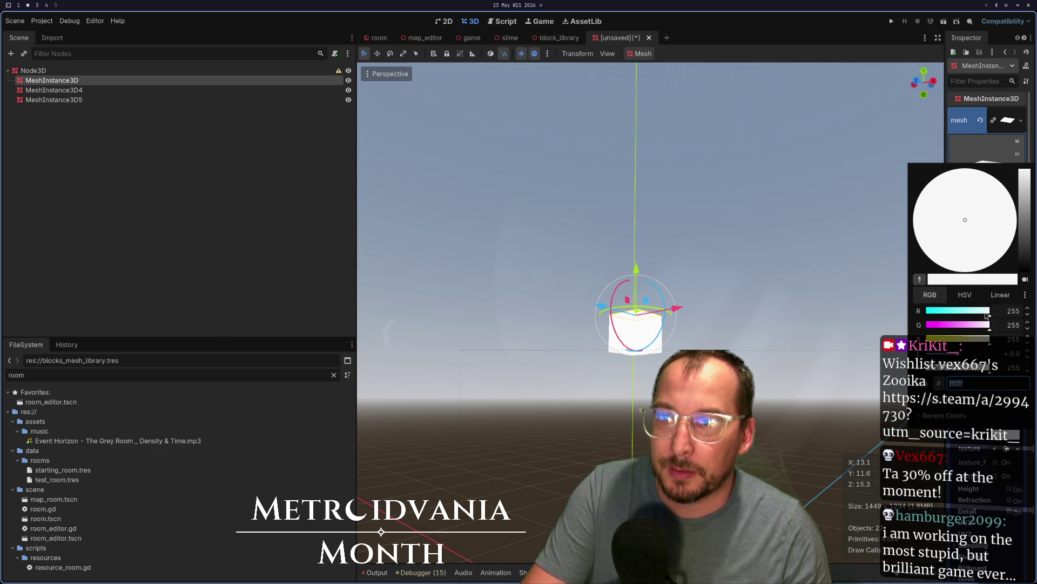
drag(1026, 225, 1021, 238)
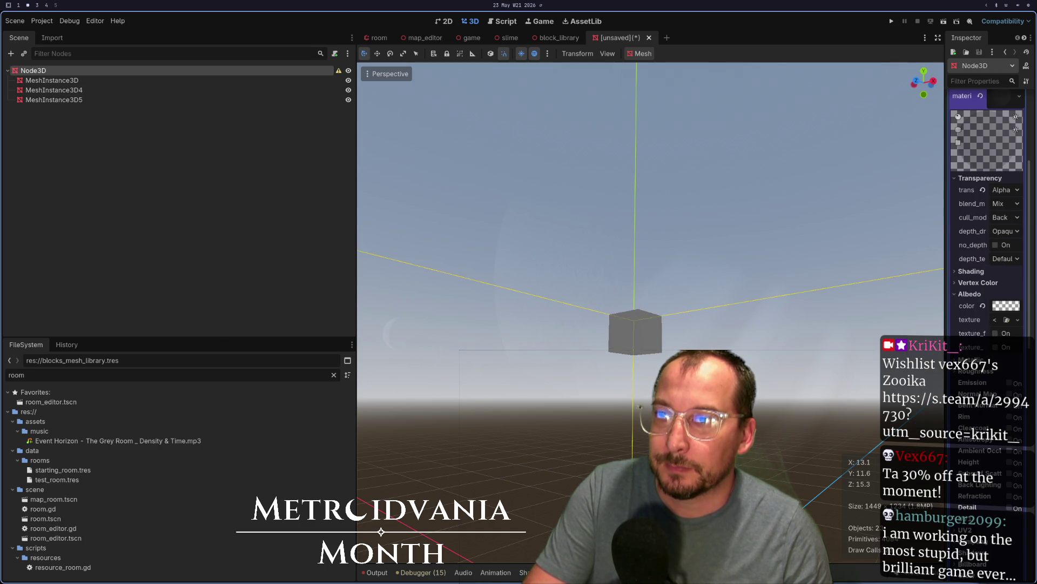
Inspect the material and mesh resources of MeshInstance3D and MeshInstance3D4 without changes
click(108, 87)
key(Up)
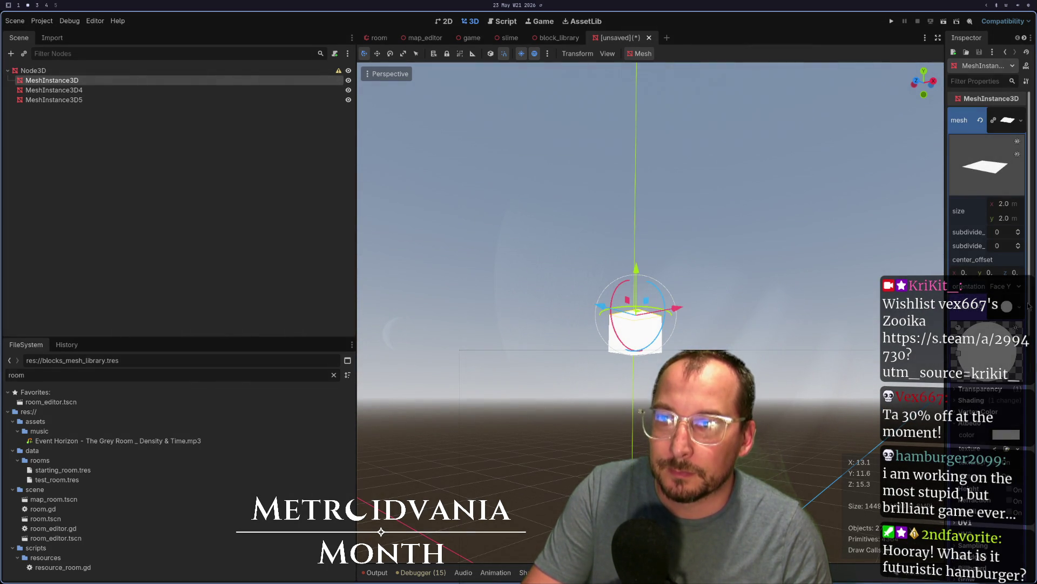
click(1026, 307)
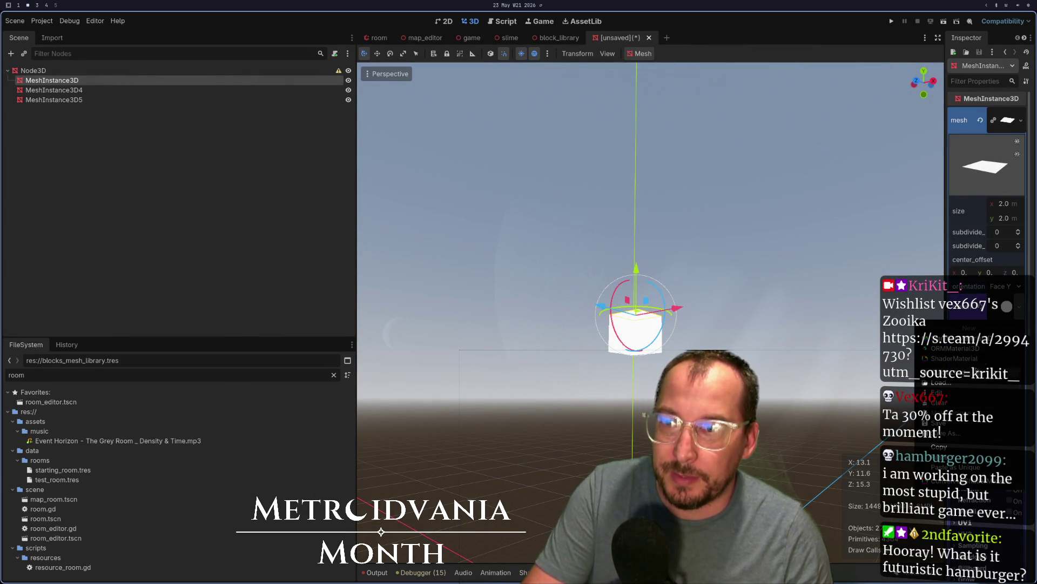
click(954, 468)
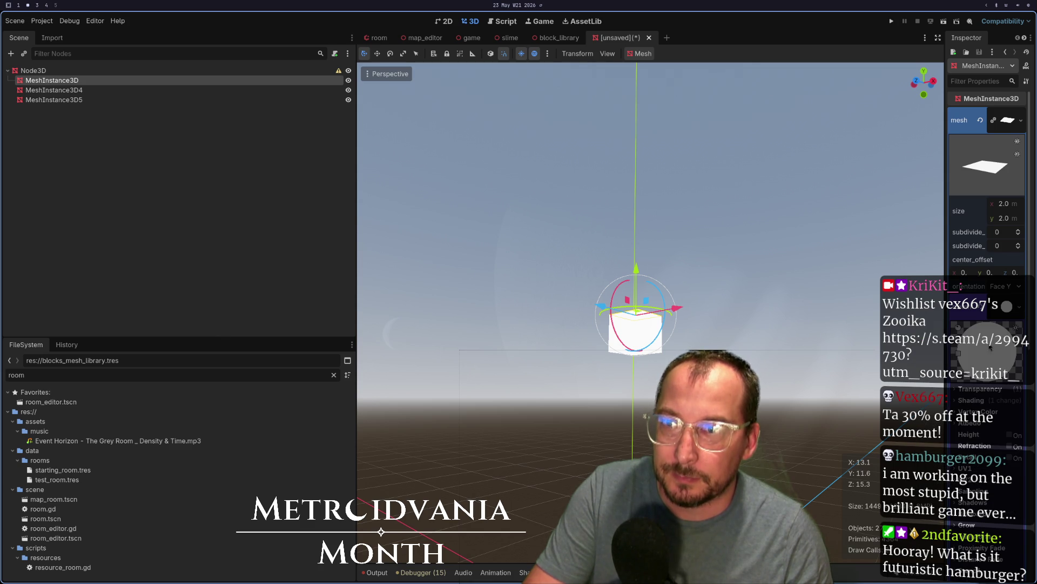
click(998, 322)
click(981, 314)
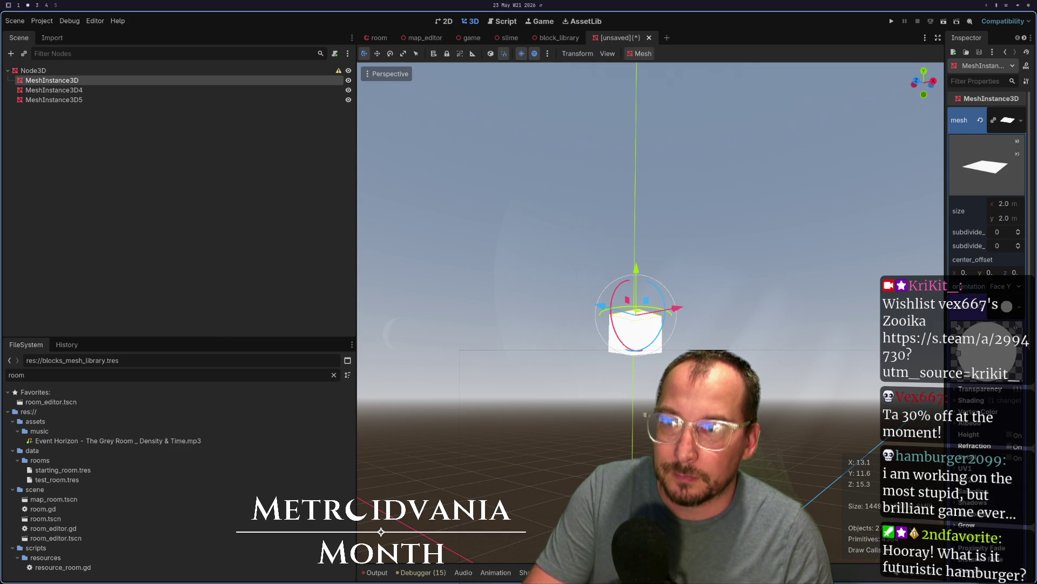
right_click(1007, 310)
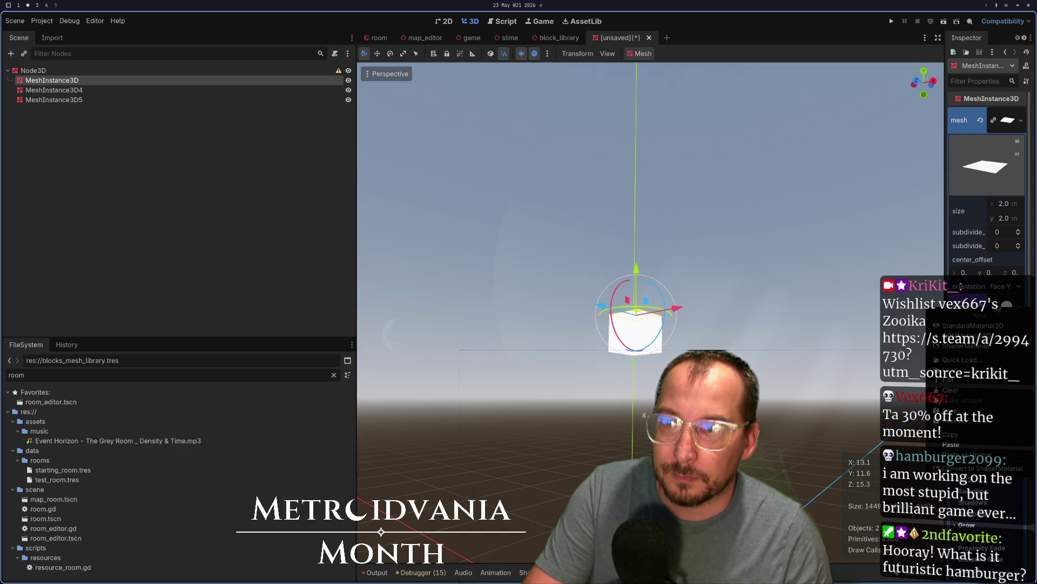
click(964, 434)
click(99, 91)
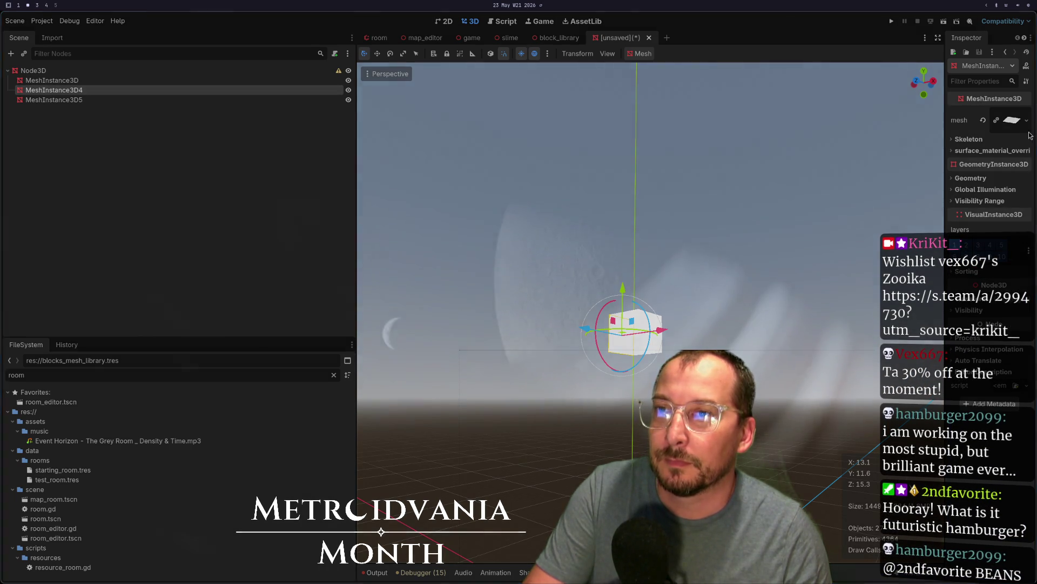
right_click(1007, 117)
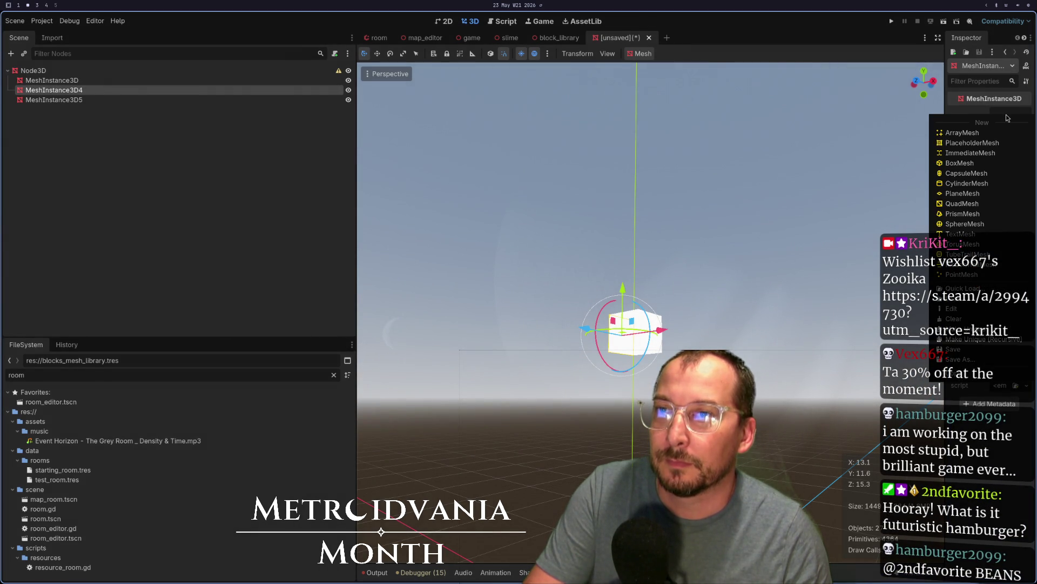
click(962, 335)
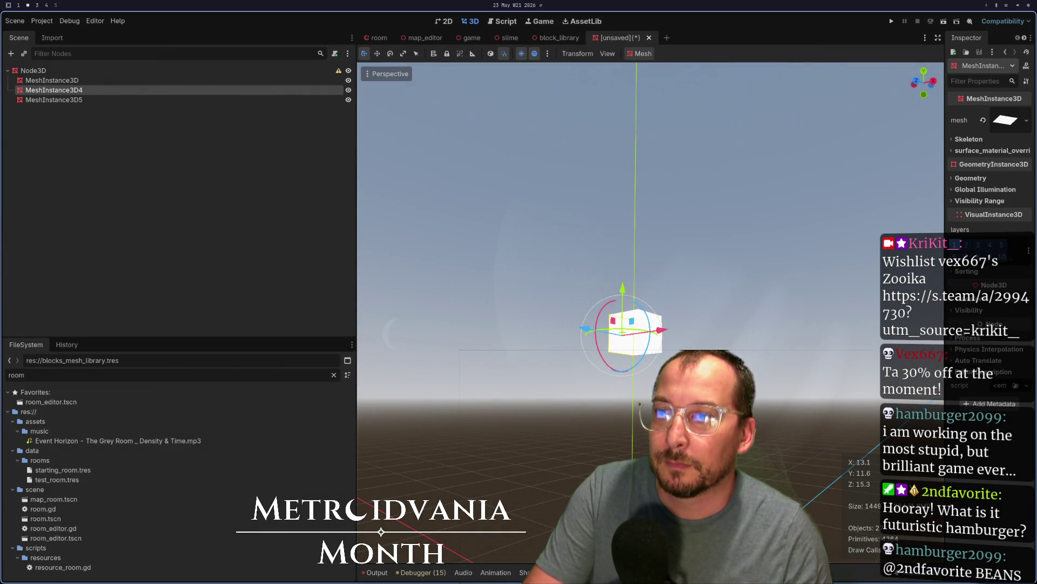
Make the first plane's mesh unique (recursive) and set its albedo to grey 7a7a7a
click(129, 80)
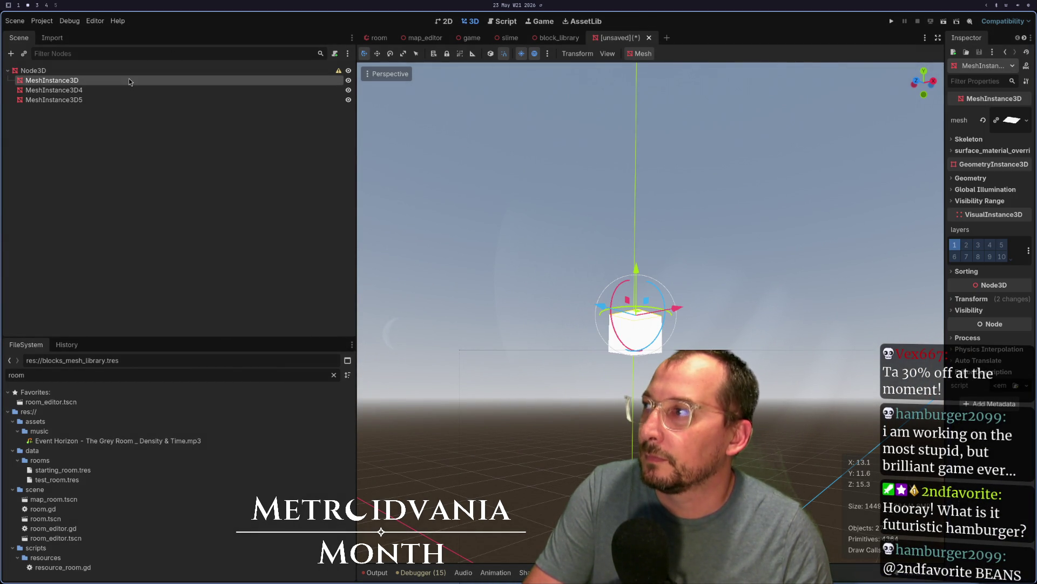
right_click(1005, 127)
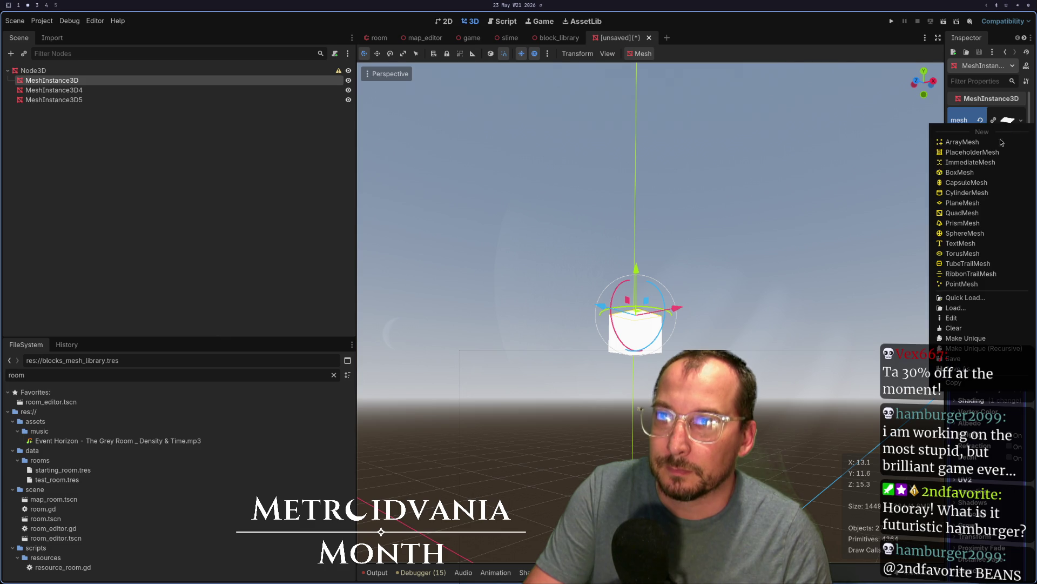
click(983, 348)
click(569, 371)
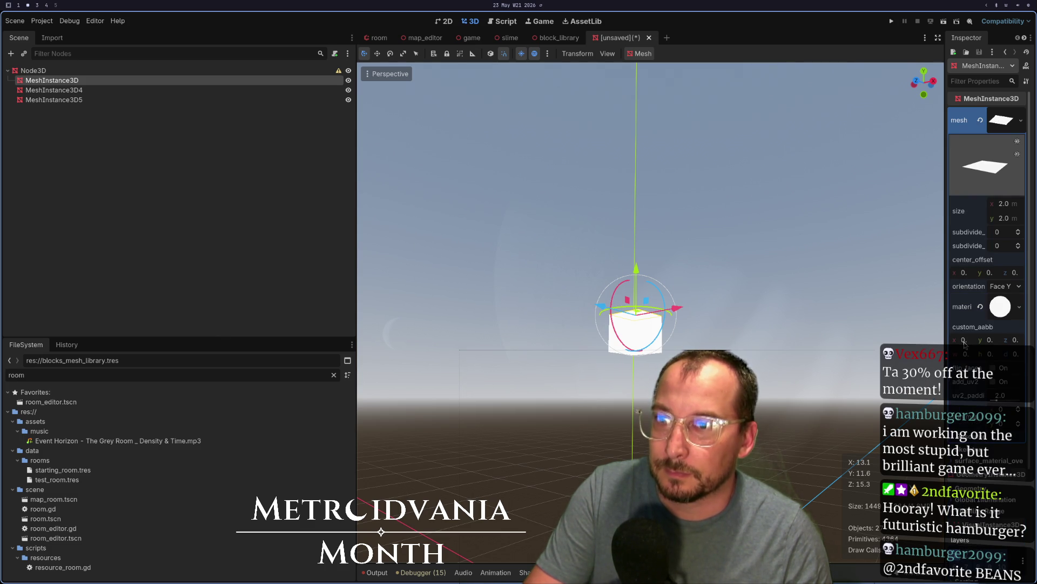
click(1000, 307)
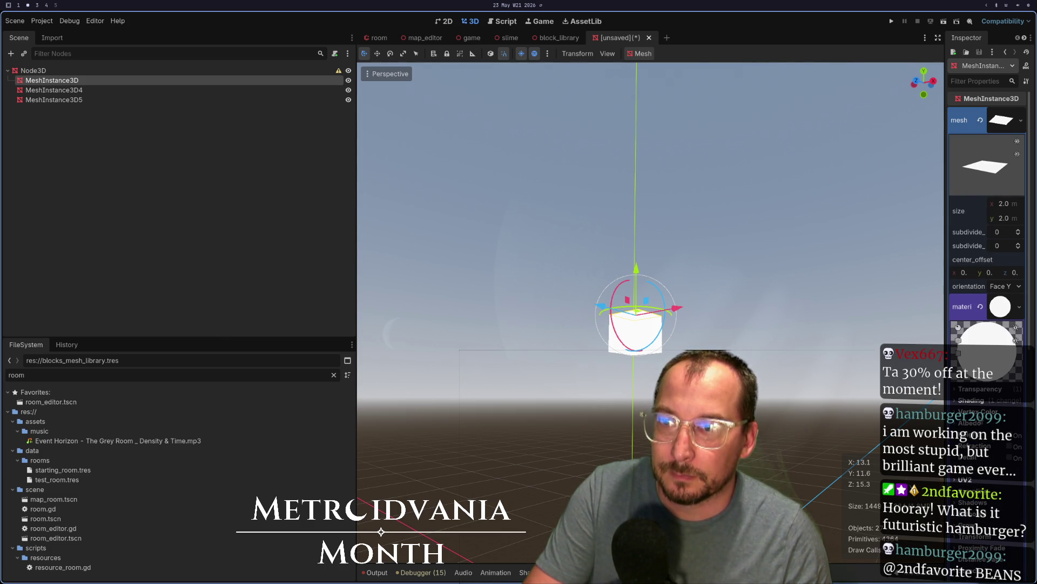
click(979, 424)
click(1008, 434)
mouse_move(1022, 202)
mouse_down()
mouse_move(1022, 233)
mouse_move(1019, 223)
mouse_up()
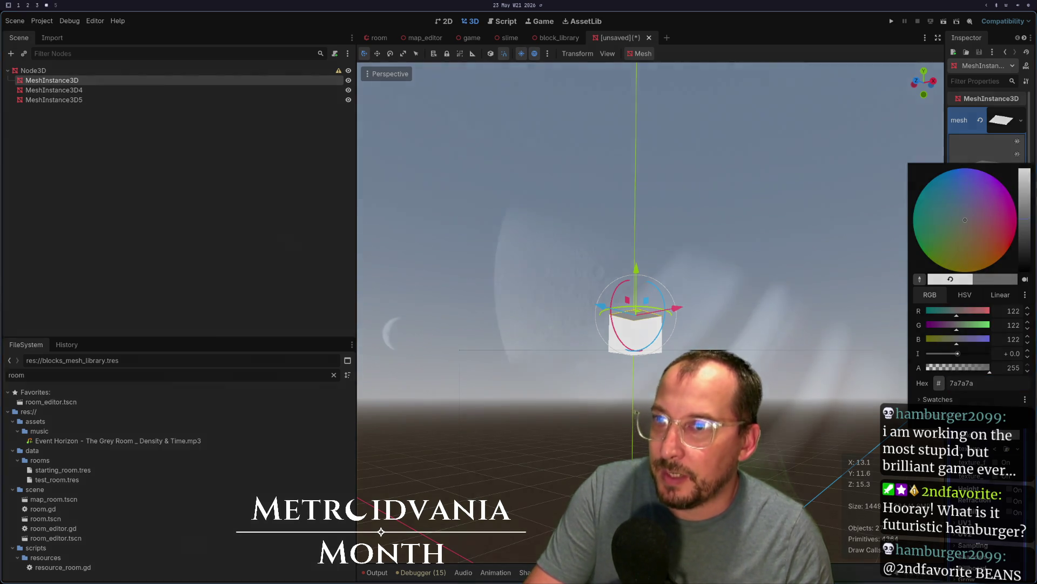
click(789, 186)
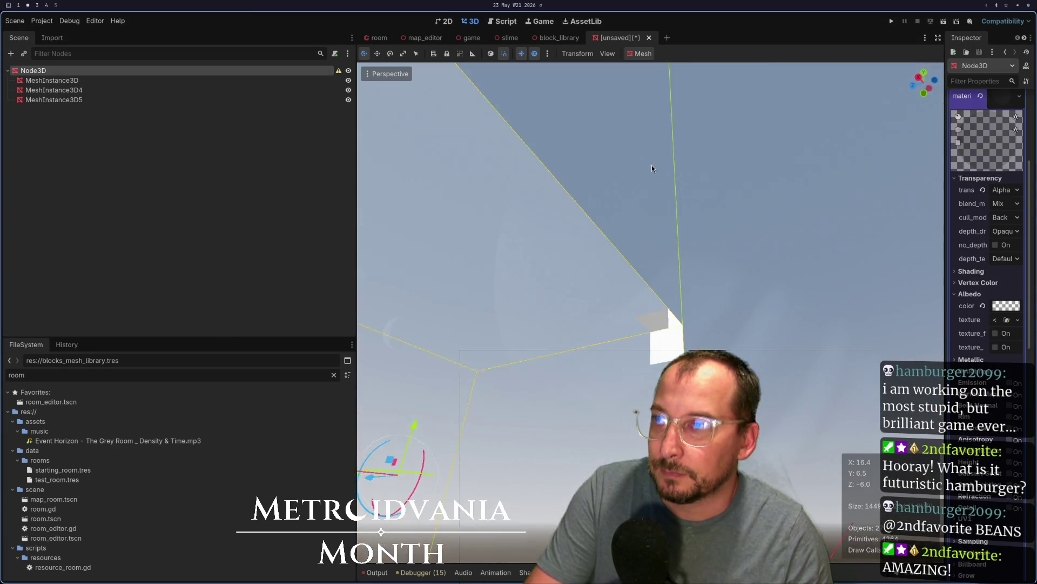
Add a Node3D child under the root and name it Corner1
mouse_move(708, 159)
mouse_down()
mouse_move(746, 136)
mouse_move(731, 155)
mouse_move(741, 160)
mouse_move(558, 235)
mouse_move(598, 317)
mouse_move(524, 319)
mouse_up()
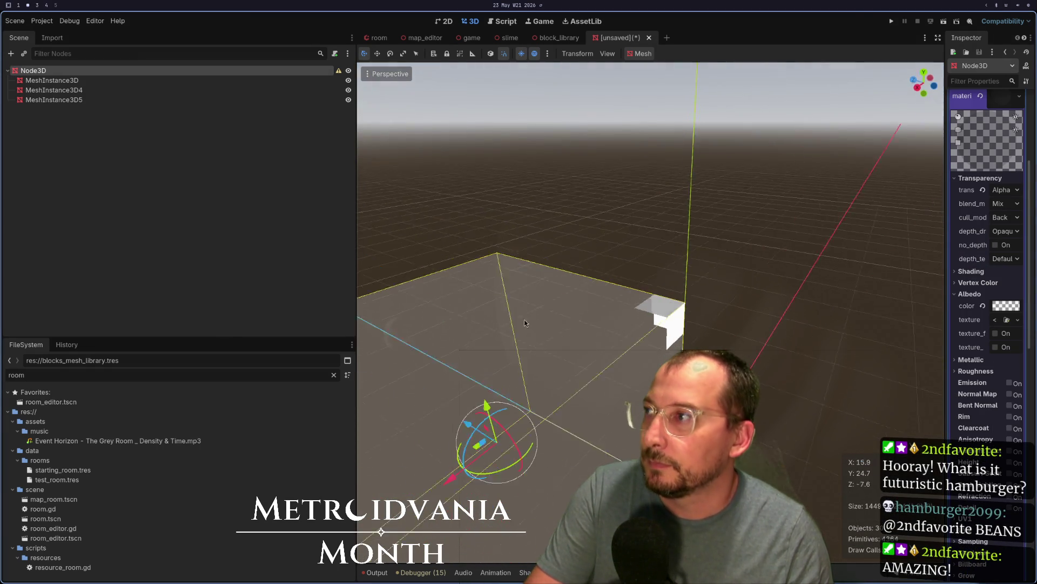
right_click(48, 77)
click(68, 94)
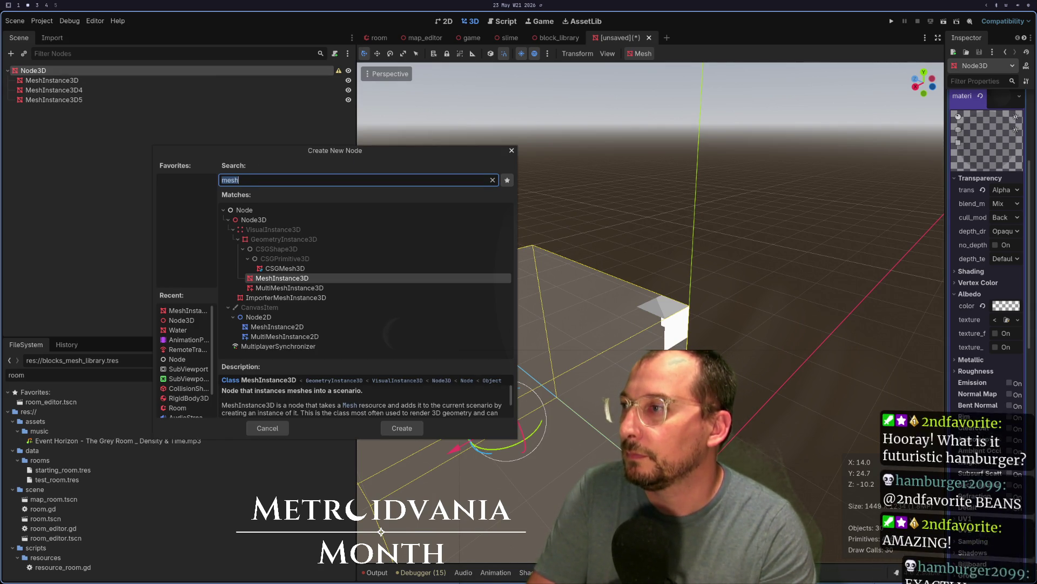
text(M)
key(BackSpace)
text(Nod)
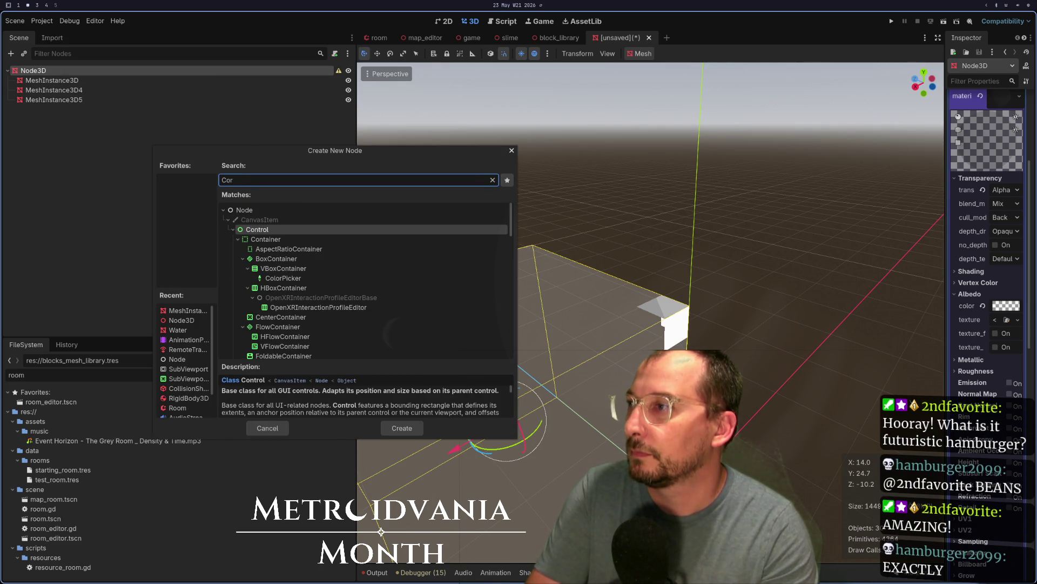
text(e3D)
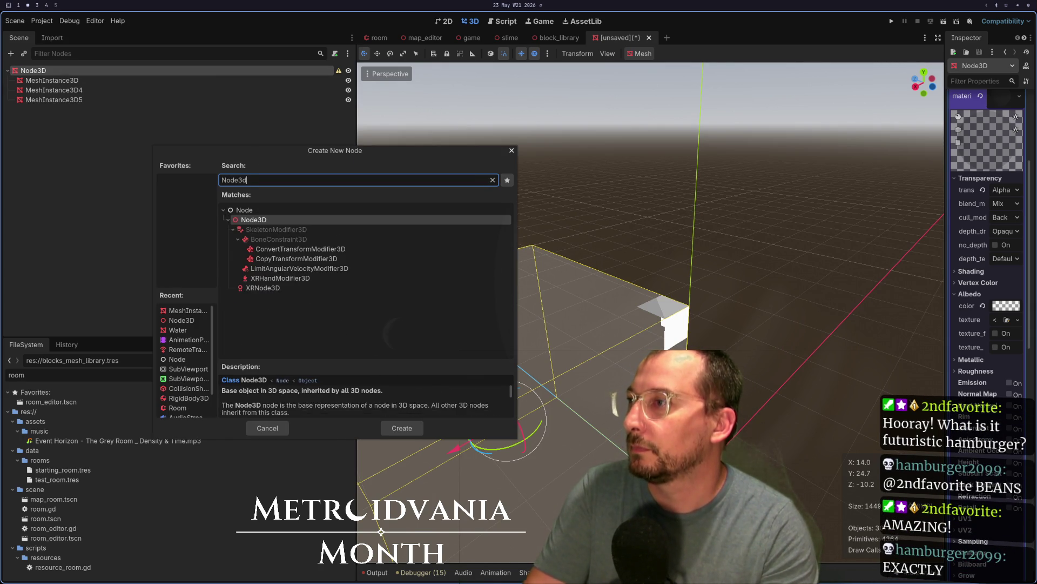
key(Return)
double_click(53, 109)
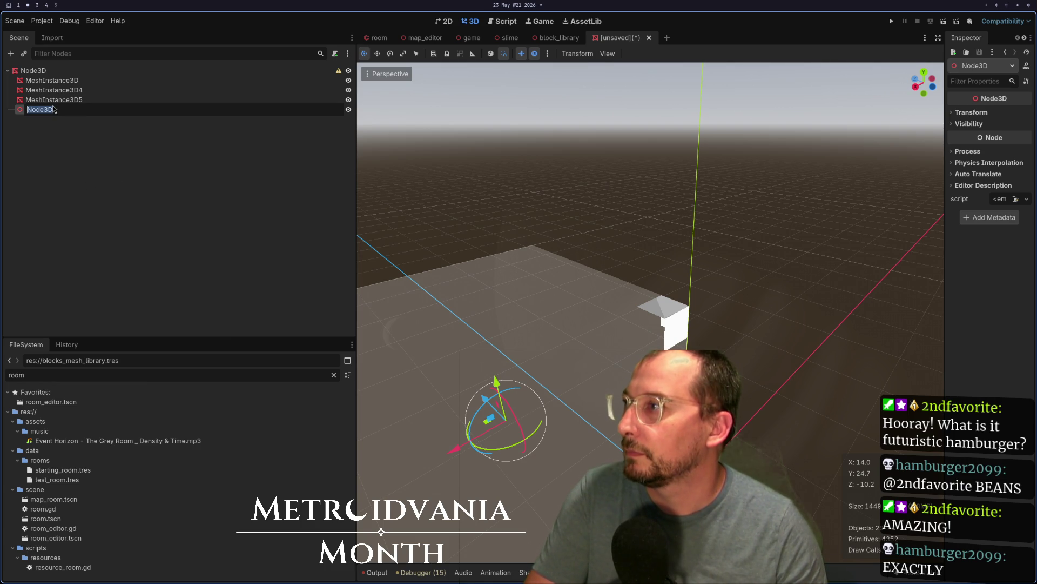
key(Right)
key(BackSpace)
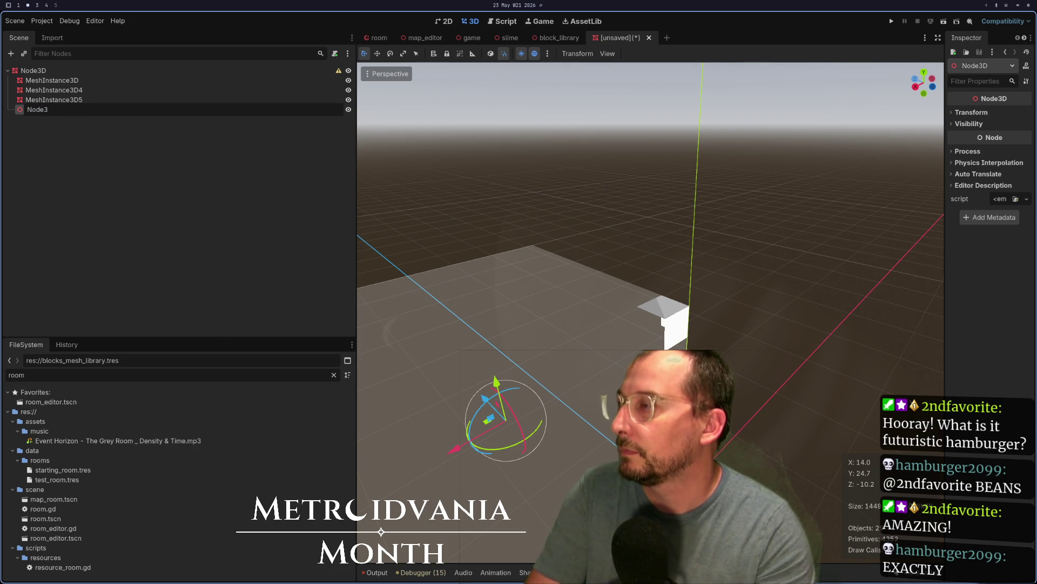
text(orner)
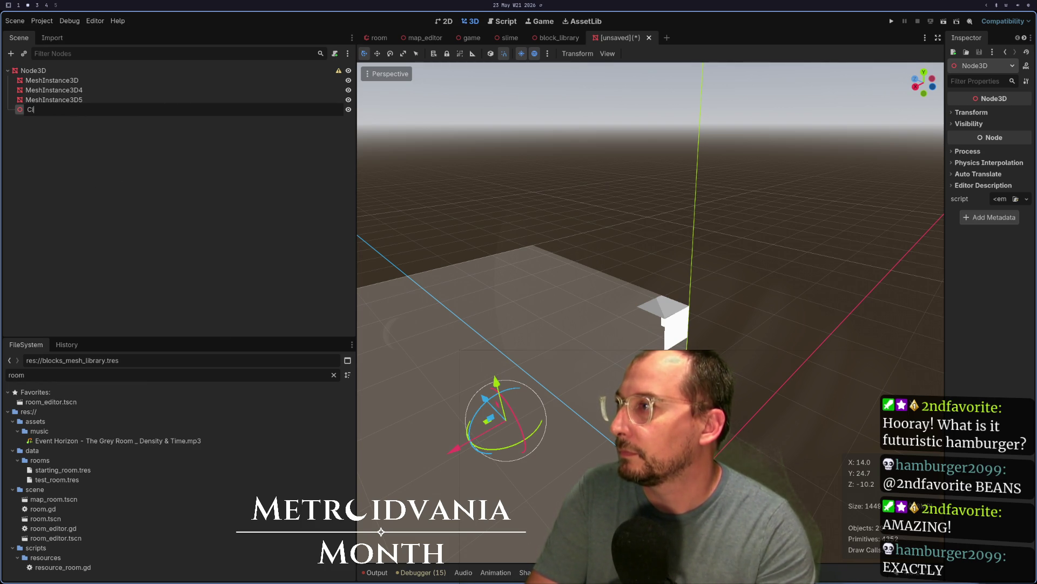
text(1)
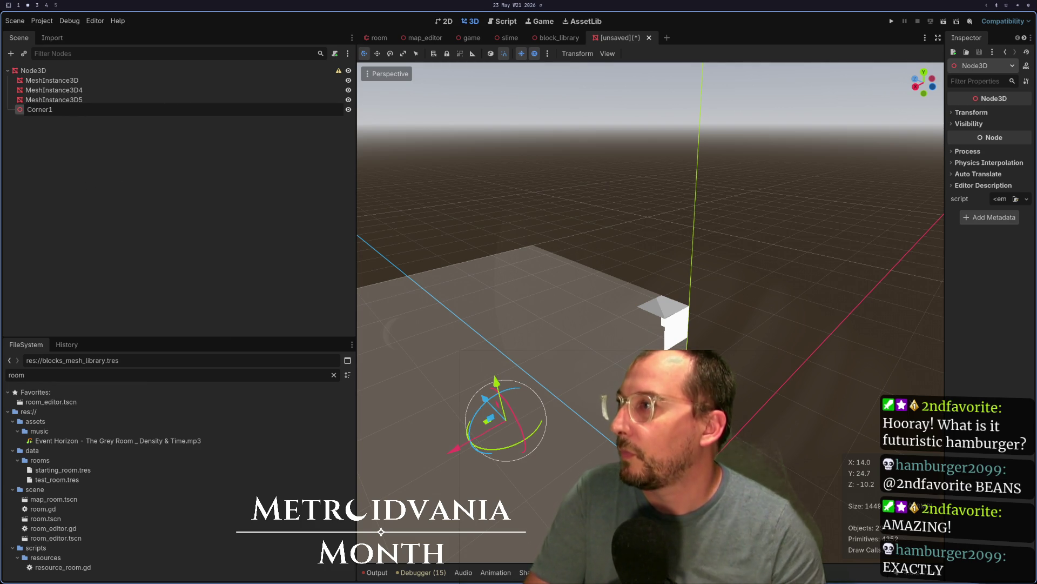
click(54, 100)
Move the three plane mesh nodes under Corner1
click(52, 80)
click(54, 99)
shift+click(69, 82)
drag(69, 82, 62, 110)
Duplicate Corner1 repeatedly to create Corner2 through Corner8
click(38, 80)
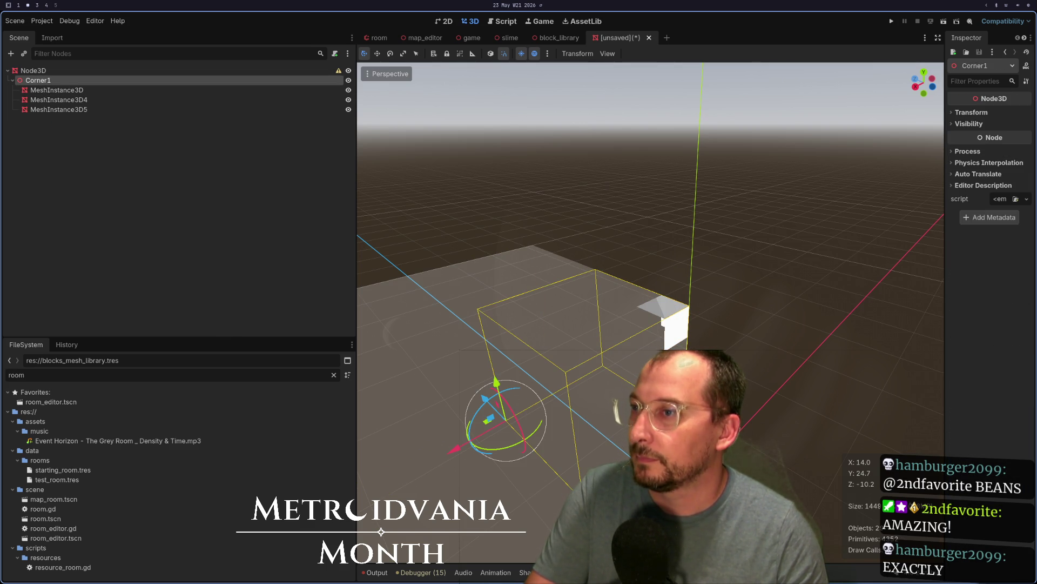
click(30, 155)
click(37, 80)
key(ctrl+d)
key(ctrl+d)
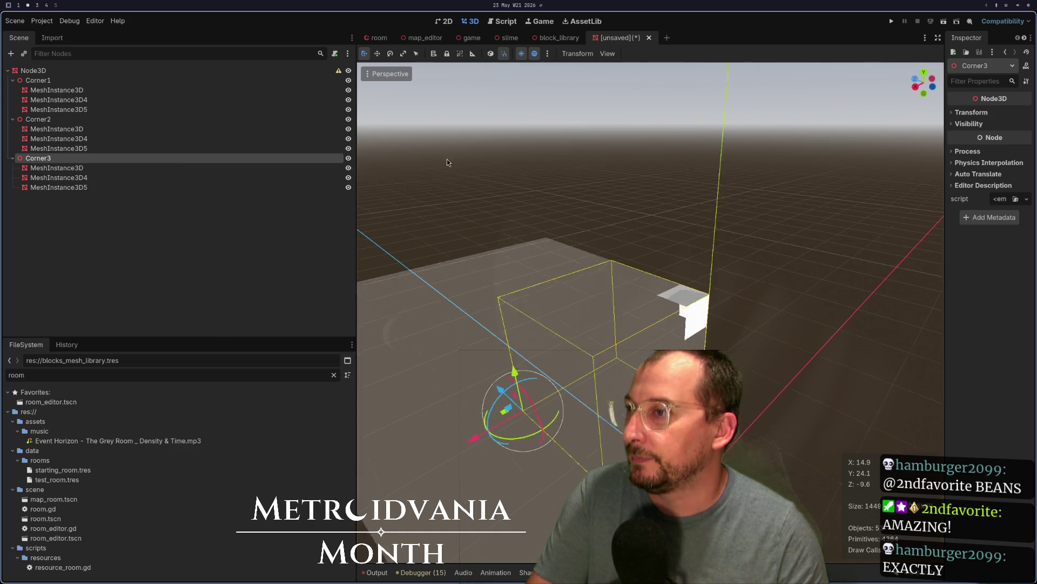
drag(446, 159, 481, 144)
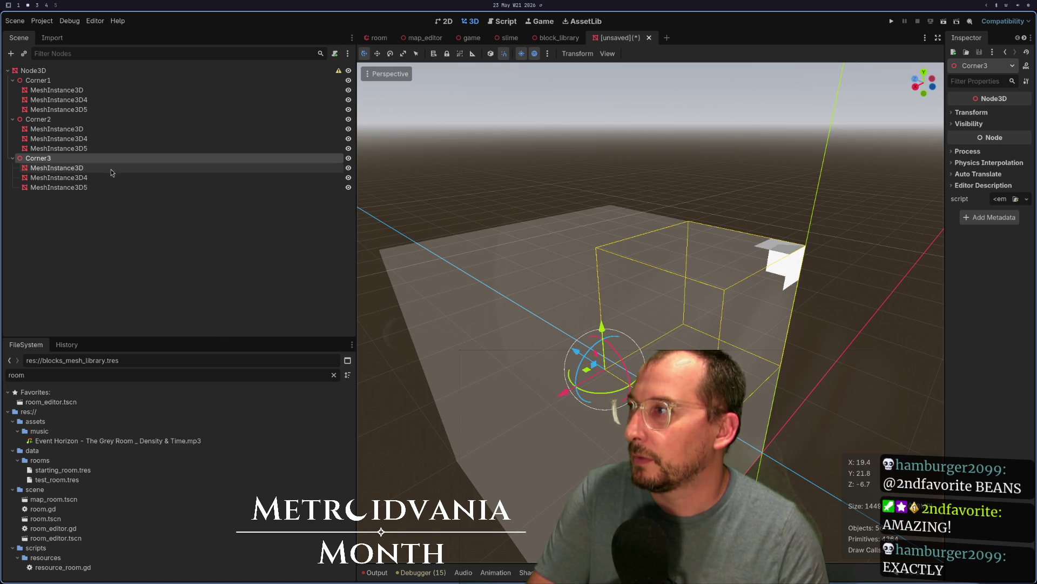
ctrl+click(76, 163)
click(76, 161)
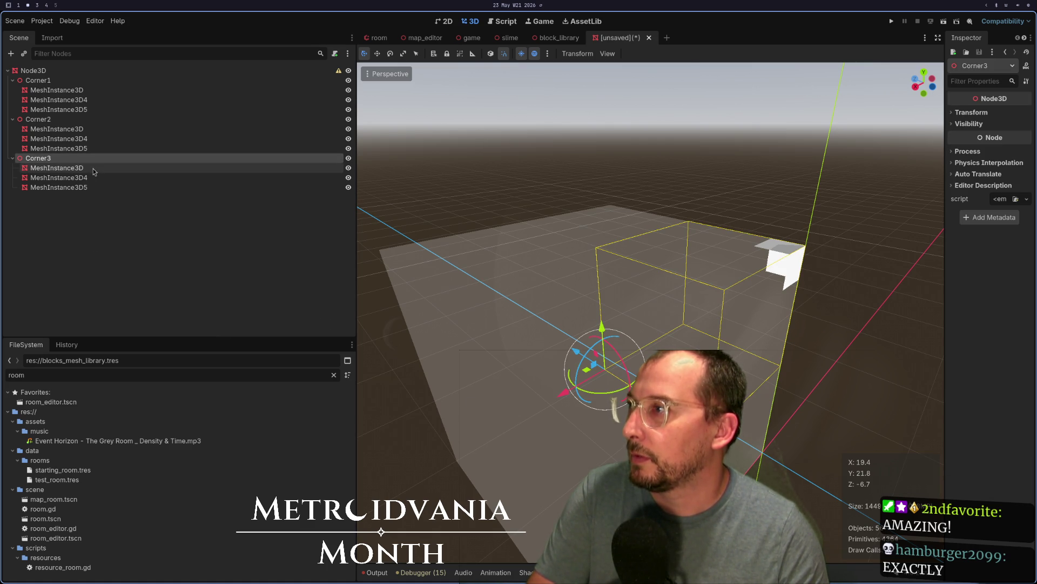
key(ctrl+d)
key(ctrl+d)
key(ctrl+d)
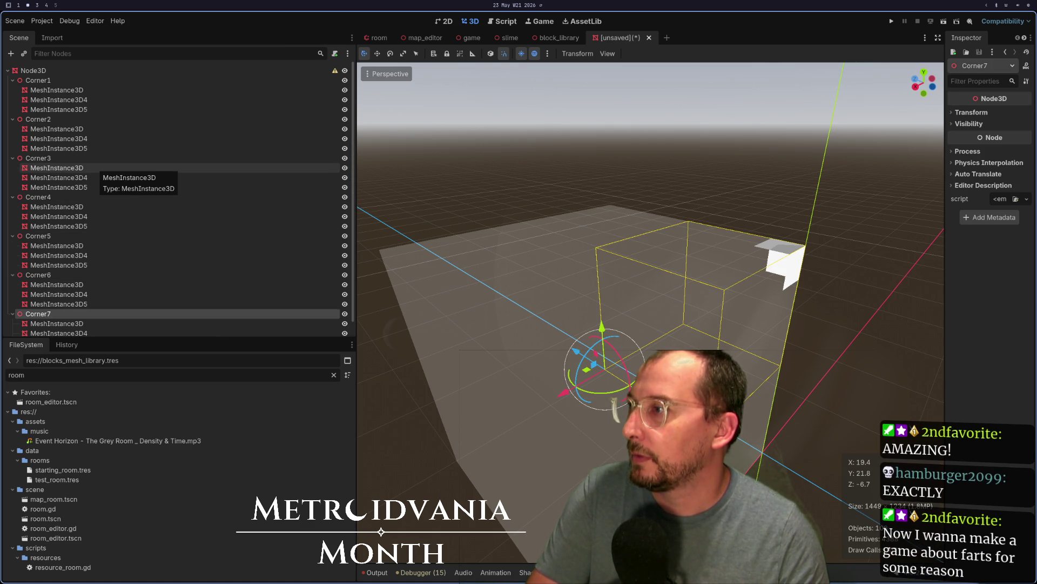
key(ctrl+d)
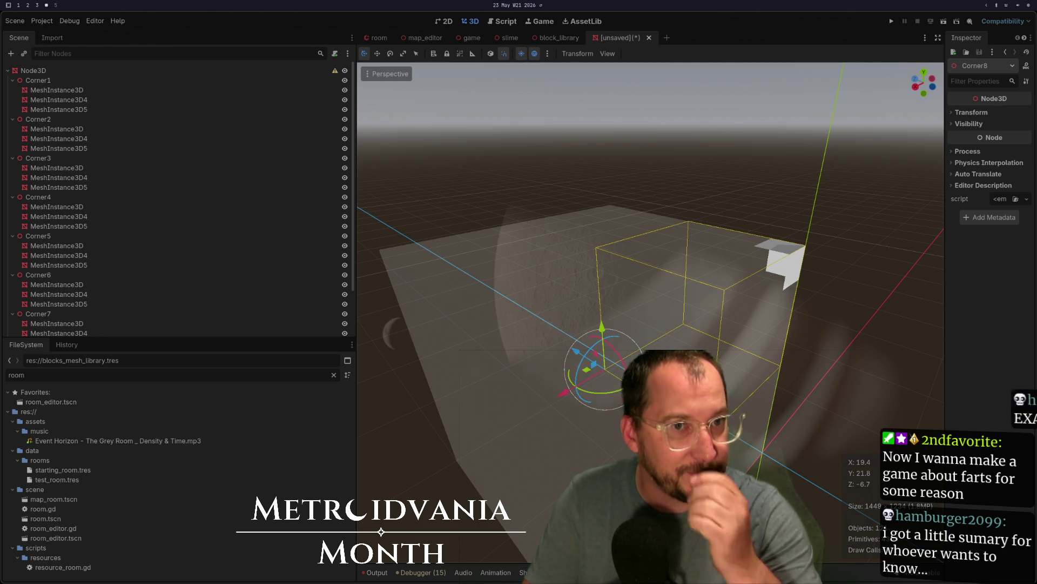
Back in the editor, select Corner2 and orbit to inspect its box
key(super+2)
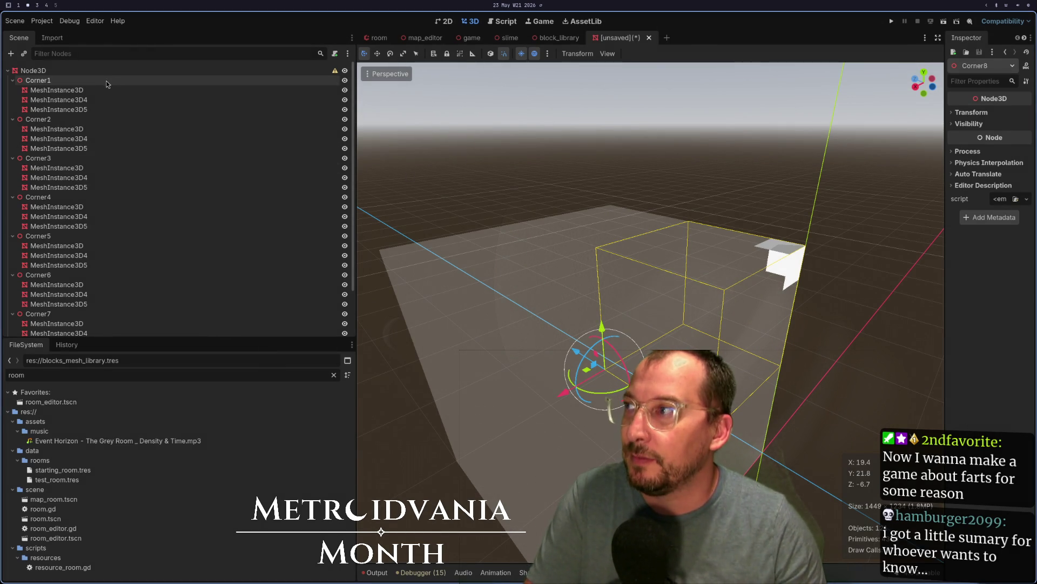
click(108, 119)
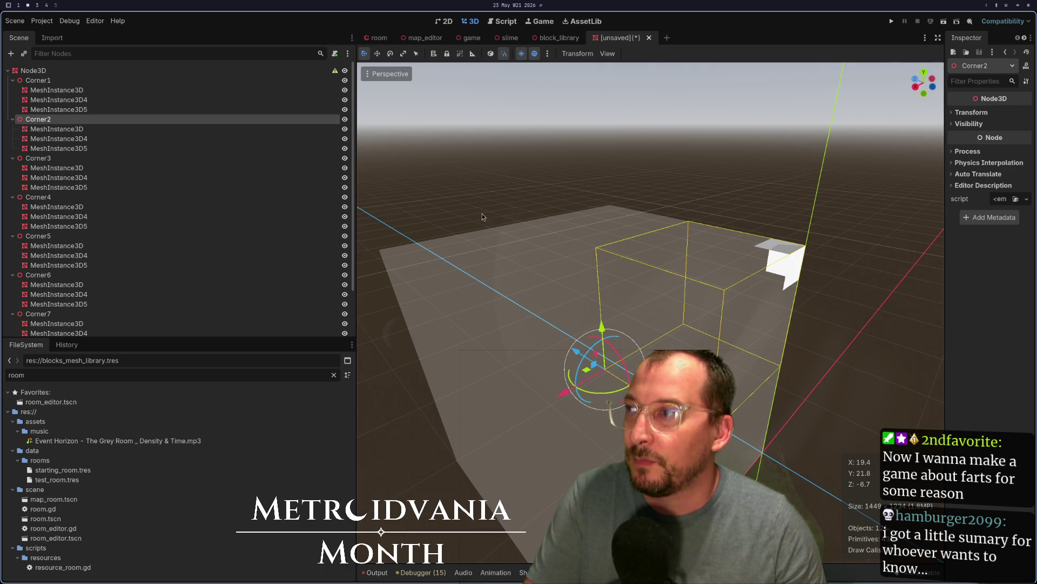
click(141, 129)
click(158, 119)
mouse_move(727, 293)
mouse_down()
mouse_move(585, 303)
mouse_move(626, 290)
mouse_move(739, 310)
mouse_move(605, 327)
mouse_move(539, 285)
mouse_move(569, 301)
mouse_up()
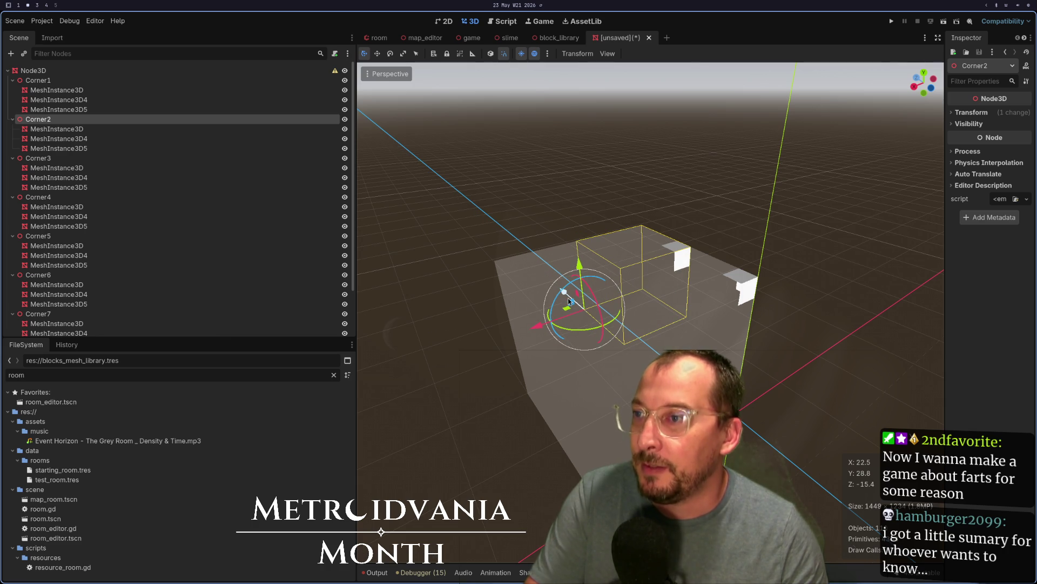
Step through Corner1's plane meshes and undo the extra corner copies with Ctrl+Z
click(54, 90)
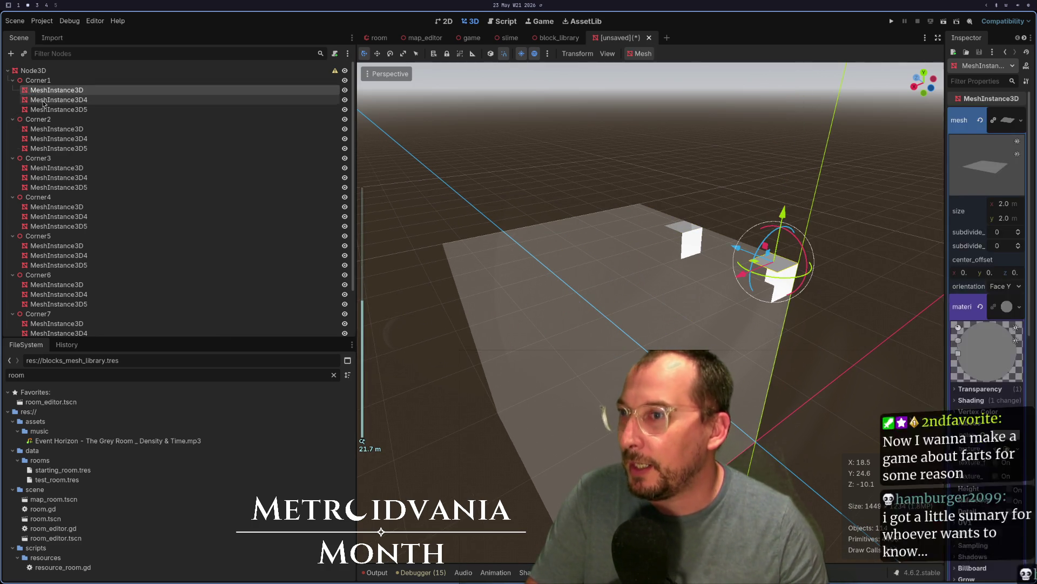
click(45, 100)
click(57, 128)
click(64, 112)
click(62, 129)
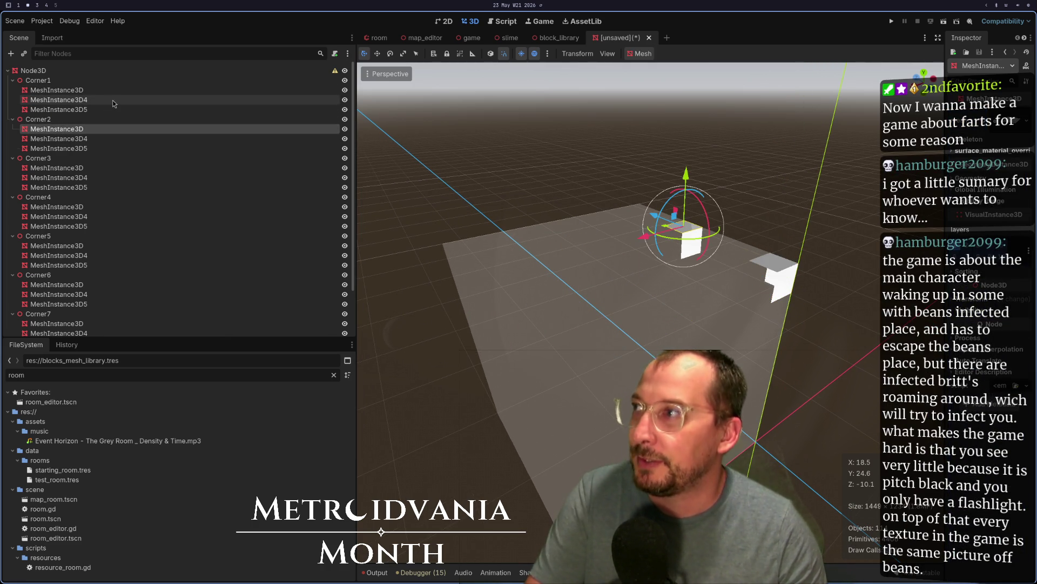
key(ctrl+z)
click(57, 89)
click(59, 100)
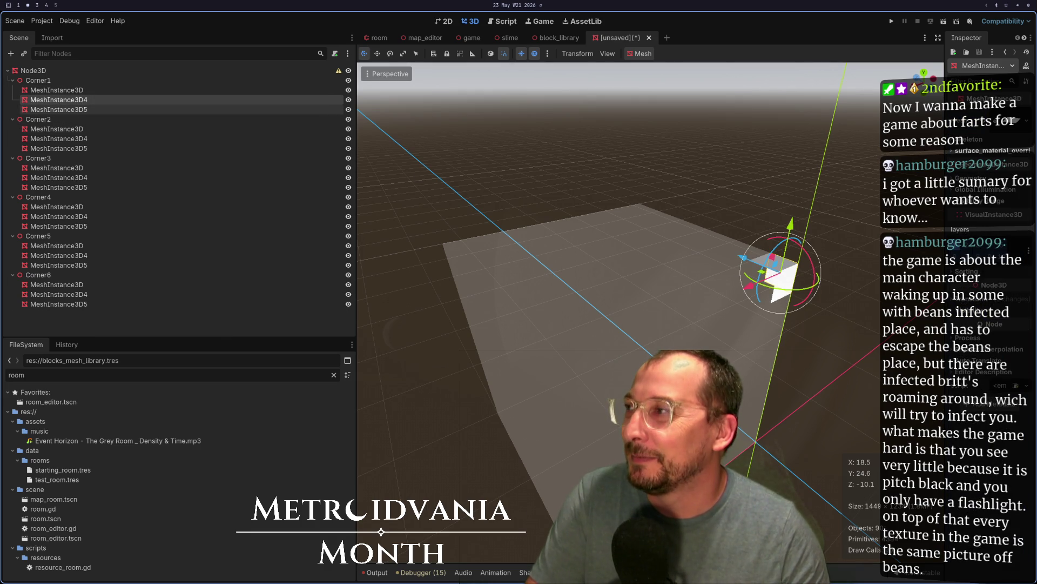
key(ctrl+z)
key(ctrl+z)
key(ctrl+z)
click(57, 91)
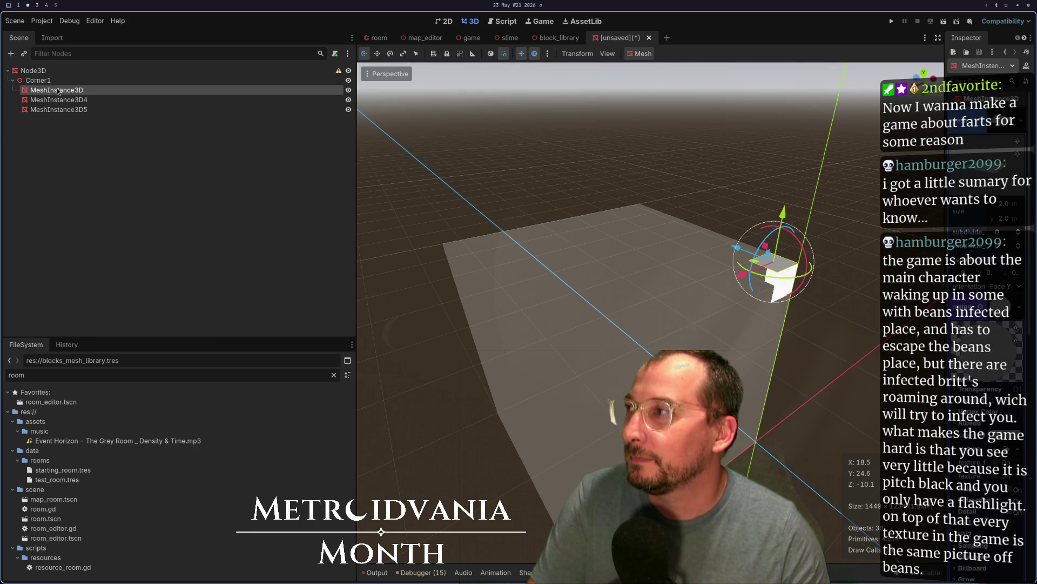
Select Corner1, undo a trial rotation, and cancel the scene save dialog
click(54, 81)
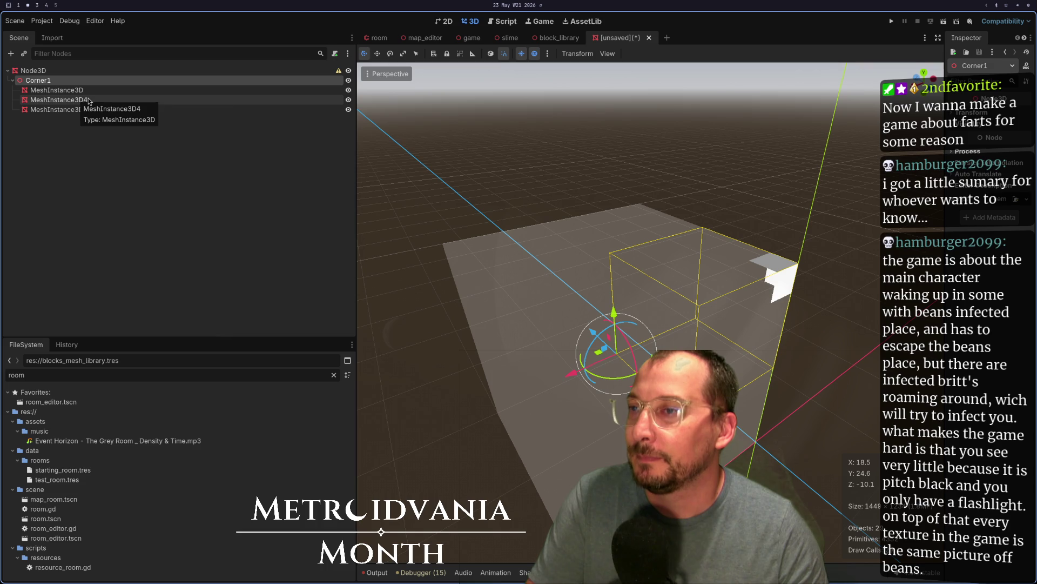
drag(615, 335, 531, 371)
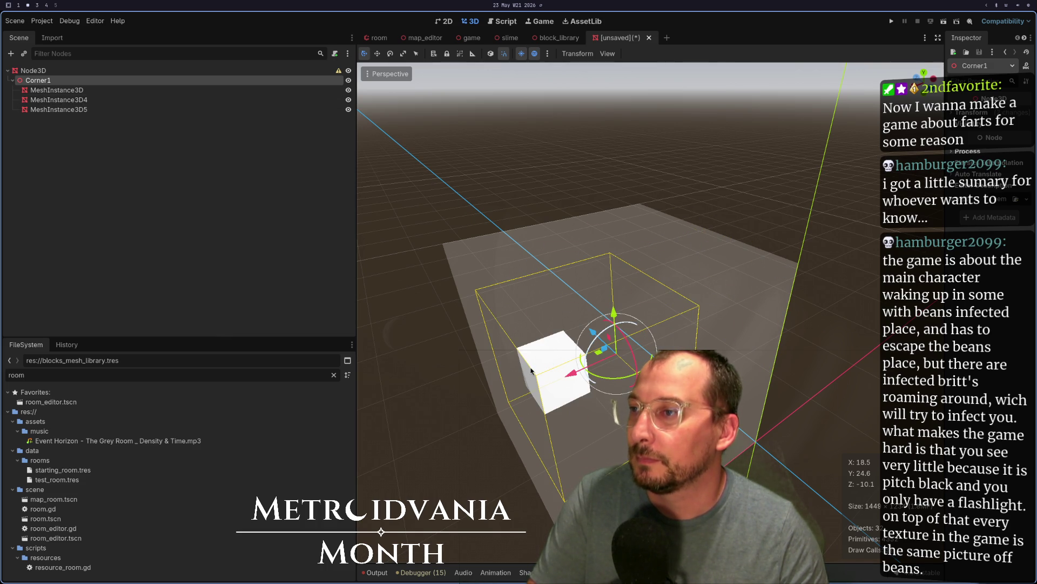
key(ctrl+z)
key(ctrl+s)
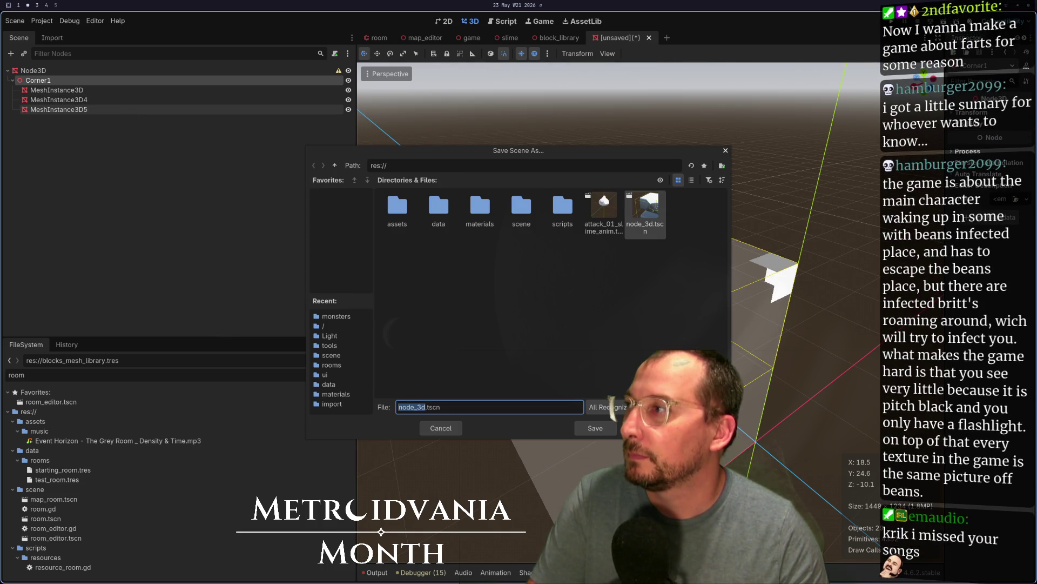
click(443, 425)
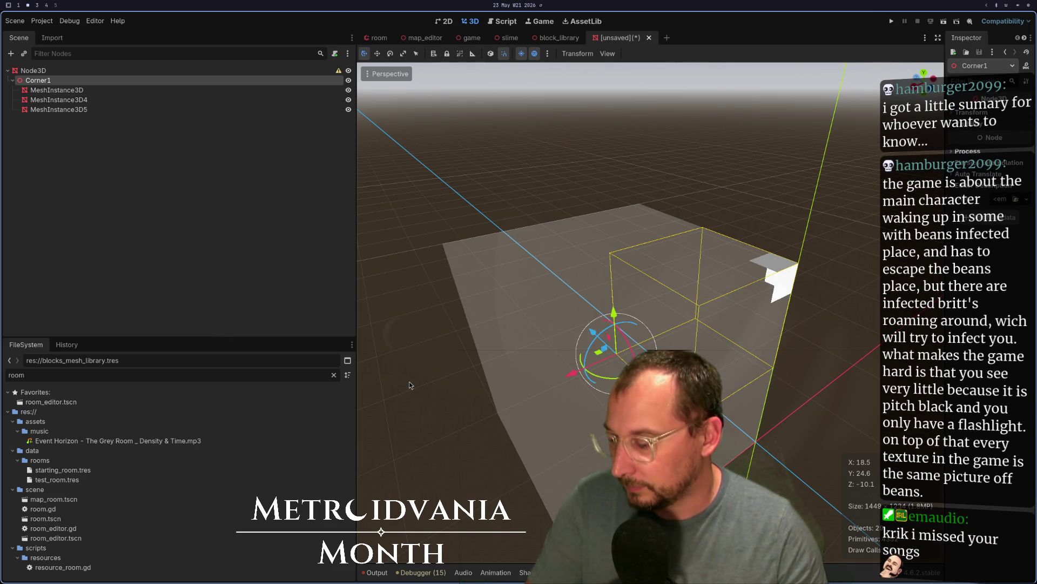
Duplicate Corner1 into Corner2 and Corner3, each rotated 90° about the Y axis
key(ctrl+d)
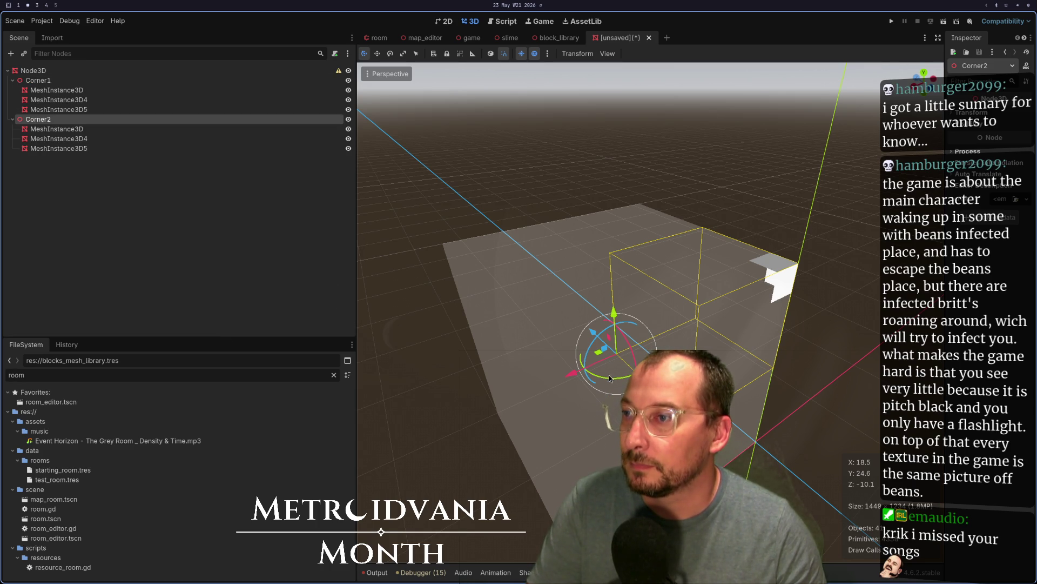
drag(611, 377, 652, 360)
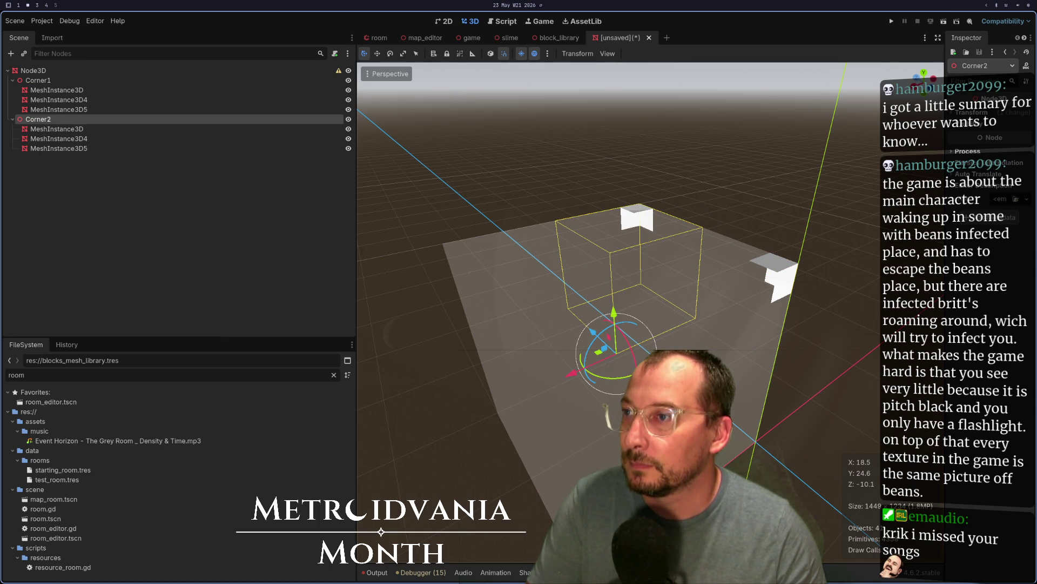
key(r)
key(y)
click(694, 277)
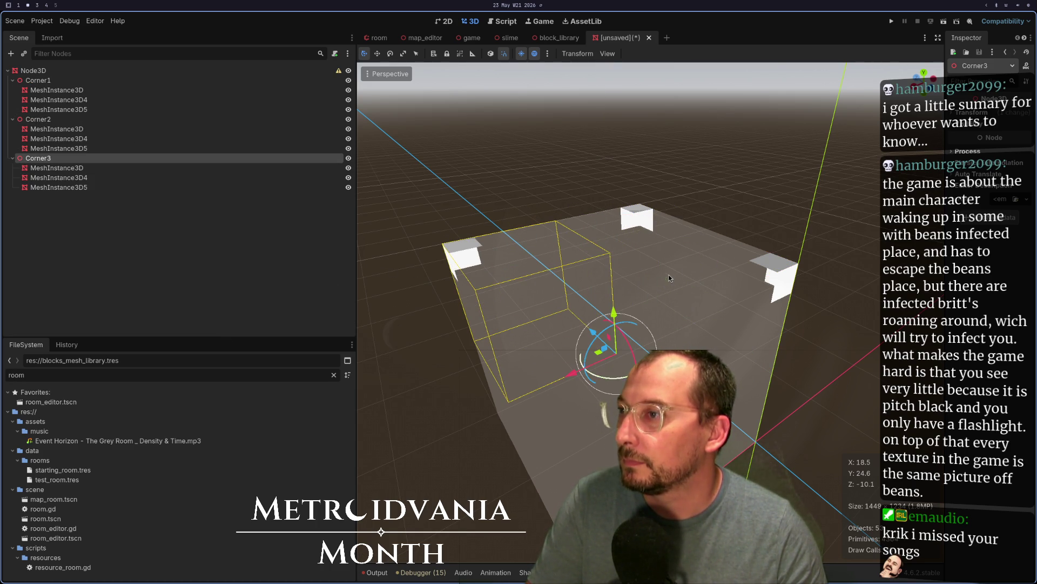
Duplicate into Corner4 rotated 90° about Y, then copy it as Corner5
key(ctrl+d)
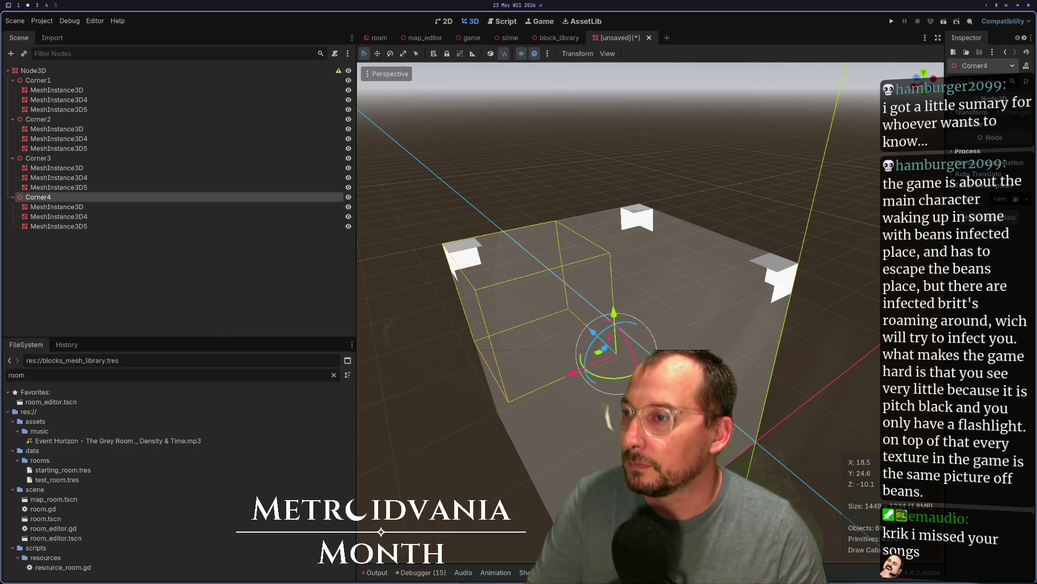
click(733, 248)
click(80, 197)
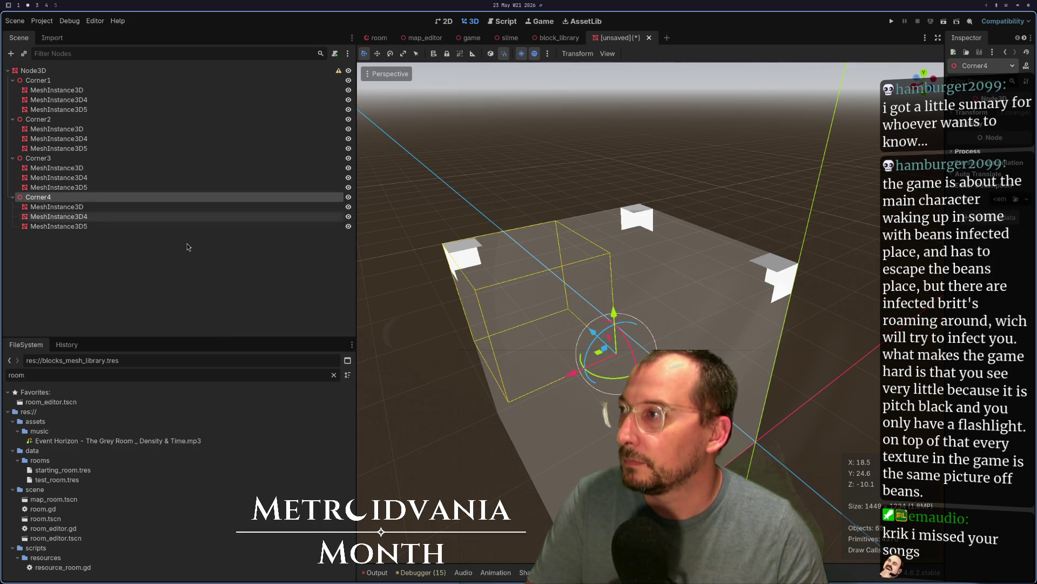
key(r)
key(y)
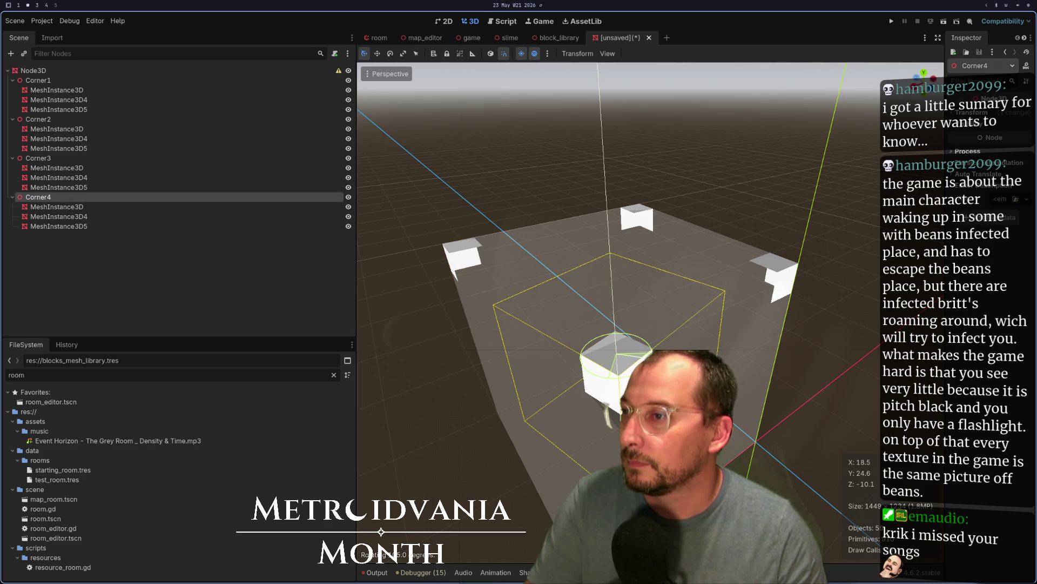
click(626, 378)
mouse_move(754, 364)
mouse_down()
mouse_move(816, 284)
mouse_move(809, 358)
mouse_move(1027, 384)
mouse_up()
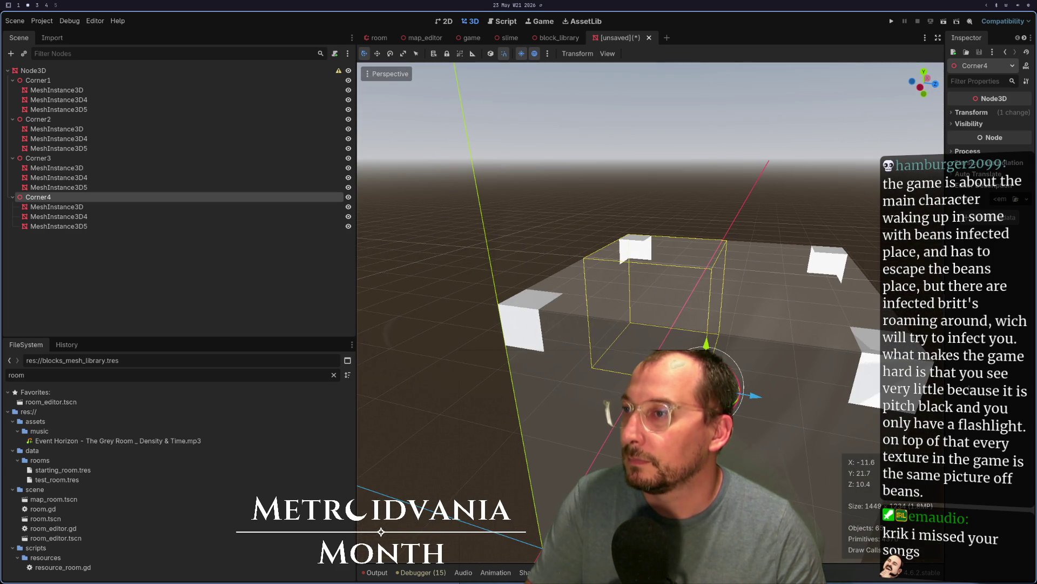
key(ctrl+d)
Rotate Corner5 105° onto a lower corner and add Corner6 rotated 105°
mouse_move(742, 386)
mouse_down()
mouse_move(724, 411)
mouse_move(686, 405)
mouse_move(660, 357)
mouse_move(686, 332)
mouse_move(697, 352)
mouse_up()
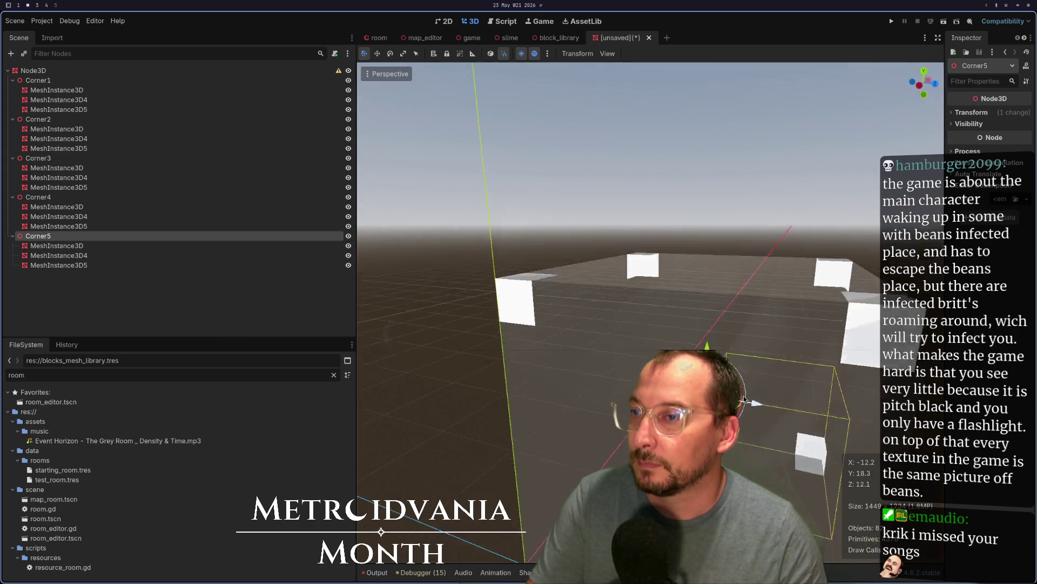
key(ctrl+d)
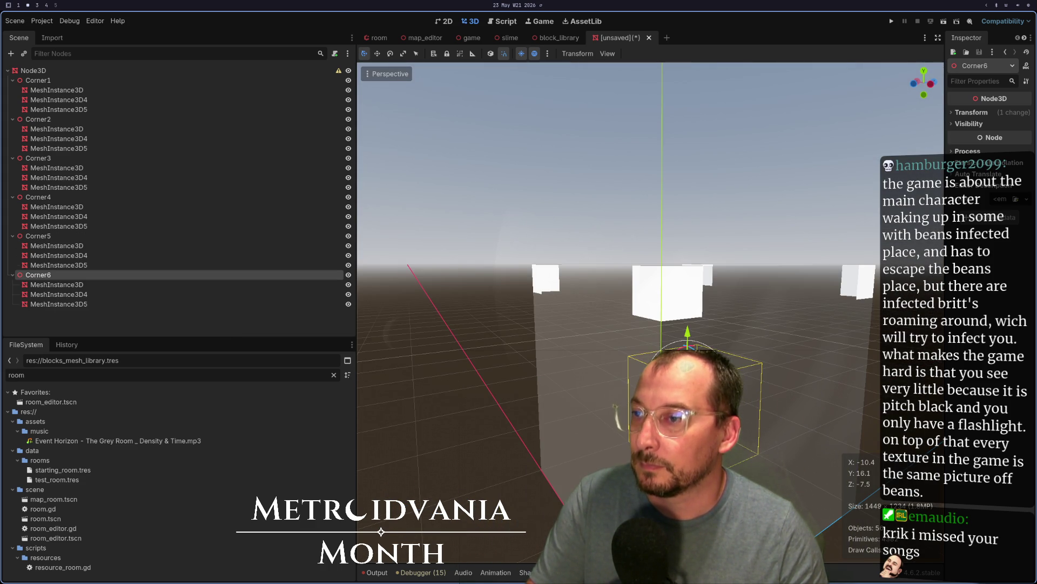
key(Escape)
click(141, 275)
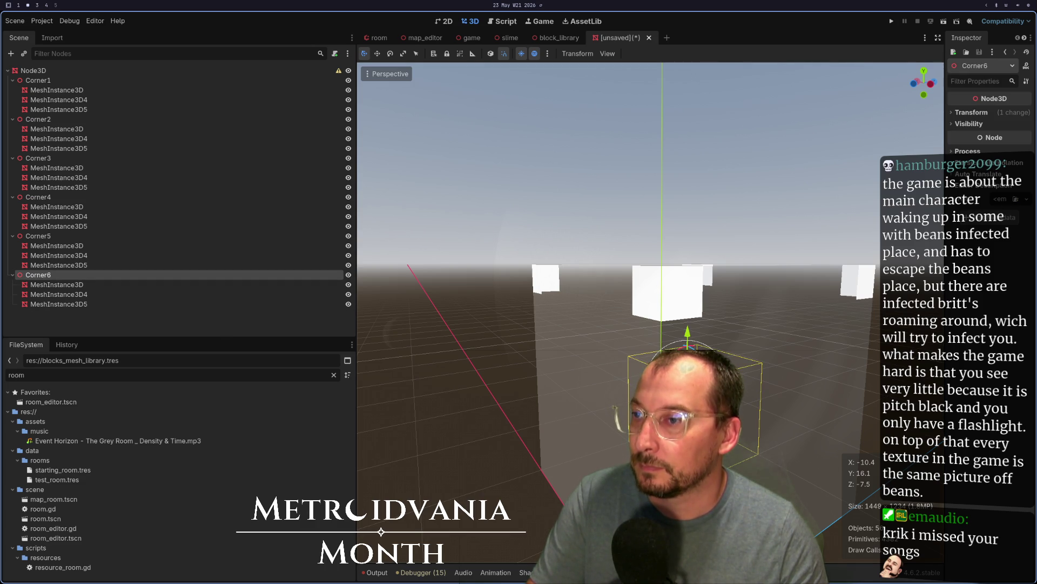
key(Escape)
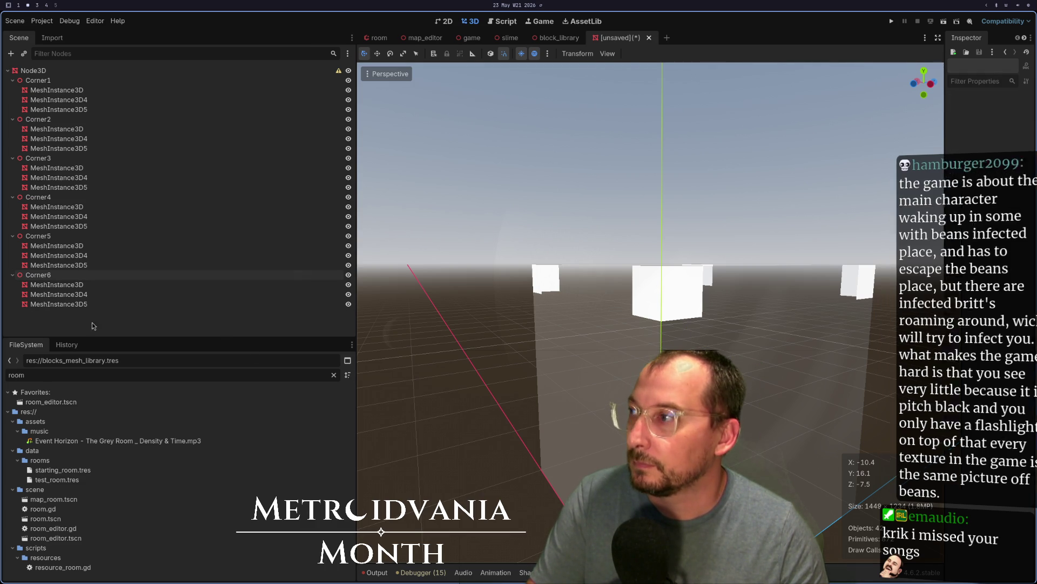
click(108, 274)
key(r)
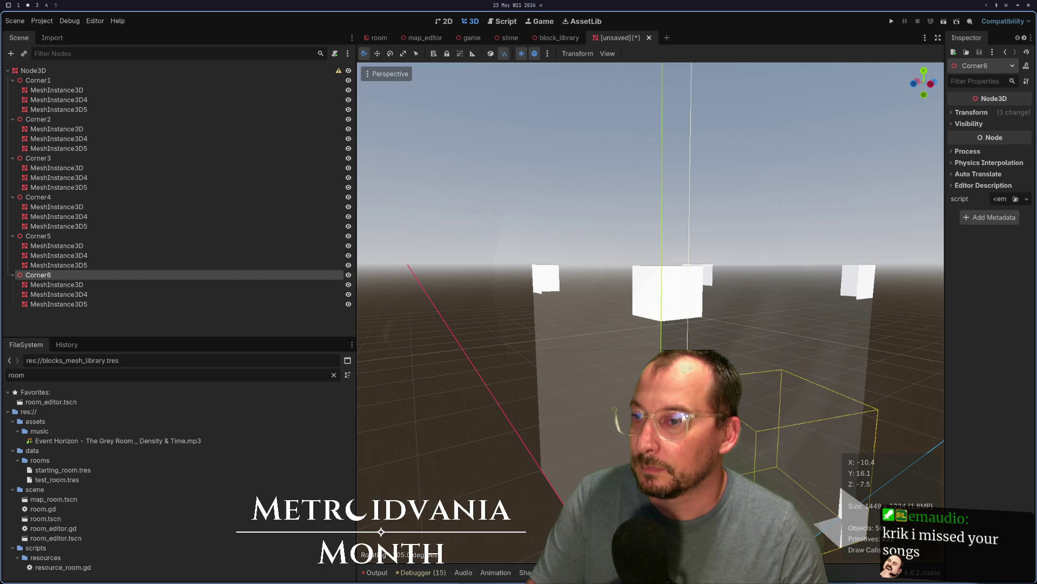
key(Return)
Add Corner7 rotated 20° and Corner8 as further copies, then select root Node3D
key(ctrl+d)
key(r)
key(Return)
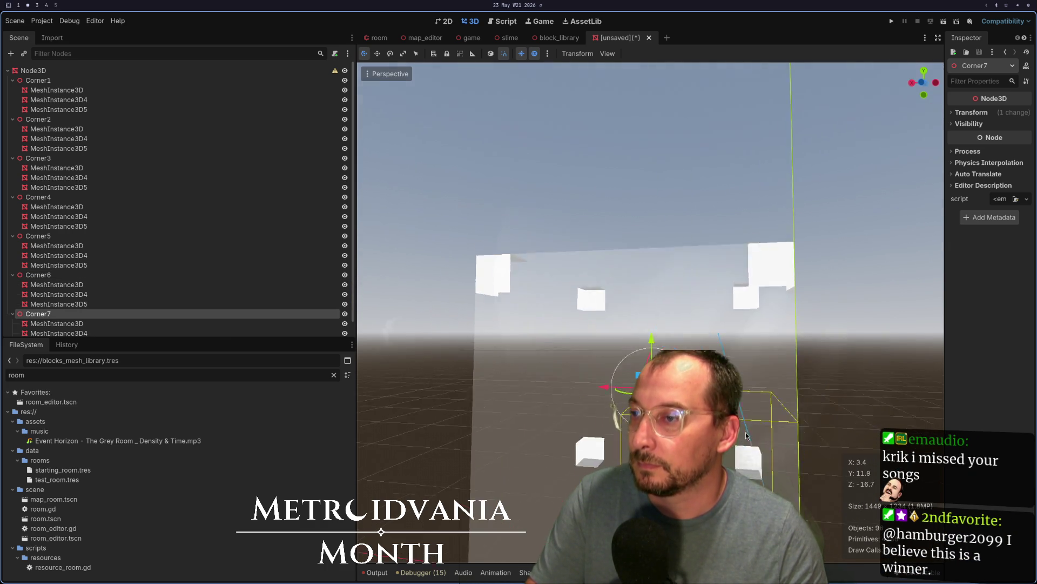
key(ctrl+d)
key(r)
click(626, 397)
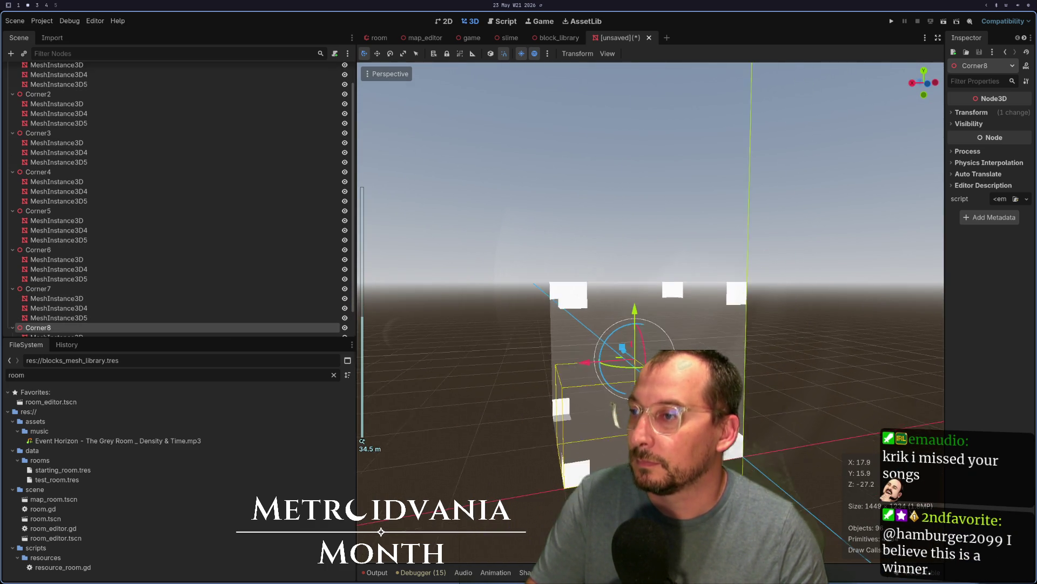
scroll(627, 397, down, 3)
scroll(626, 327, up, 5)
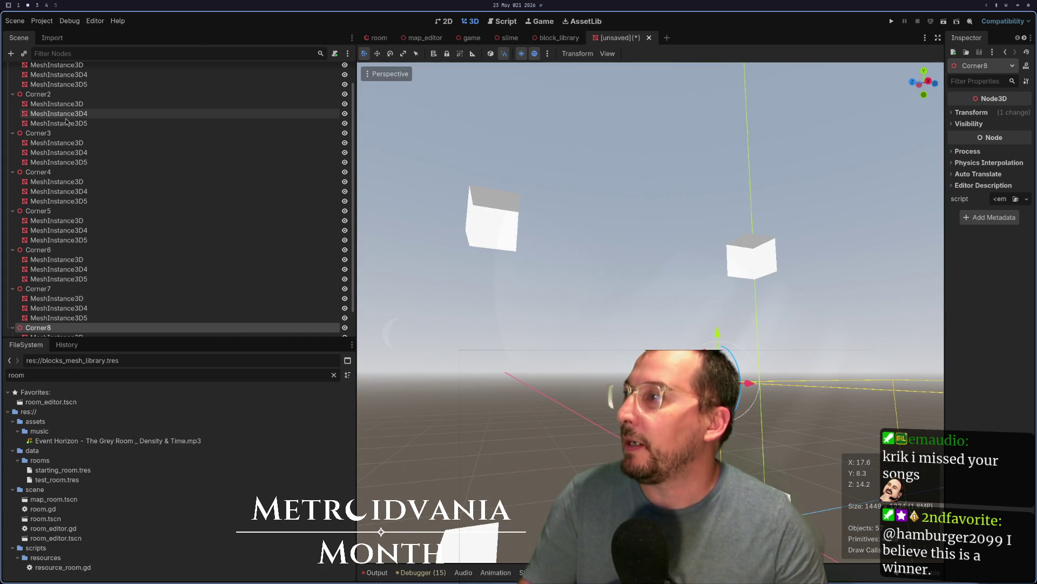
scroll(54, 111, up, 2)
click(55, 71)
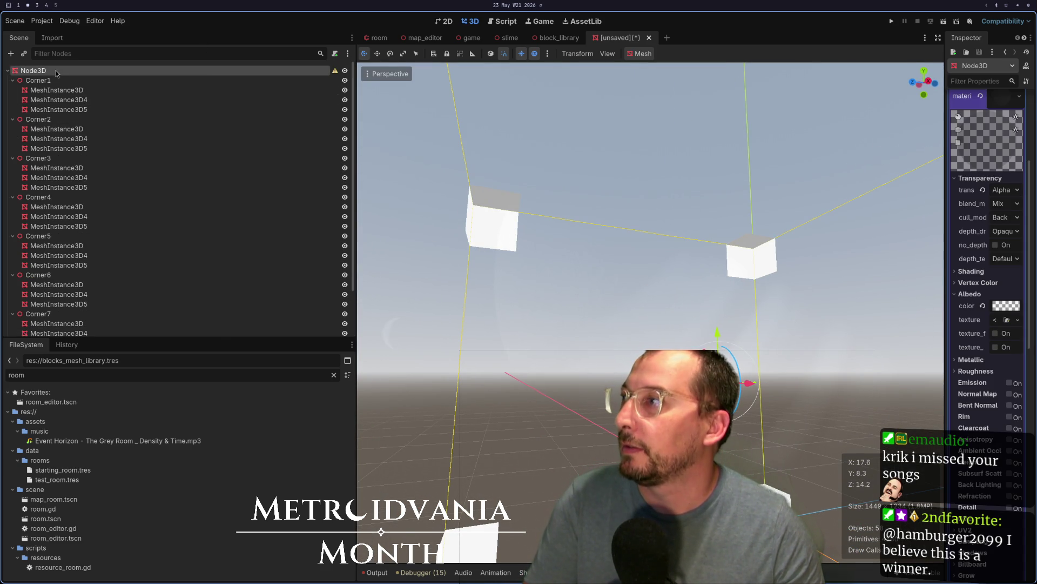
Change the root node's type from a mesh to Node3D
right_click(57, 70)
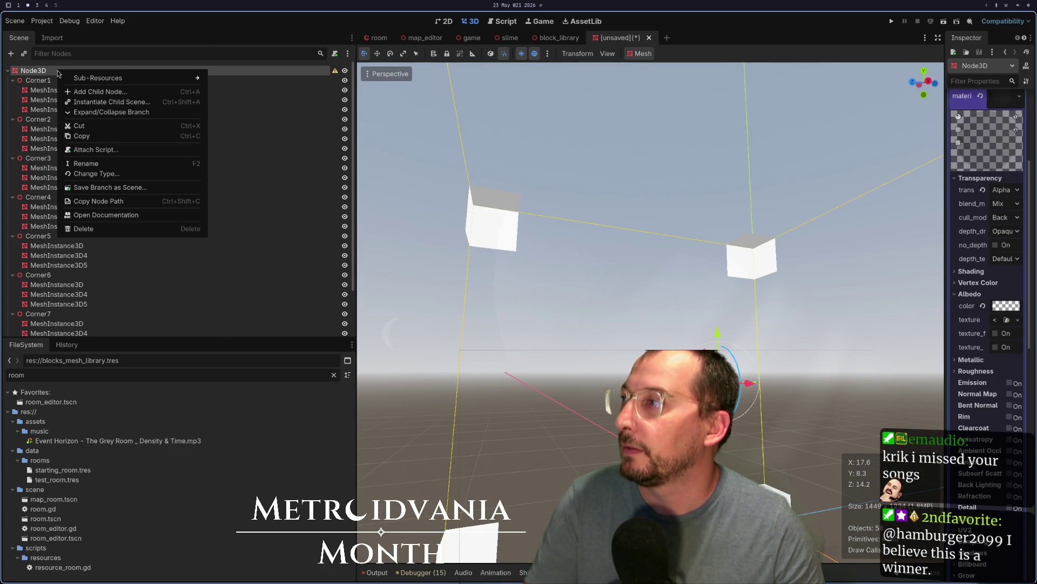
click(100, 174)
double_click(254, 219)
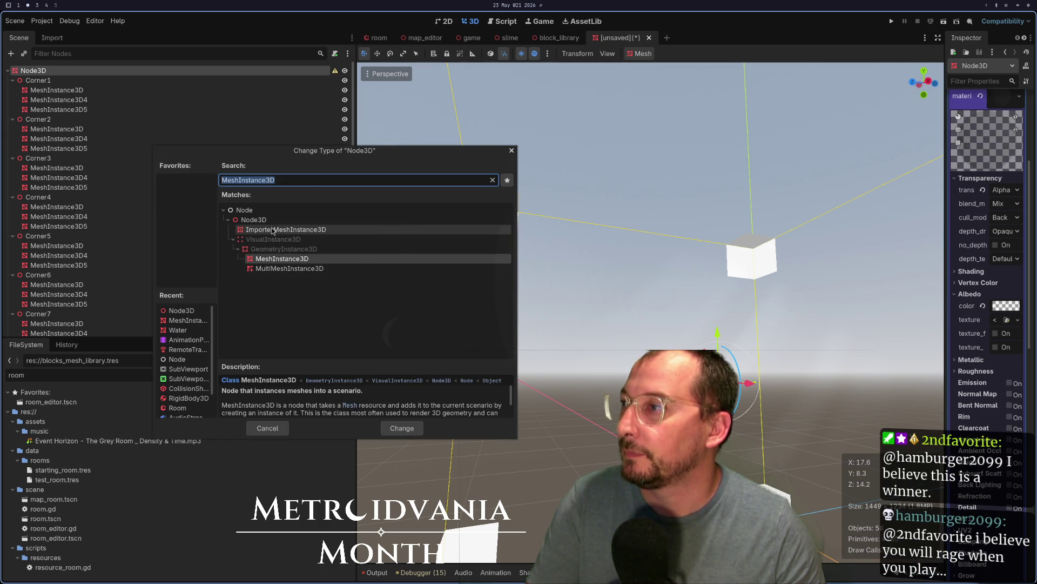
Orbit and zoom the viewport to look down on the eight white corner pieces
mouse_move(643, 323)
mouse_down()
mouse_move(584, 238)
mouse_move(537, 327)
mouse_move(615, 440)
mouse_up()
scroll(537, 326, up, 5)
scroll(537, 327, down, 5)
scroll(615, 440, up, 5)
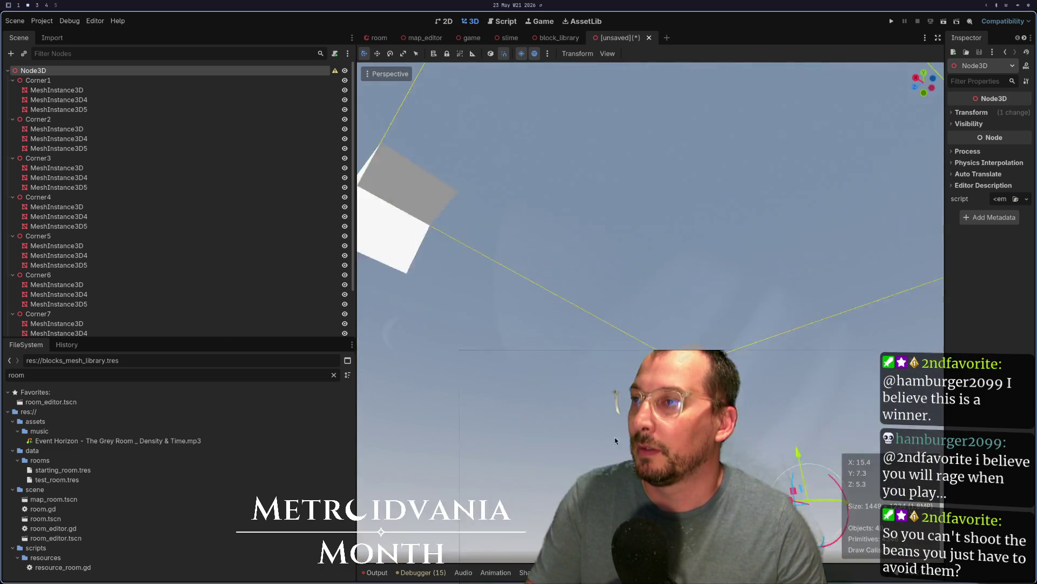
scroll(615, 441, down, 5)
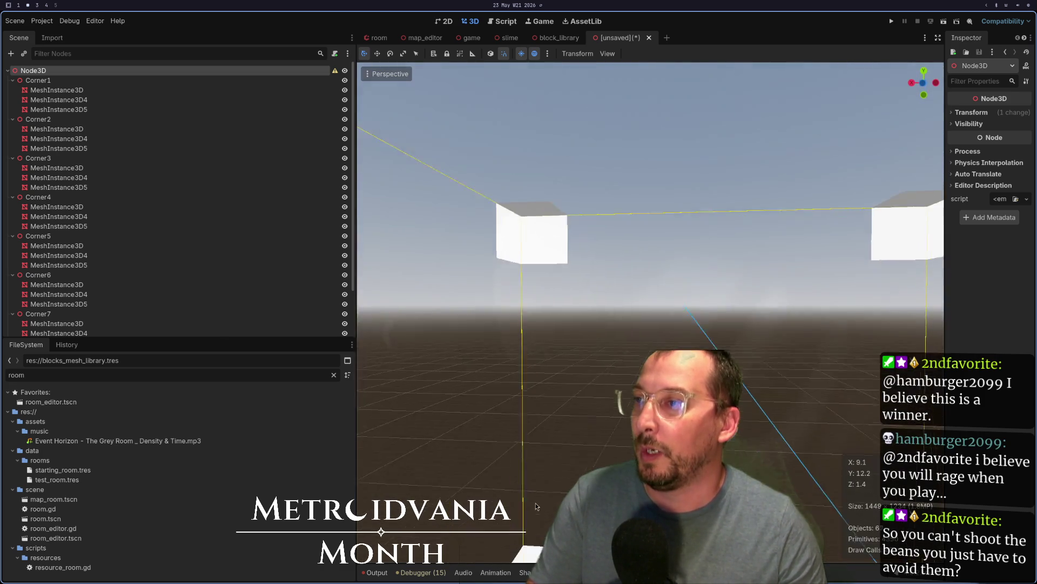
drag(540, 494, 584, 494)
scroll(584, 494, up, 3)
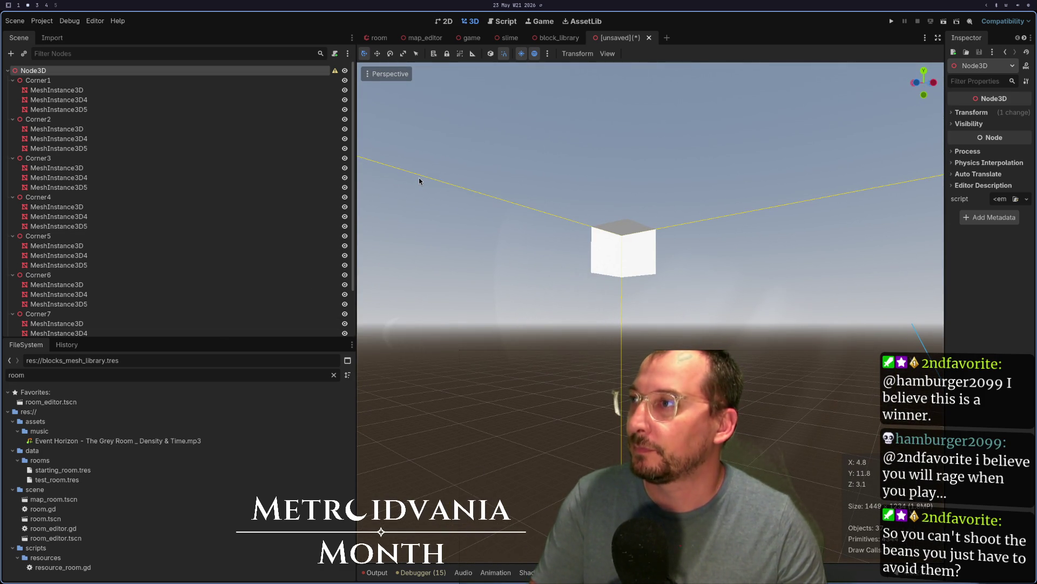
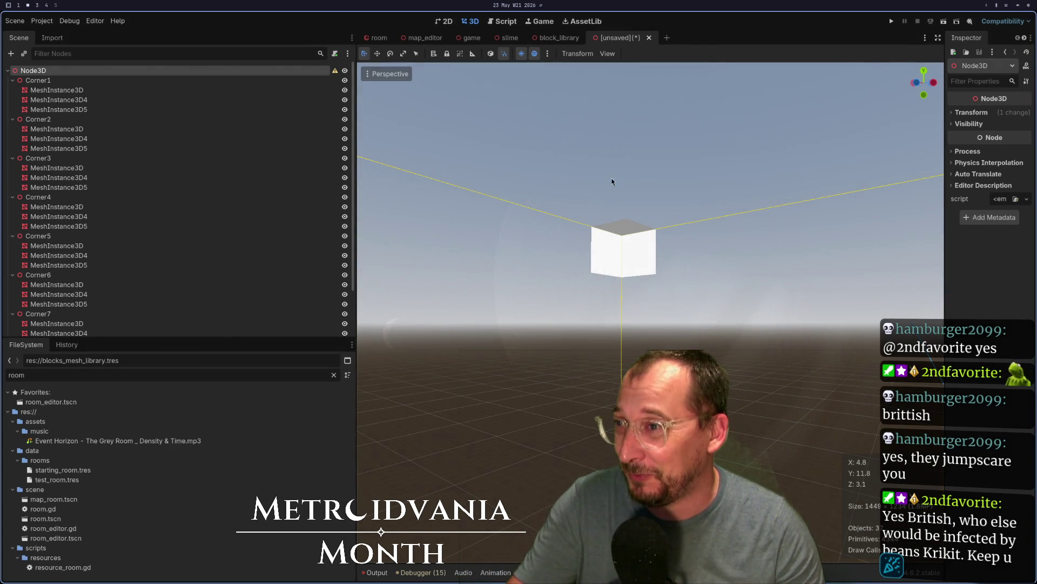
Save the unsaved corner-cube scene as room_outline.tscn in the scene folder
mouse_move(614, 180)
mouse_down()
mouse_move(597, 288)
mouse_move(584, 208)
mouse_move(403, 79)
mouse_move(417, 179)
mouse_move(695, 174)
mouse_move(781, 296)
mouse_move(584, 197)
mouse_move(588, 181)
mouse_up()
scroll(589, 180, down, 3)
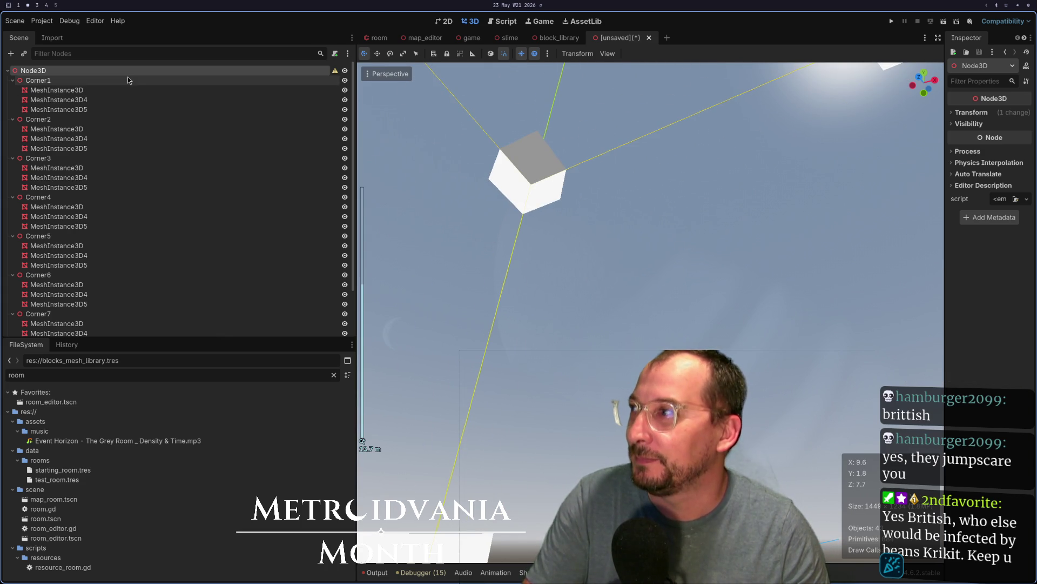
key(ctrl+s)
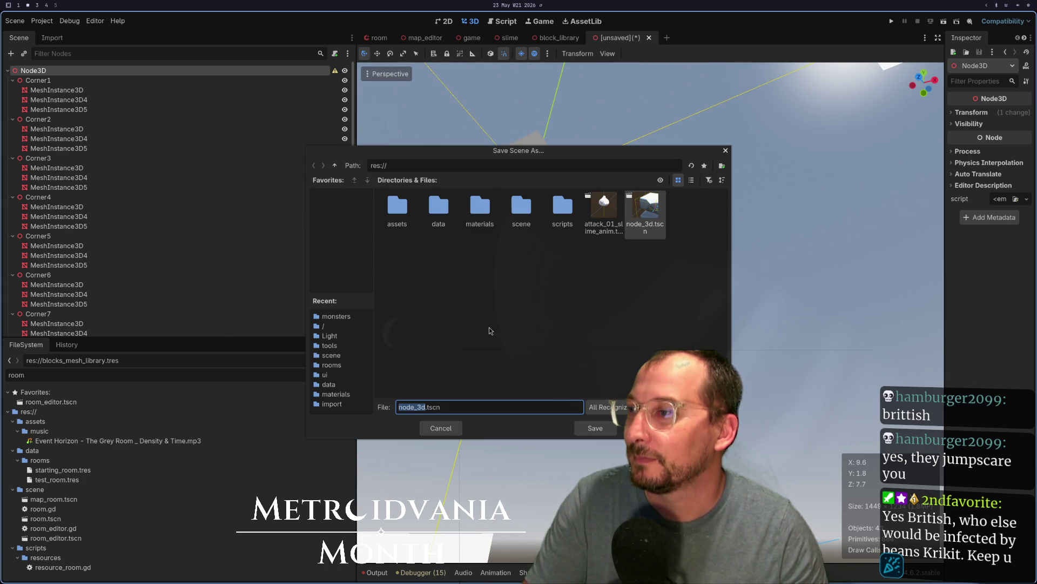
double_click(522, 208)
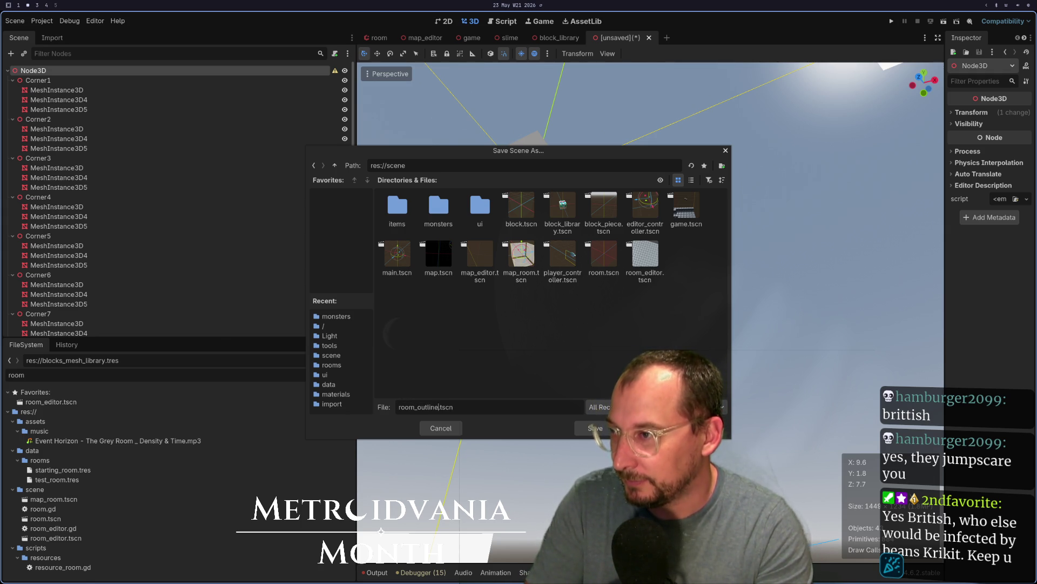
key(Return)
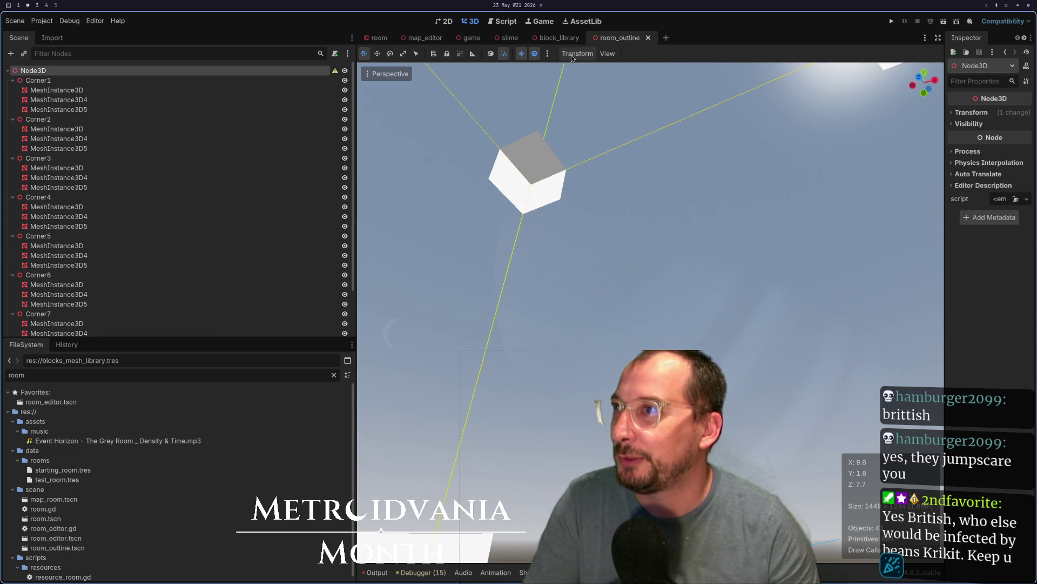
In the game scene, instance room_outline.tscn as a child of the Game root node
click(468, 38)
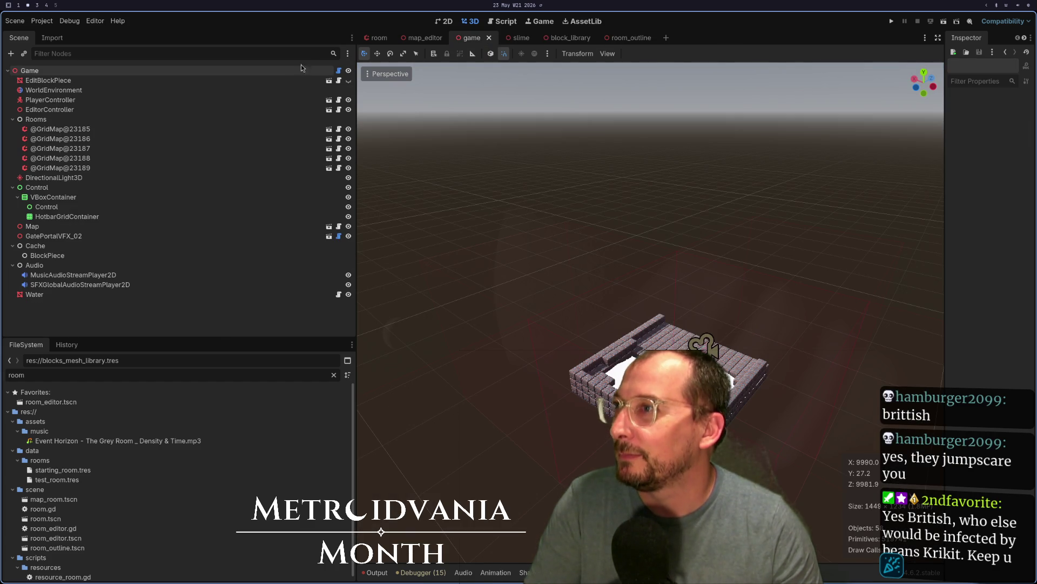
click(338, 71)
right_click(214, 76)
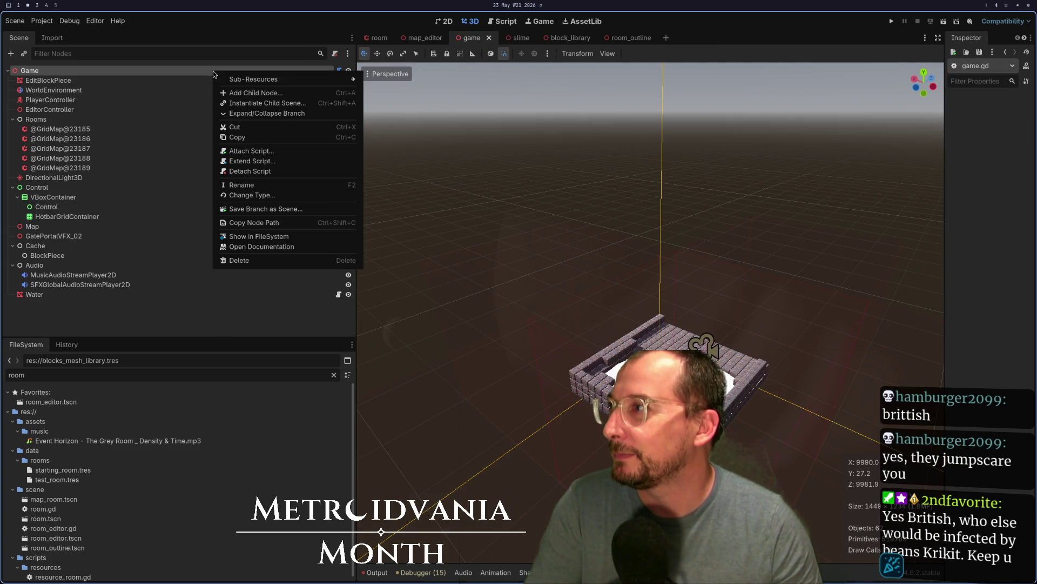
click(280, 103)
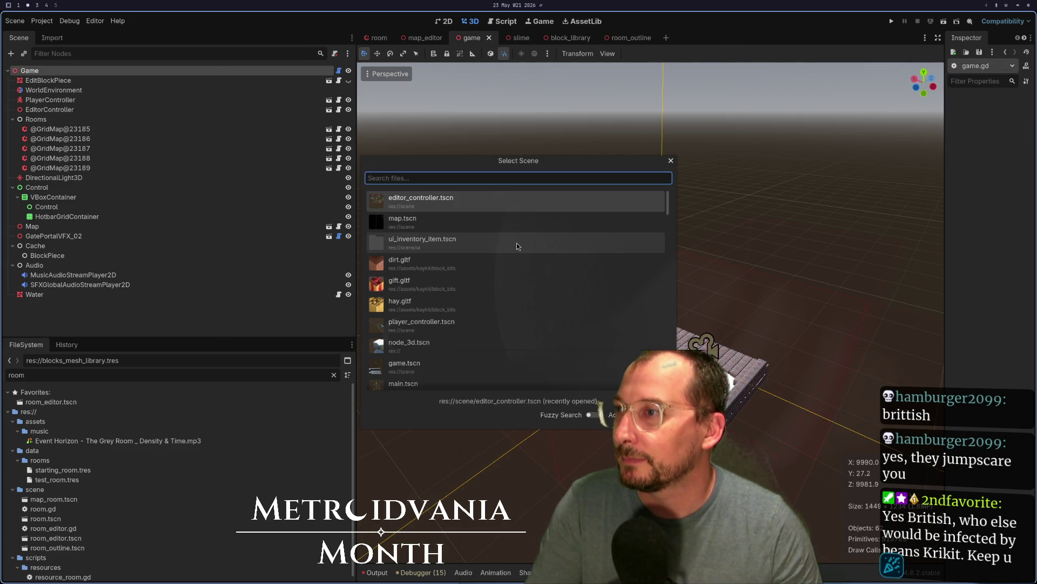
text(room)
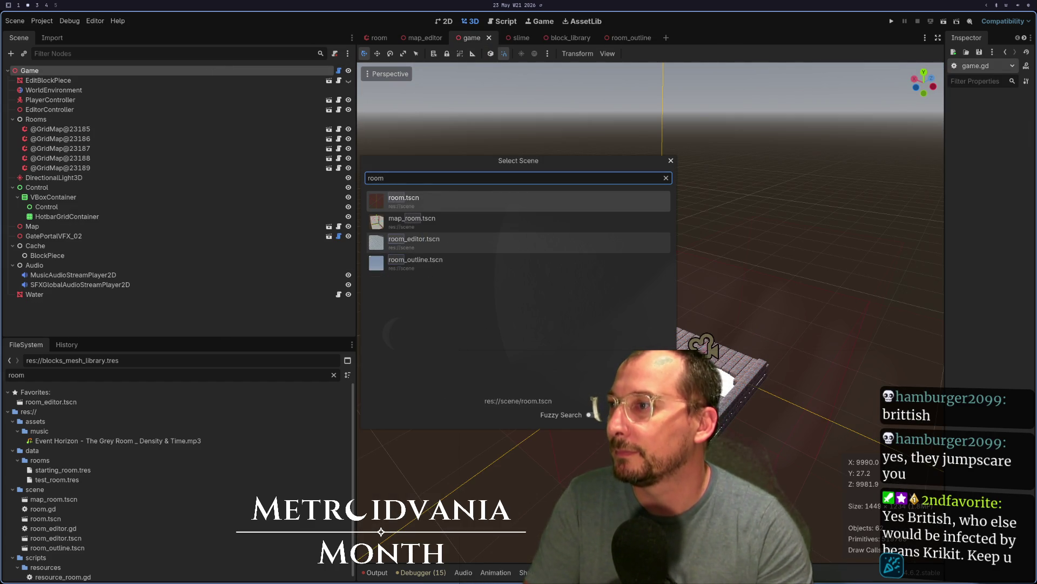
key(Down)
key(Down)
key(Down)
key(Return)
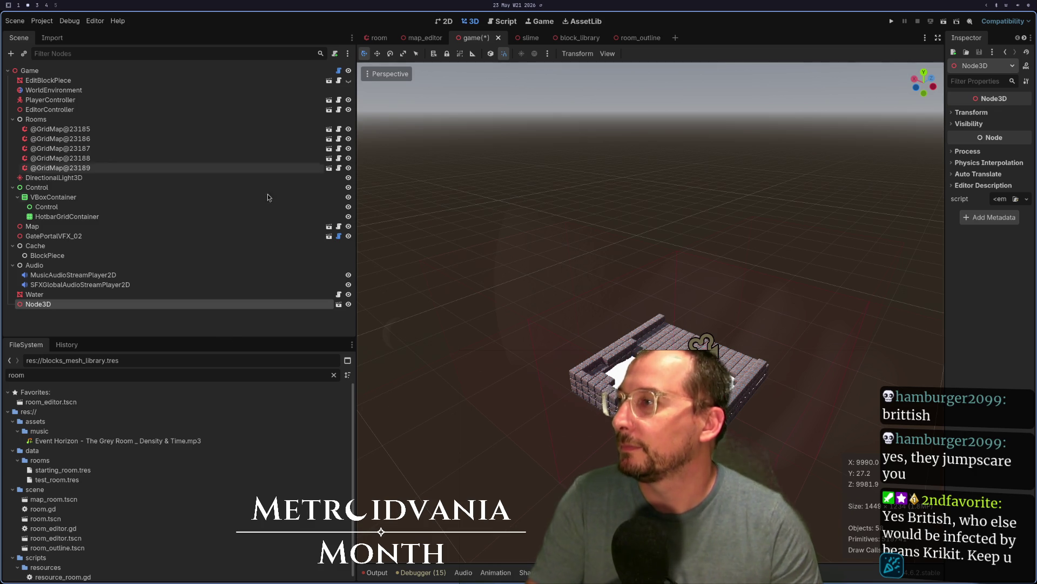
Rename the new instance to RoomOutline and save the game scene
double_click(60, 304)
text(RoomOutlin)
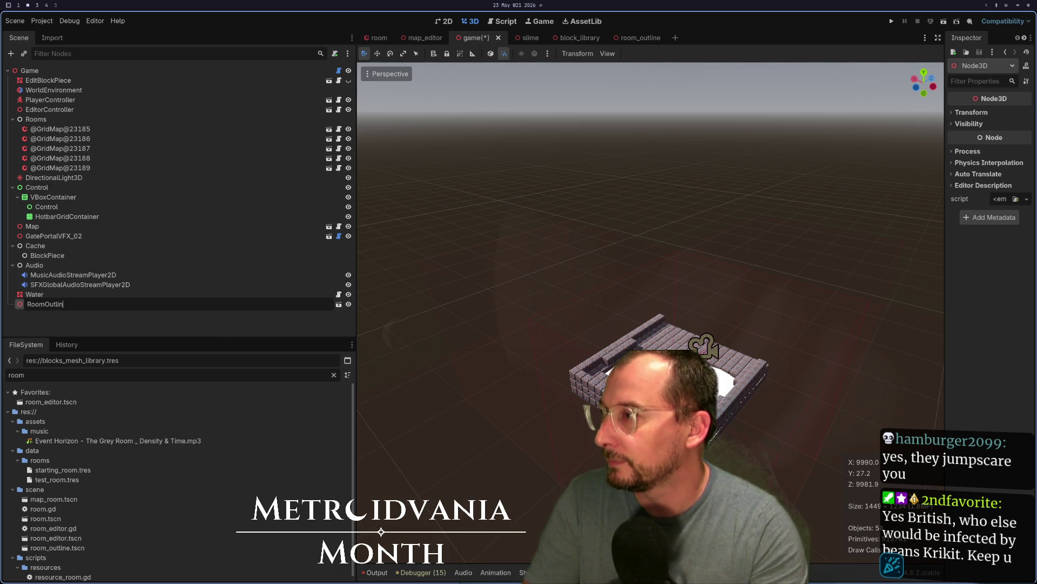
text(e)
key(Return)
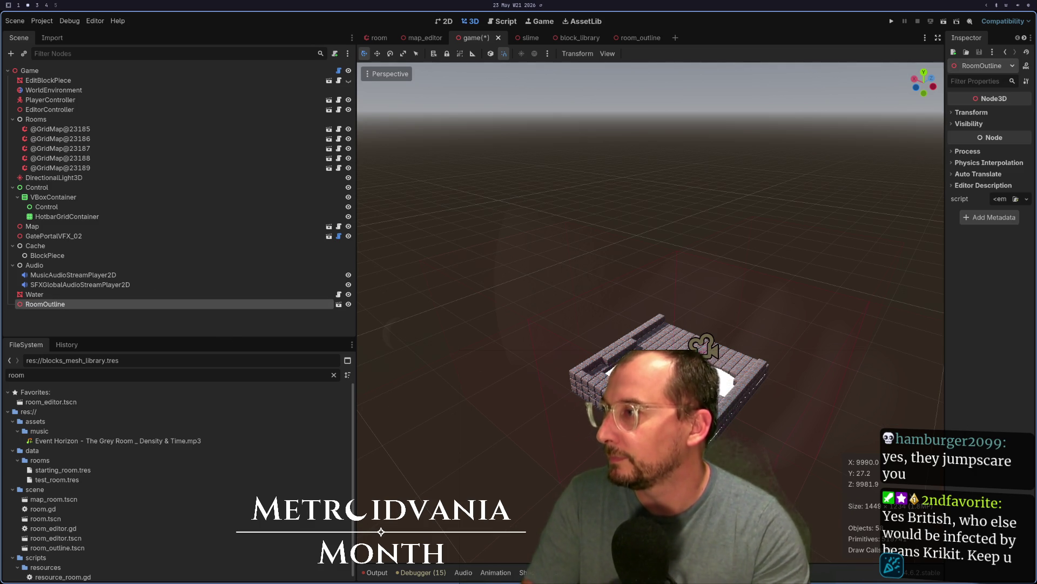
key(ctrl+s)
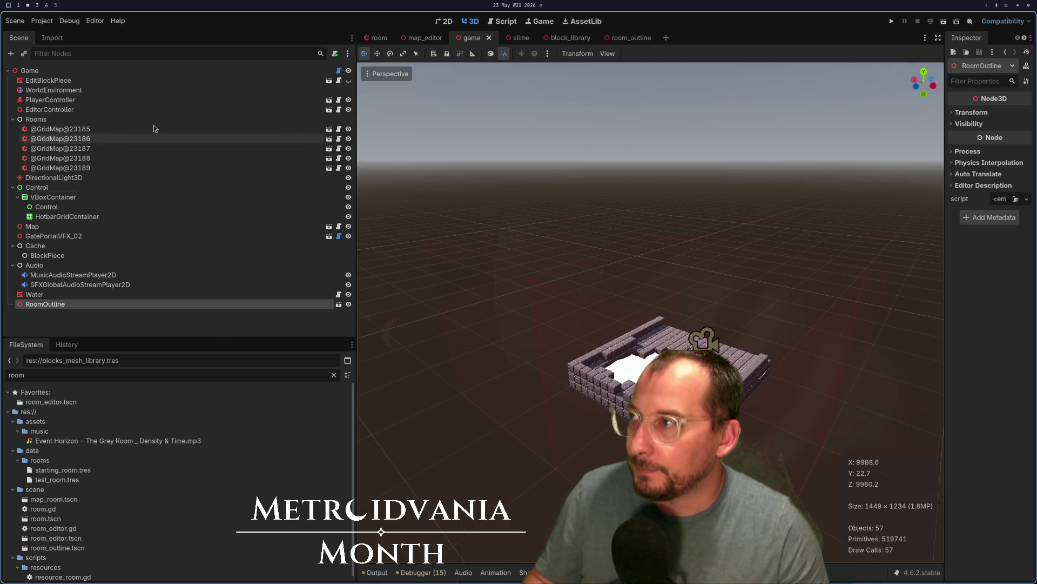
click(338, 70)
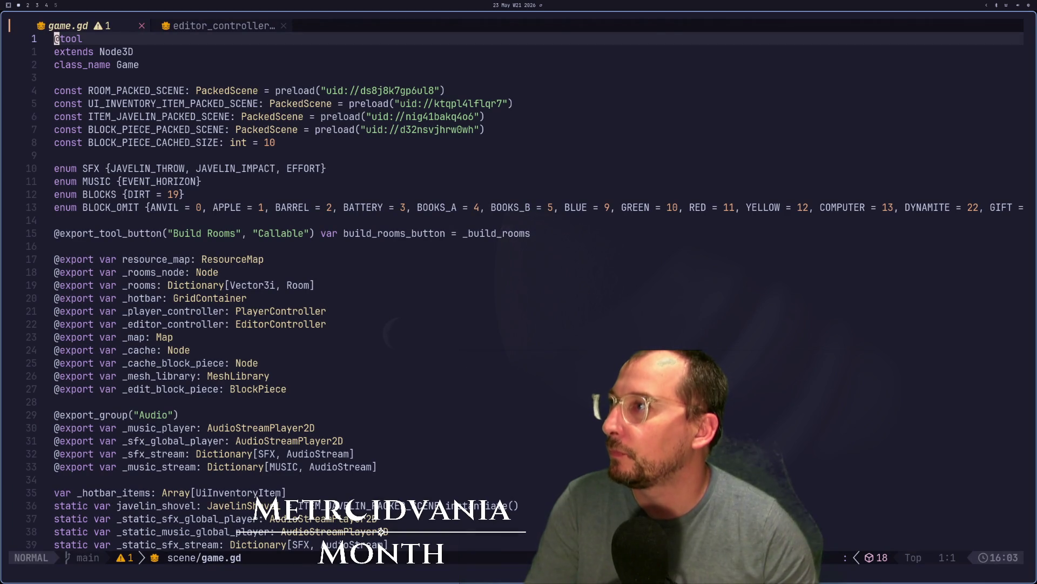
Declare an exported _room_outline variable in game.gd and save the file
key(j)
key(j)
key(j)
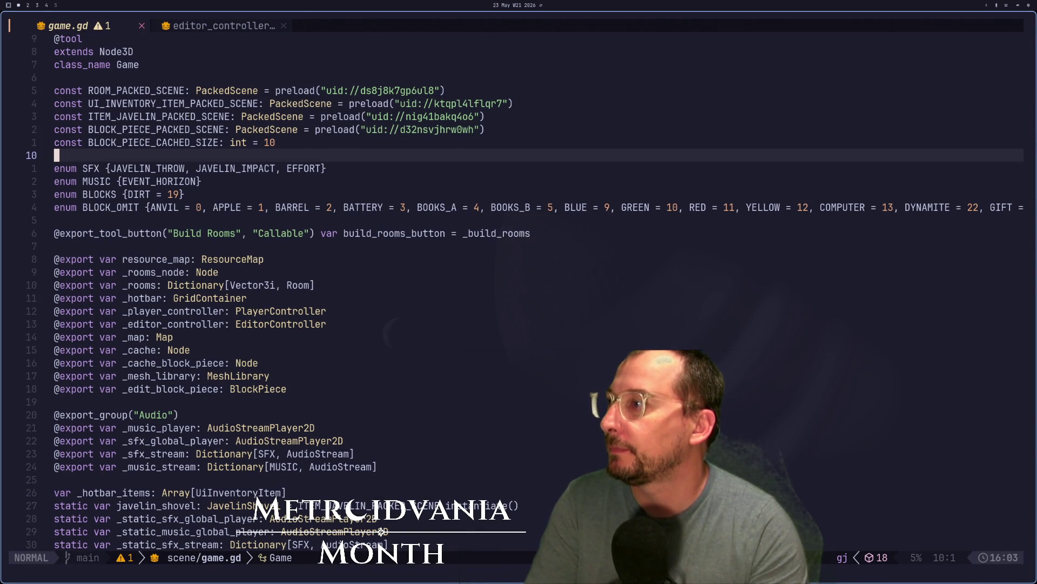
key(j)
key(j)
key(j)
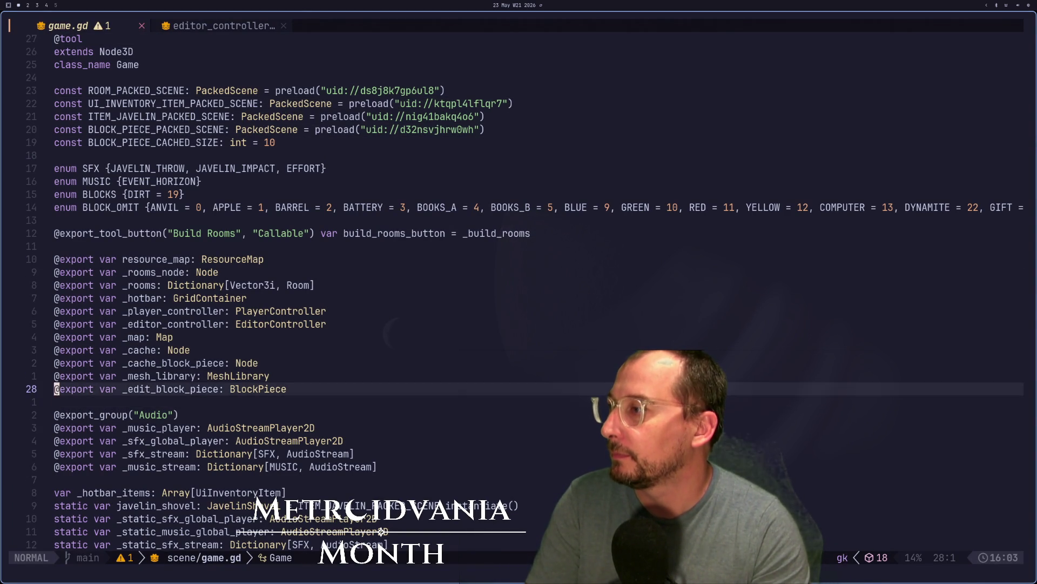
text(o2)
key(BackSpace)
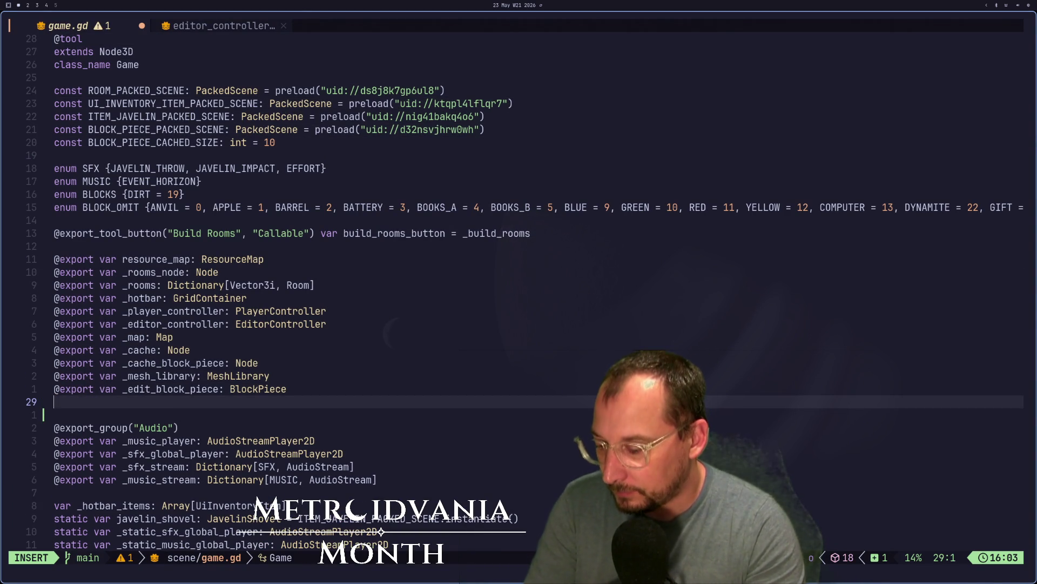
text(xport v)
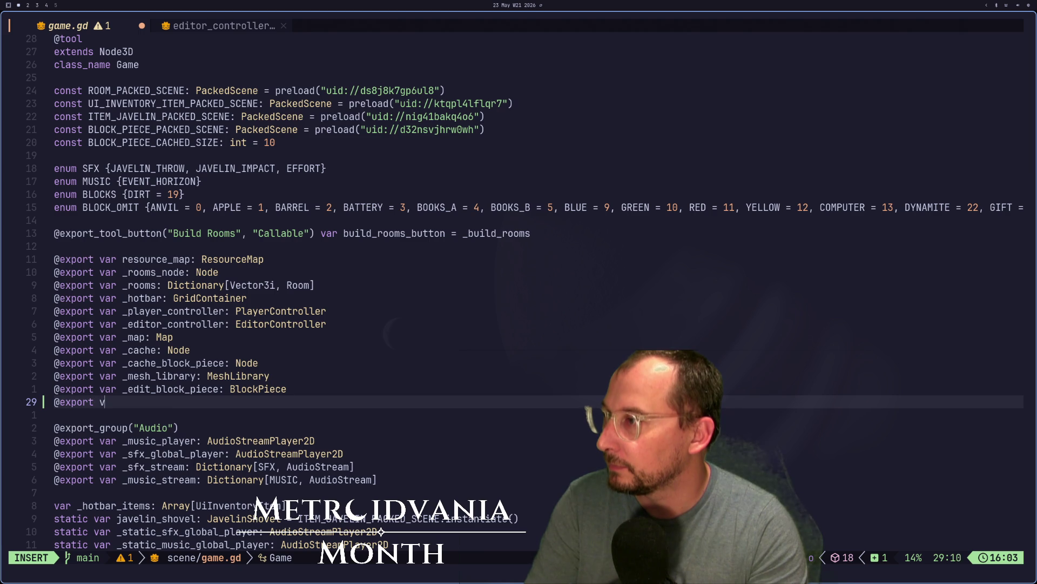
text(ar _room_outline:)
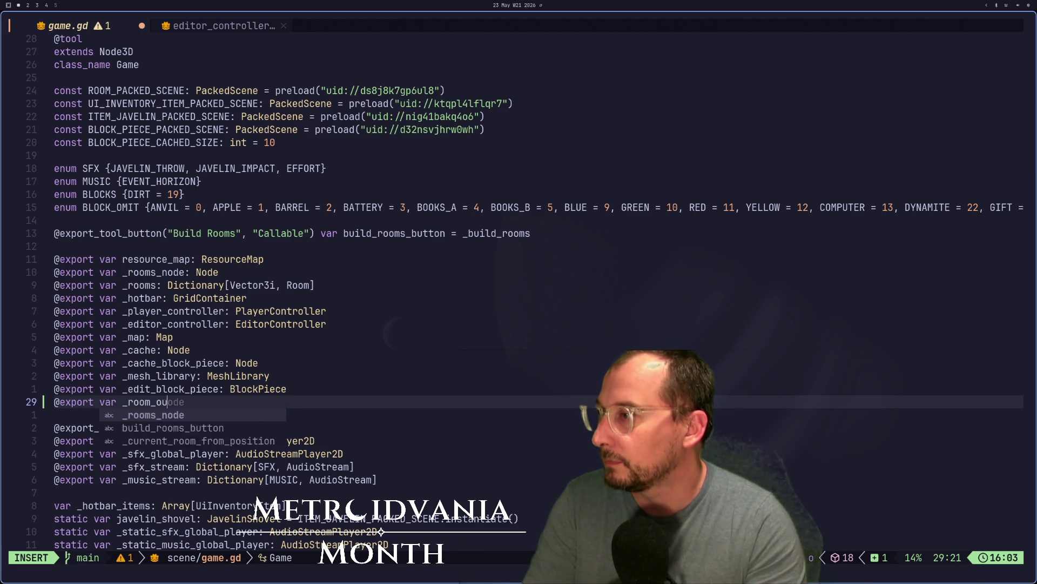
text( Node3D)
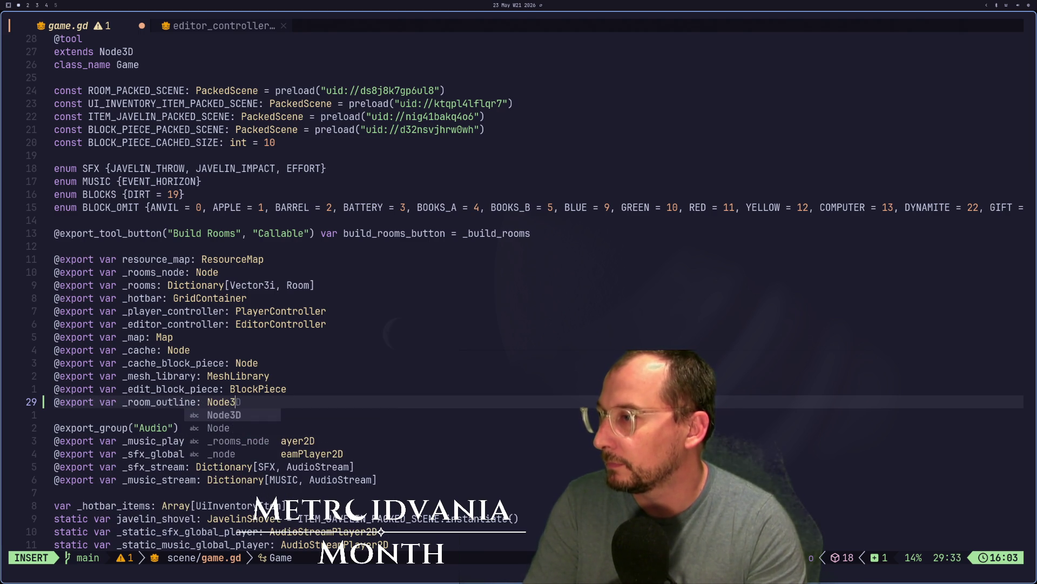
key(Escape)
text(:w)
key(Return)
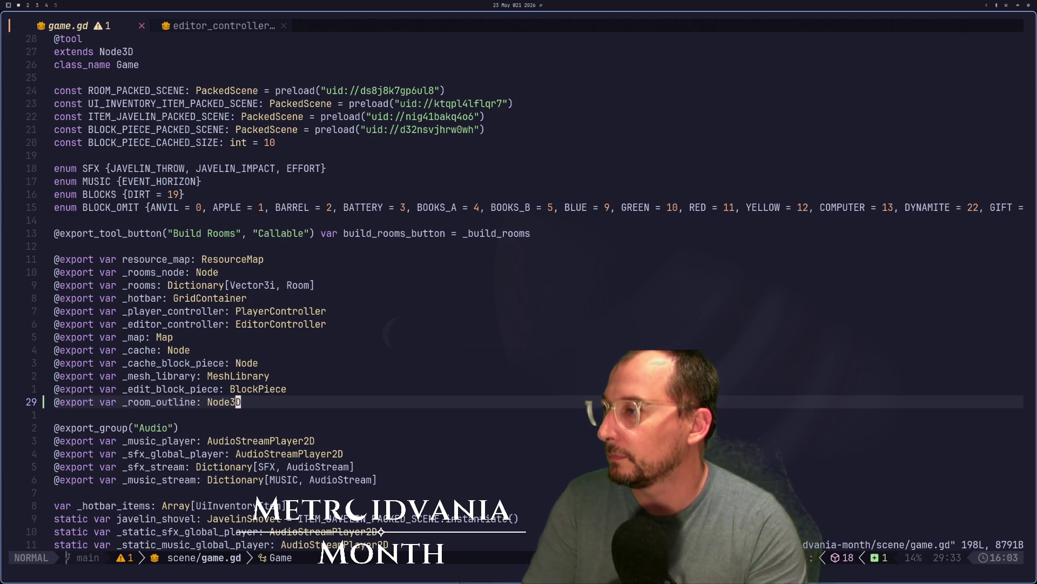
In move_edit_block, set _room_outline.position to room_cell * Config.ROOM_SIZE + Config.ROOM_SIZE / 2, then save
key(j)
key(j)
key(j)
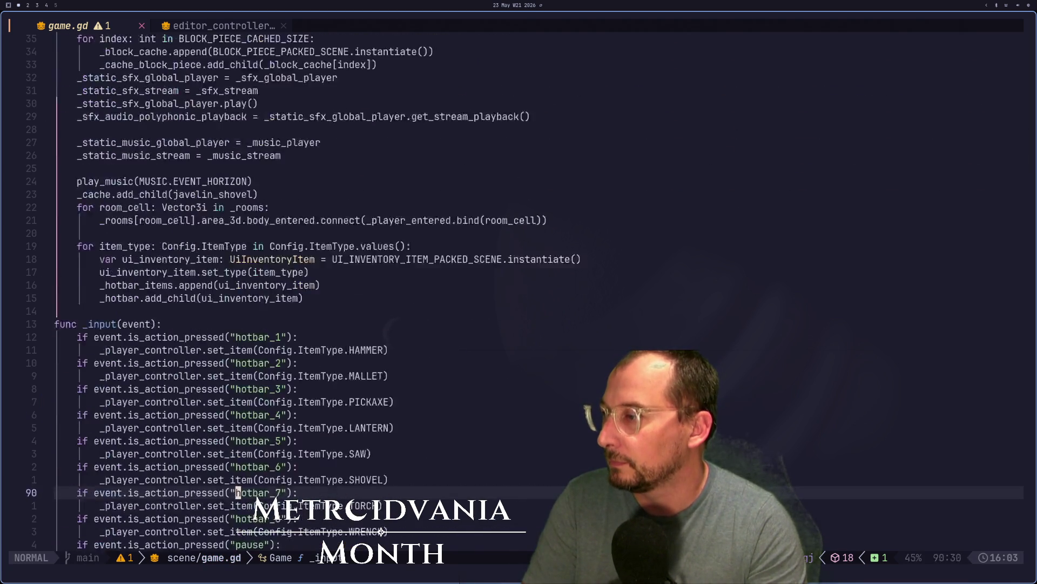
key(j)
key(j)
key(j)
text(o_room_outline)
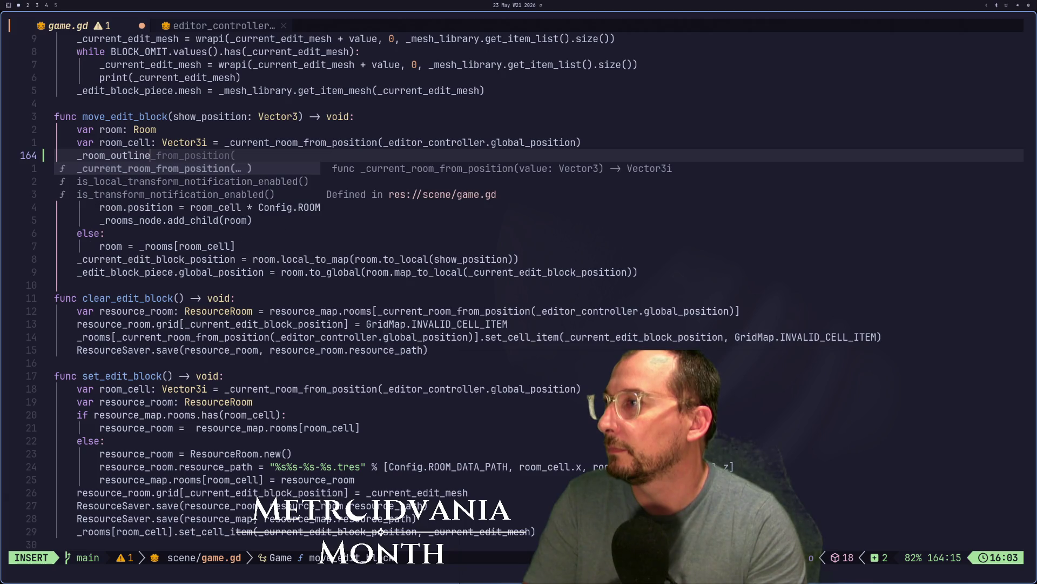
text(osiiton)
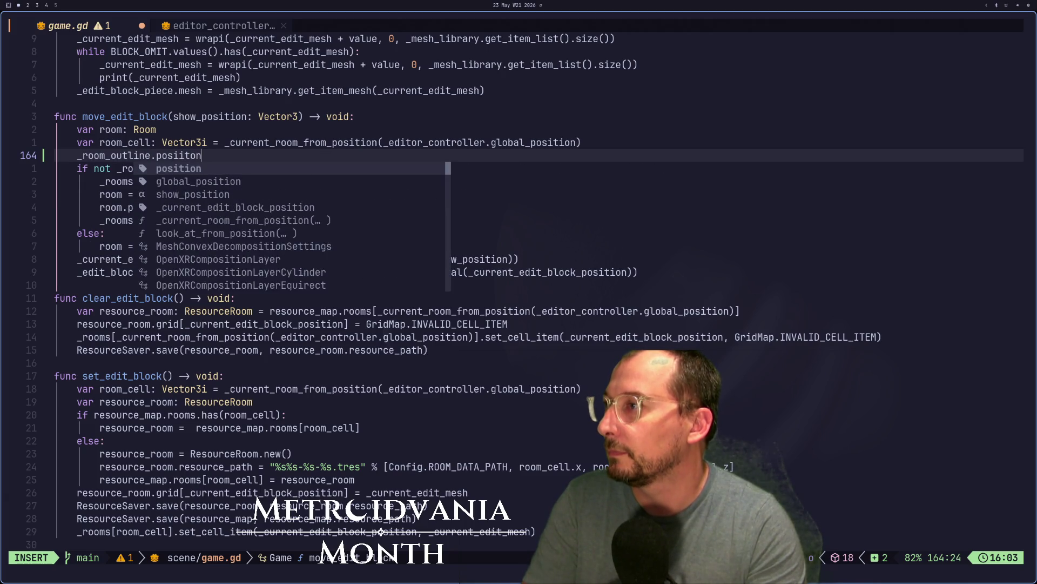
key(BackSpace)
key(Return)
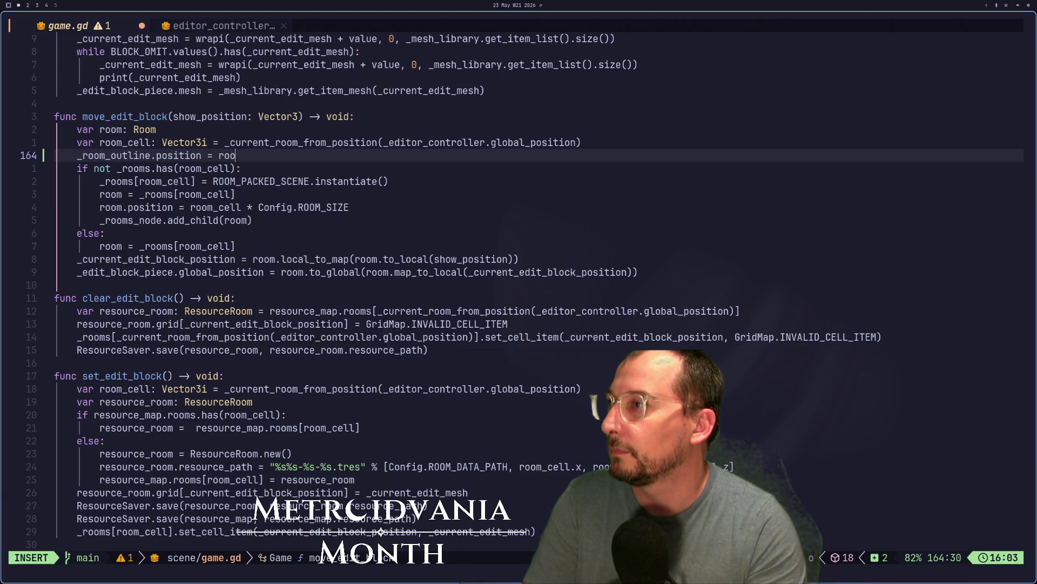
text(m_cell-)
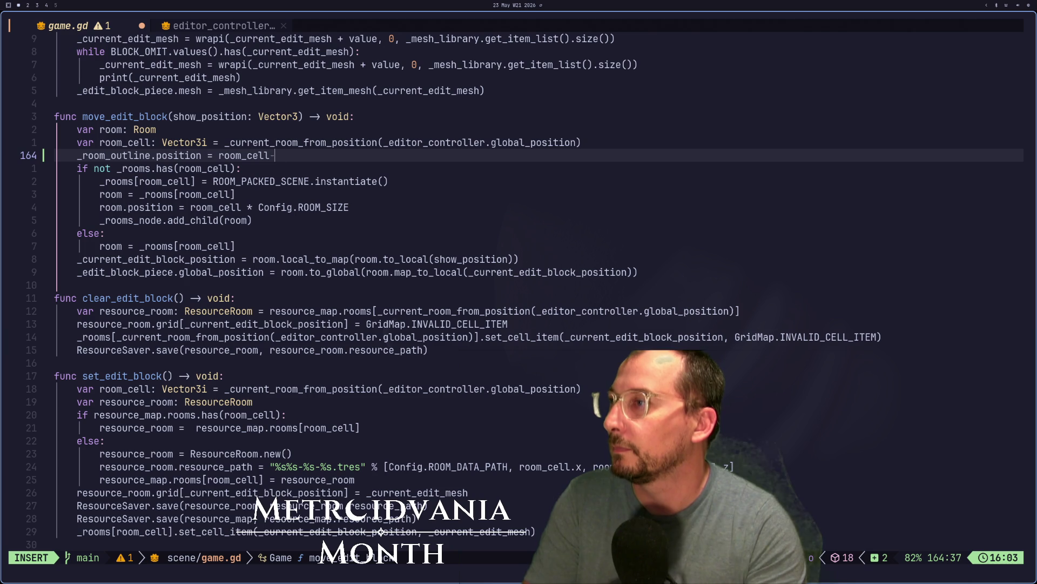
text( *)
text(nfig.)
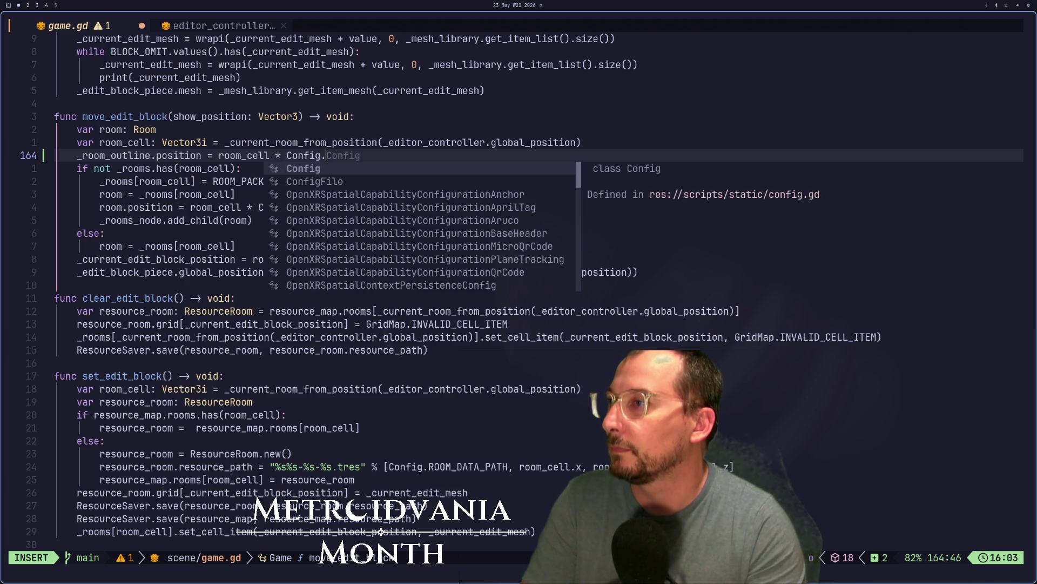
text(ROOM_SIZE +)
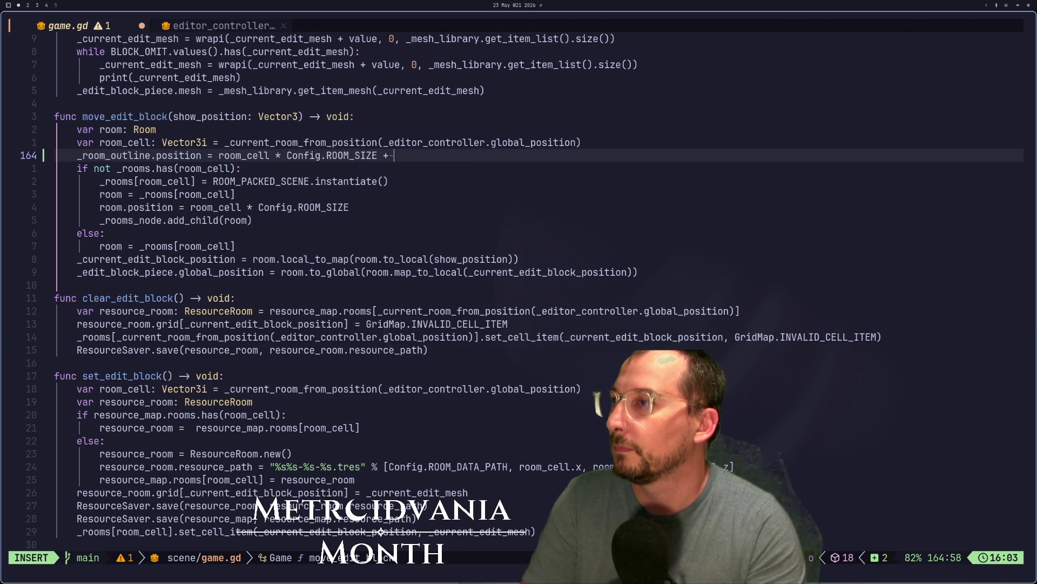
text(g)
text(ROOM)
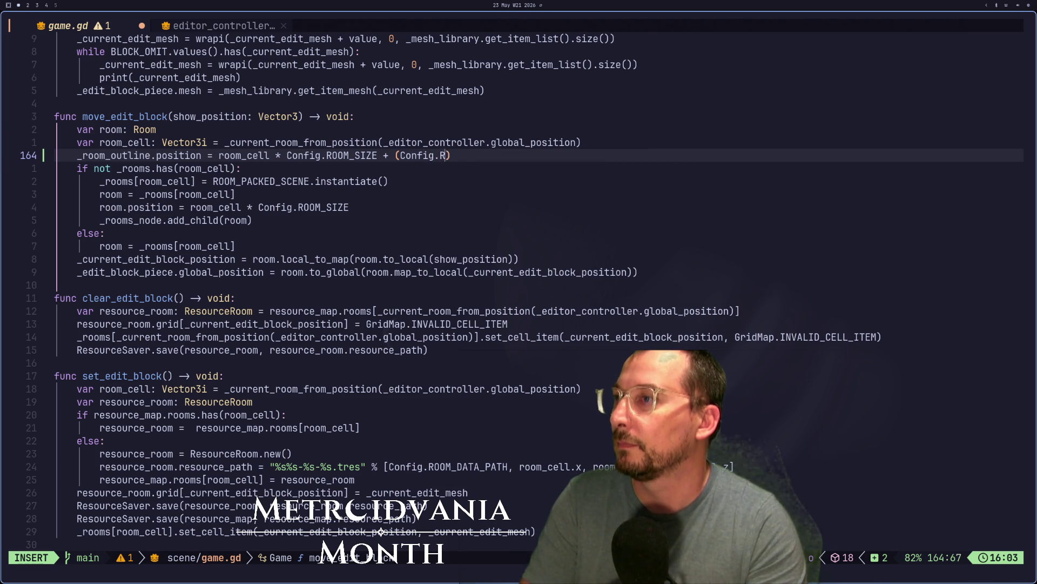
text(_SIZE / 2)
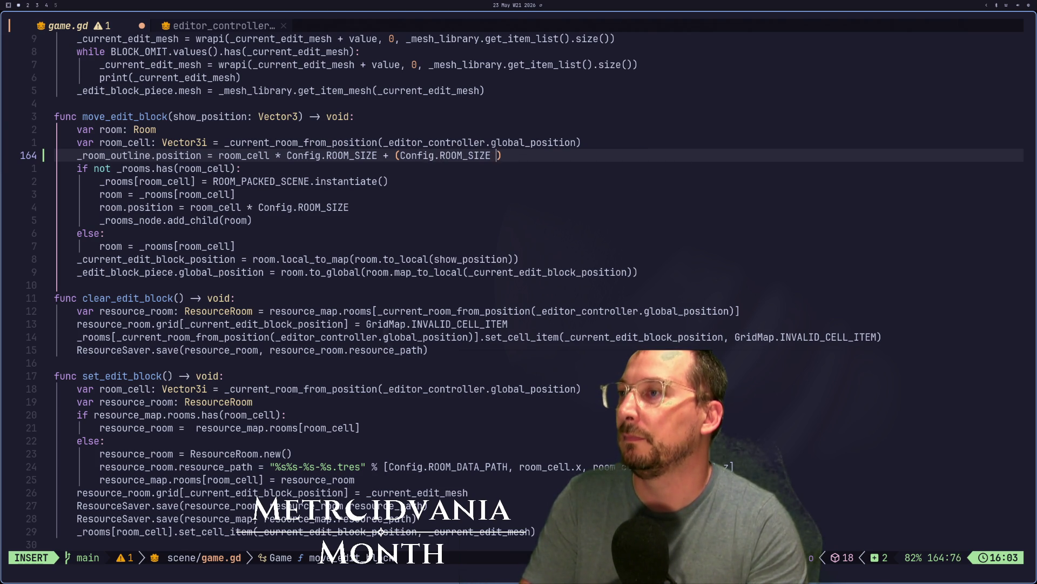
key(Escape)
text(:w)
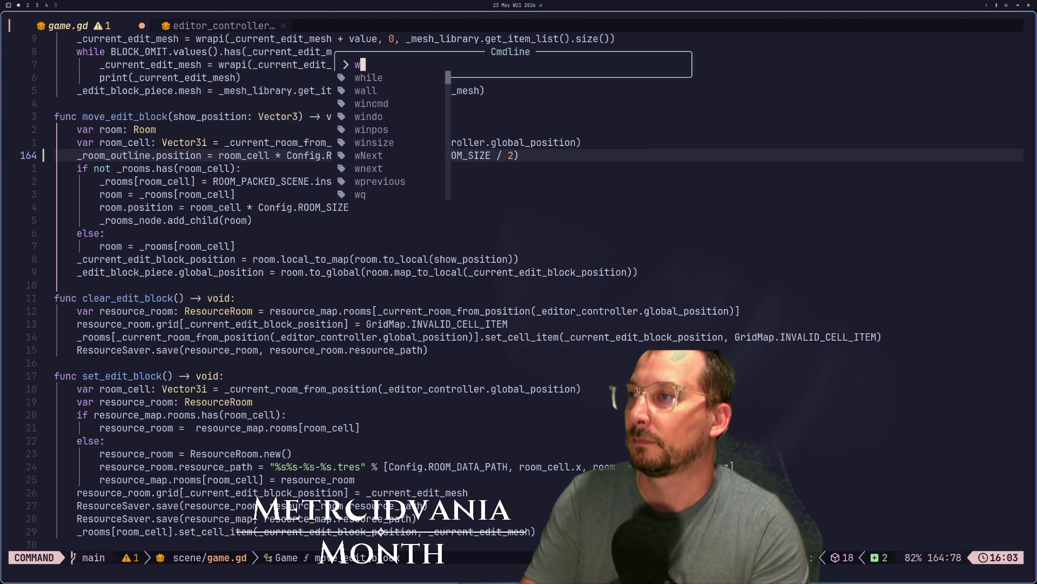
key(Return)
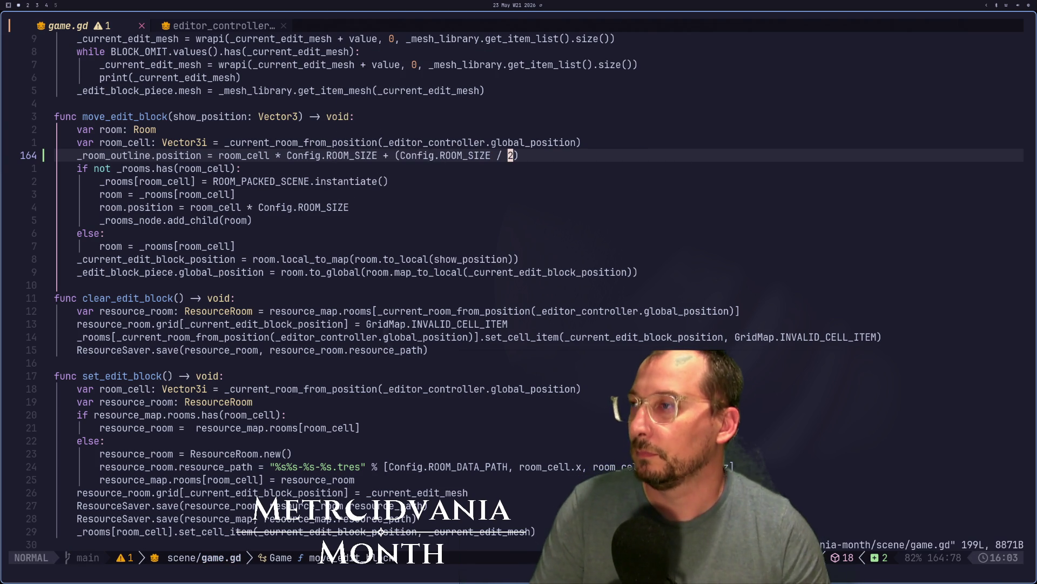
key(super+2)
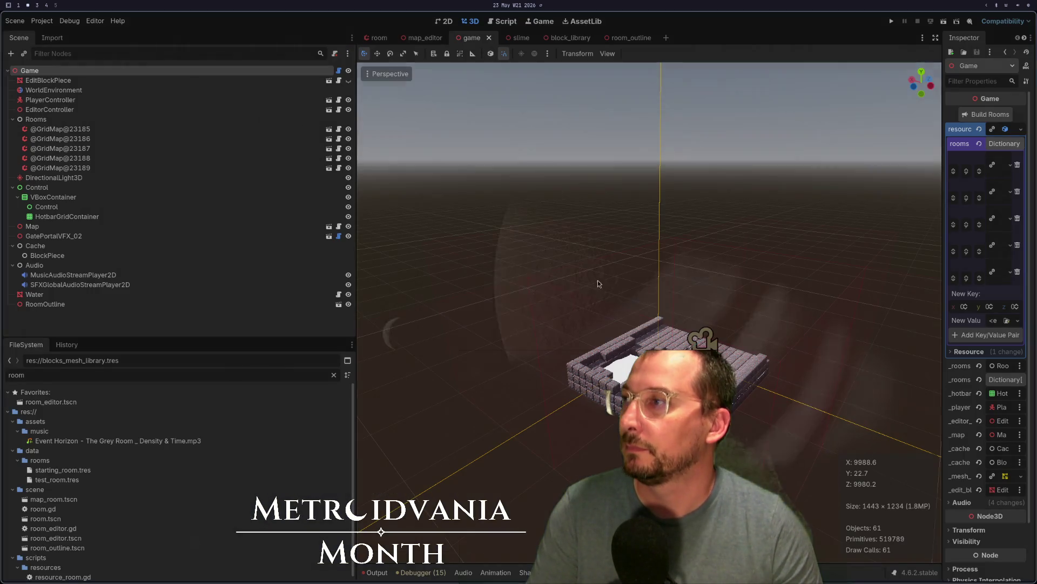
Run the game, then assign RoomOutline to the Game node's _room_outline property
click(892, 21)
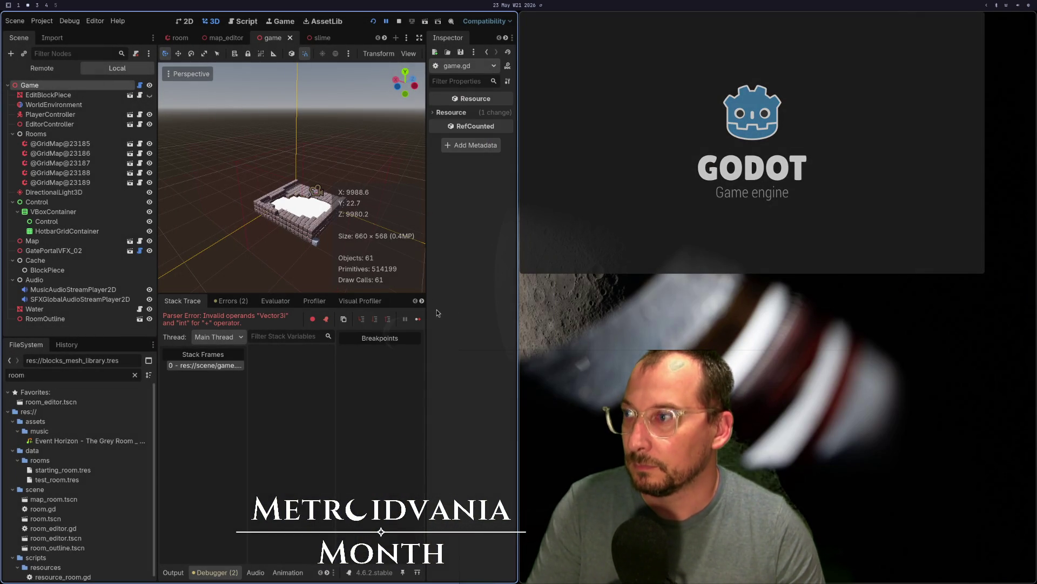
click(59, 95)
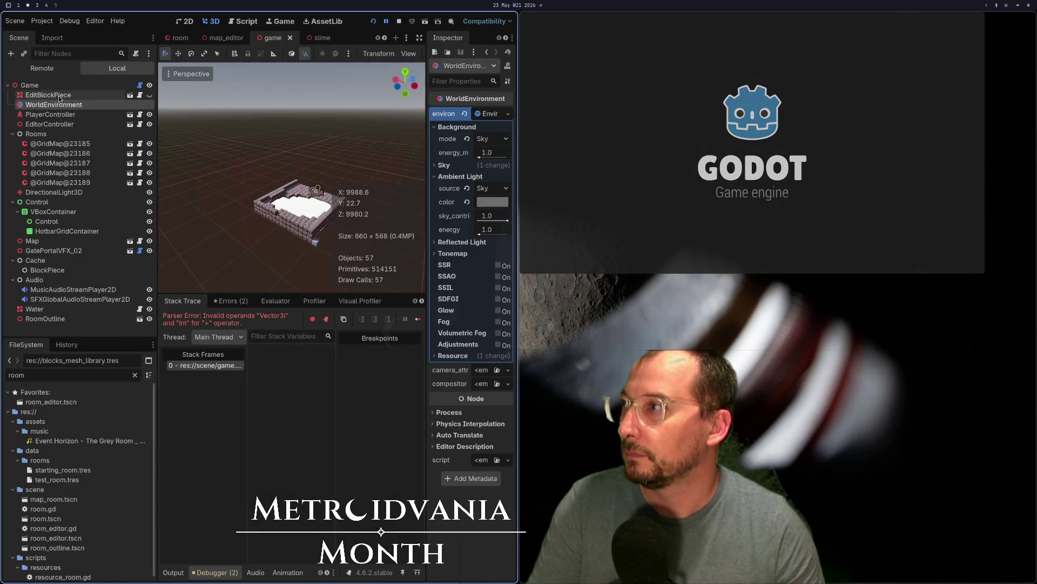
click(60, 88)
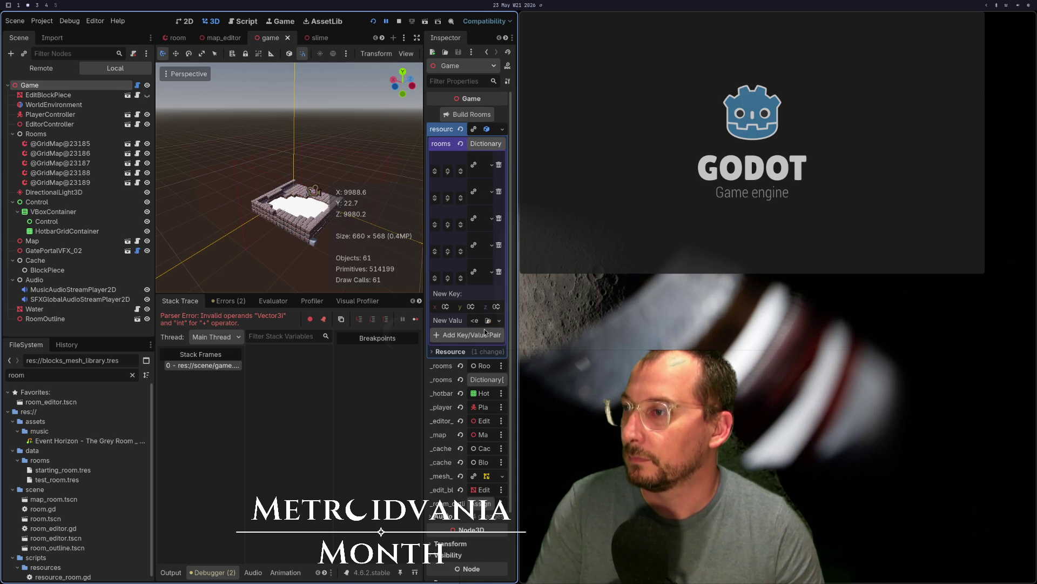
scroll(485, 331, down, 3)
click(482, 425)
double_click(287, 335)
key(super+1)
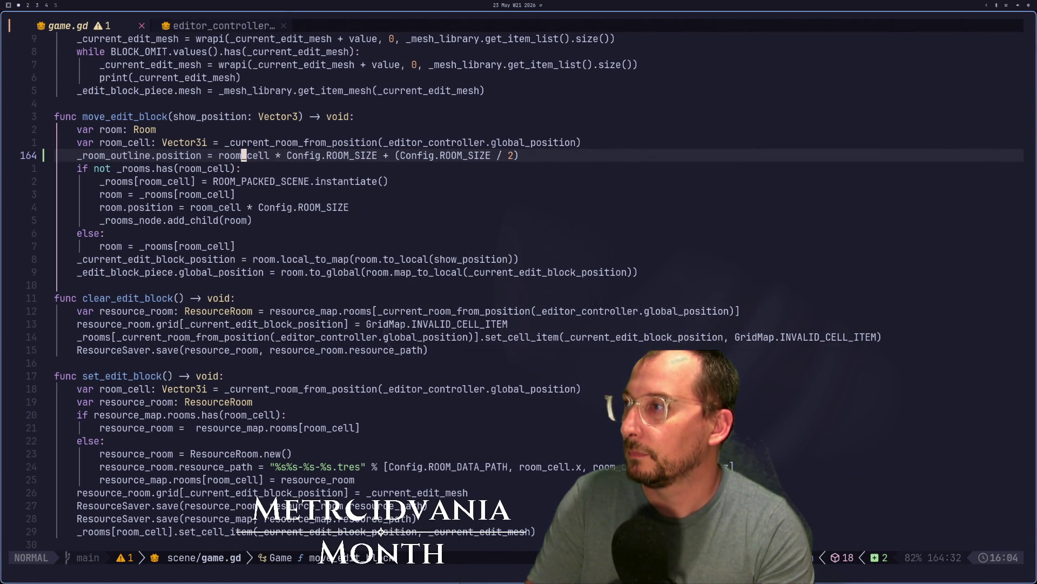
Restart Neovim and reopen the metroidvania-month project
text(:qa)
key(Return)
text(nvim)
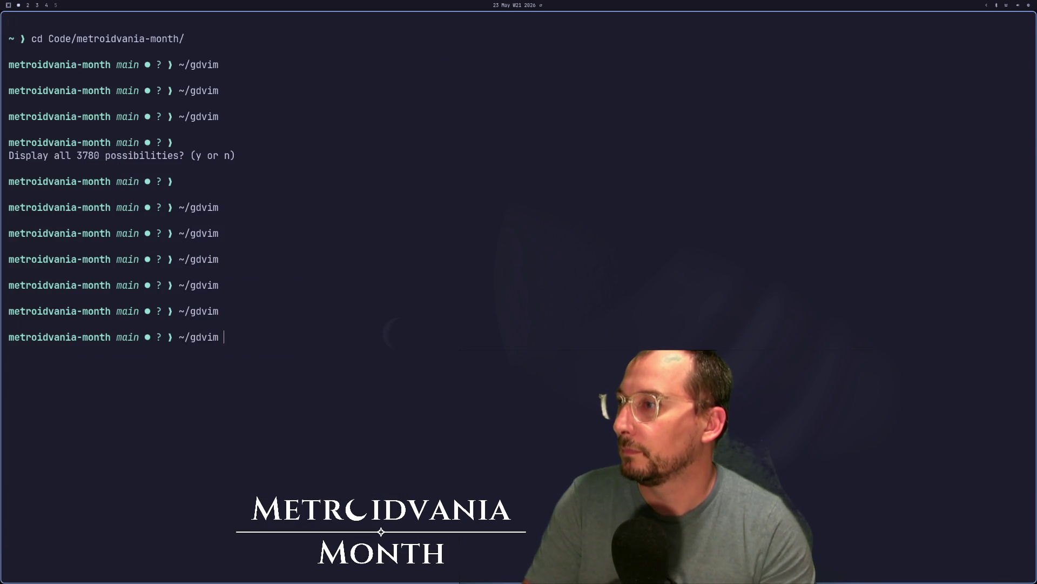
key(Return)
key(p)
key(Return)
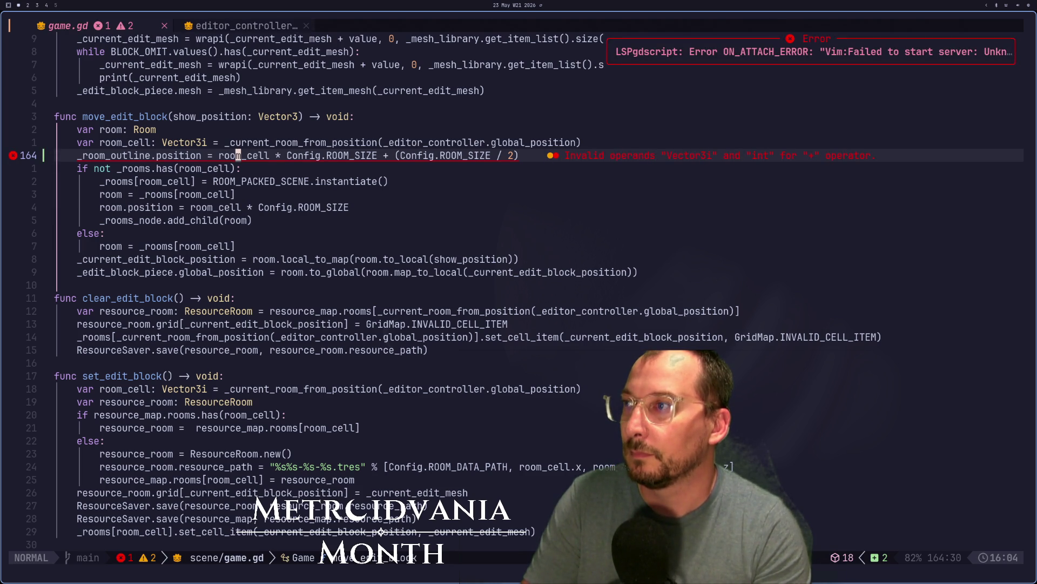
Try wrapping the room_cell term on line 164 in parentheses, then undo it
key(e)
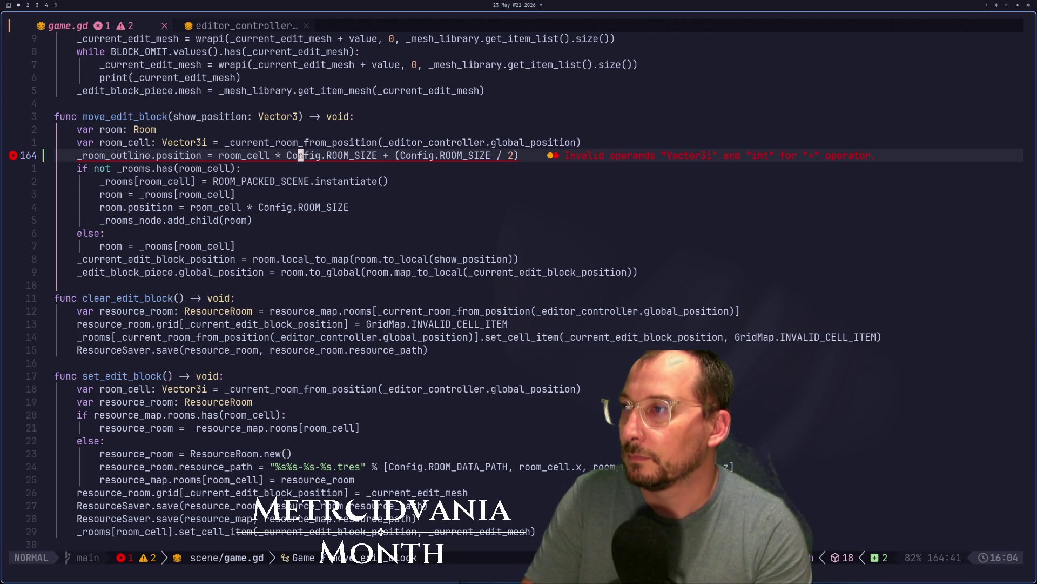
key(i)
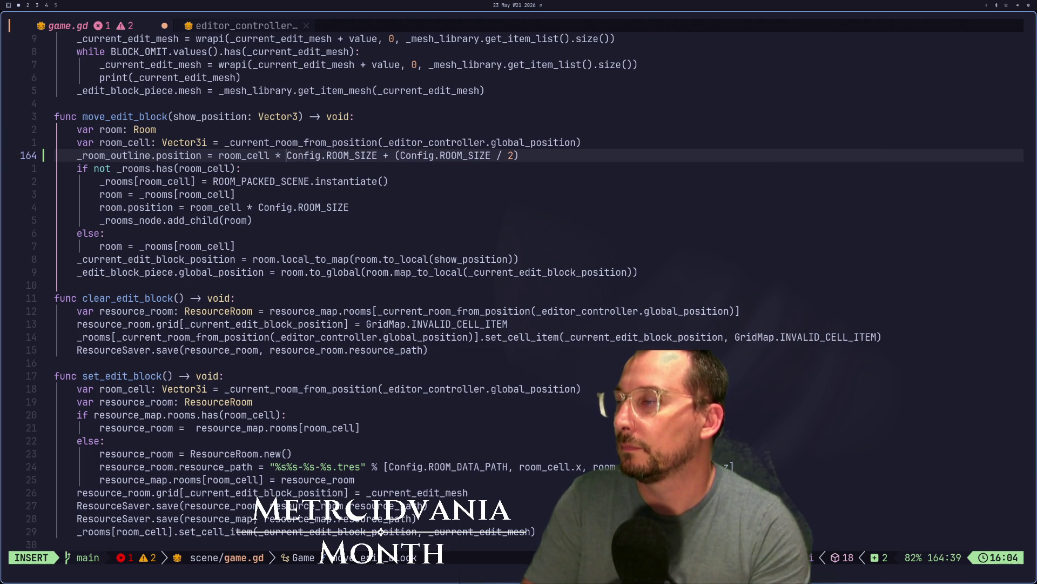
key(Escape)
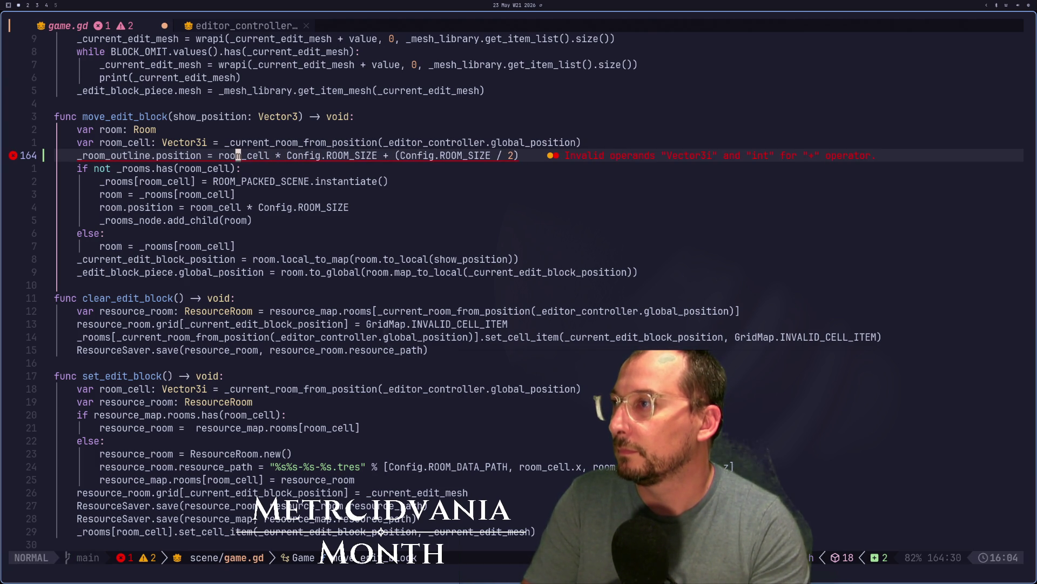
text(i()
key(Escape)
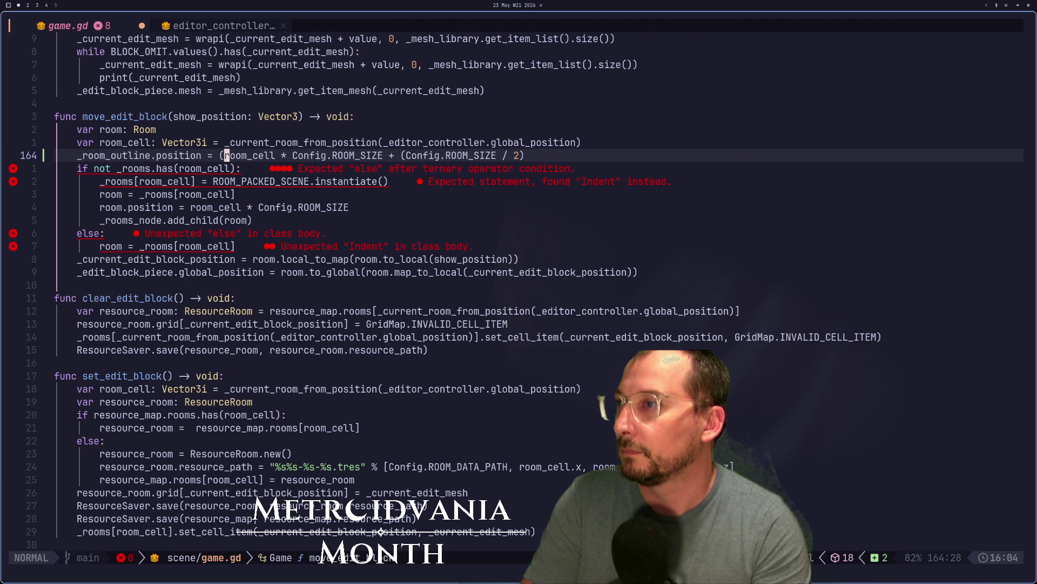
text(ea)
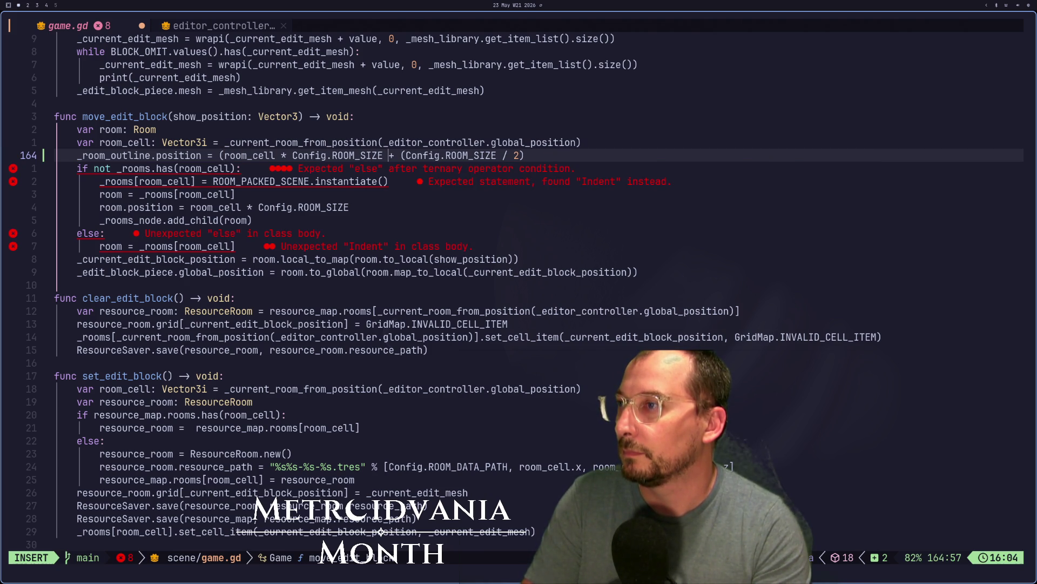
text()))
key(Escape)
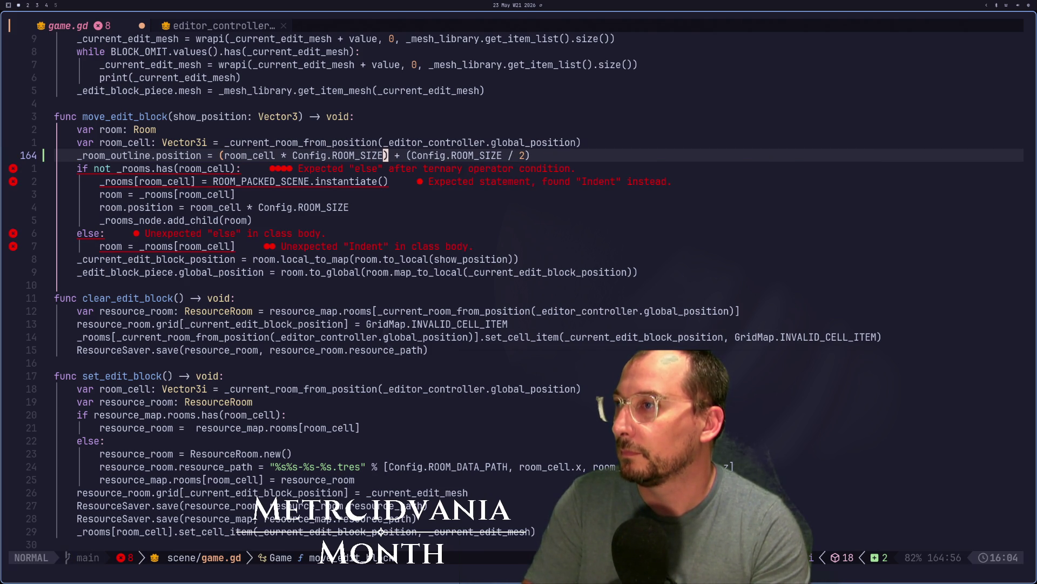
key(u)
key(u)
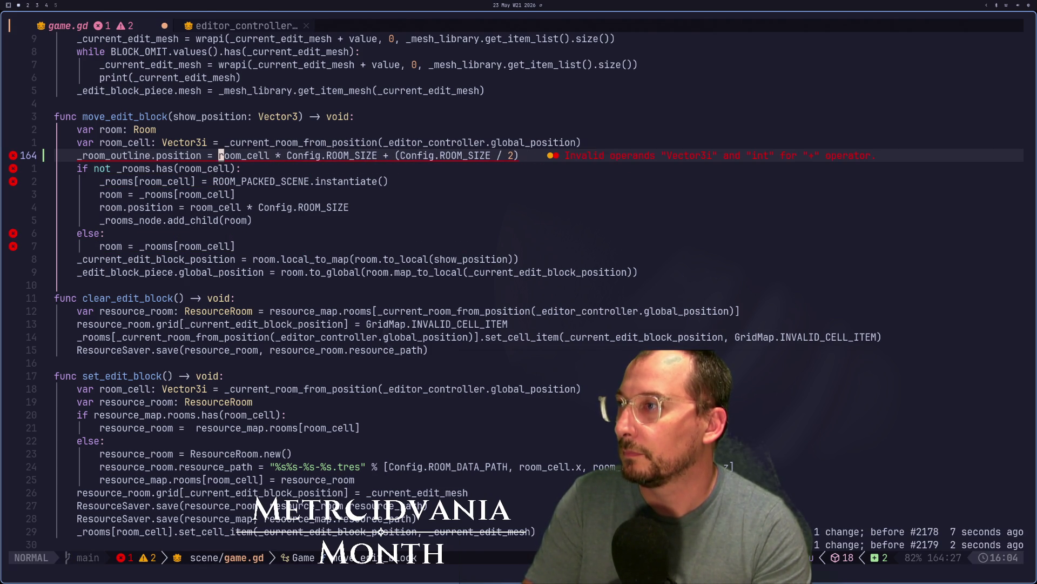
Replace the half-room offset with Vector3i(Config.ROOM_SIZE / 2, Config.ROOM_SIZE / 2, …)
click(341, 155)
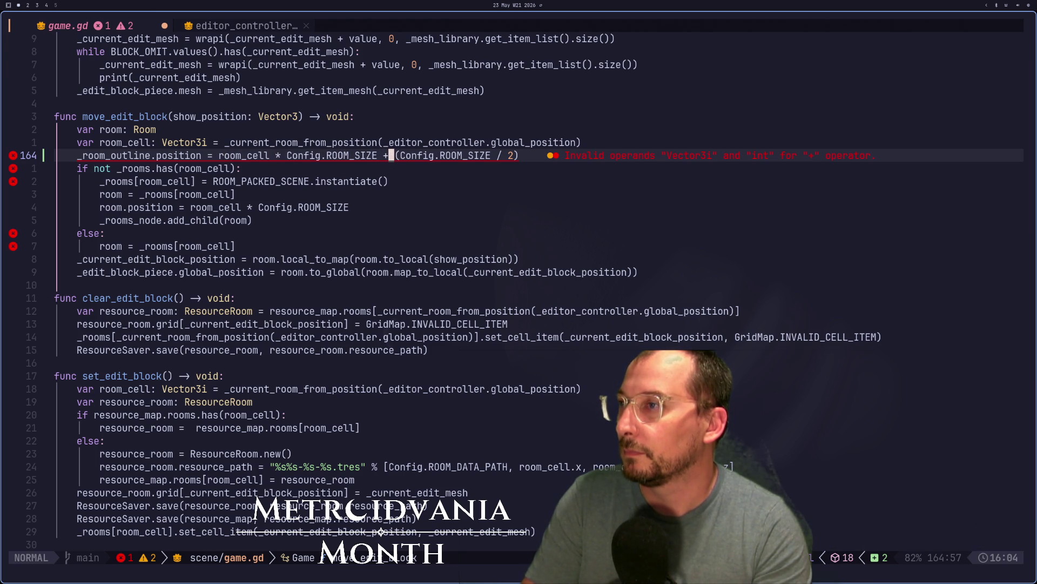
text(iVector)
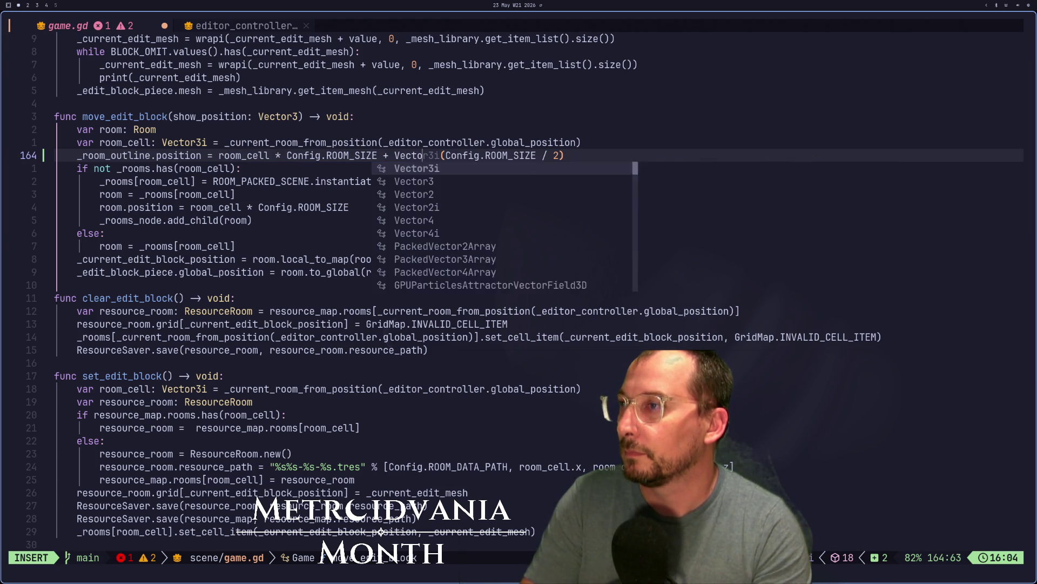
text(3i)
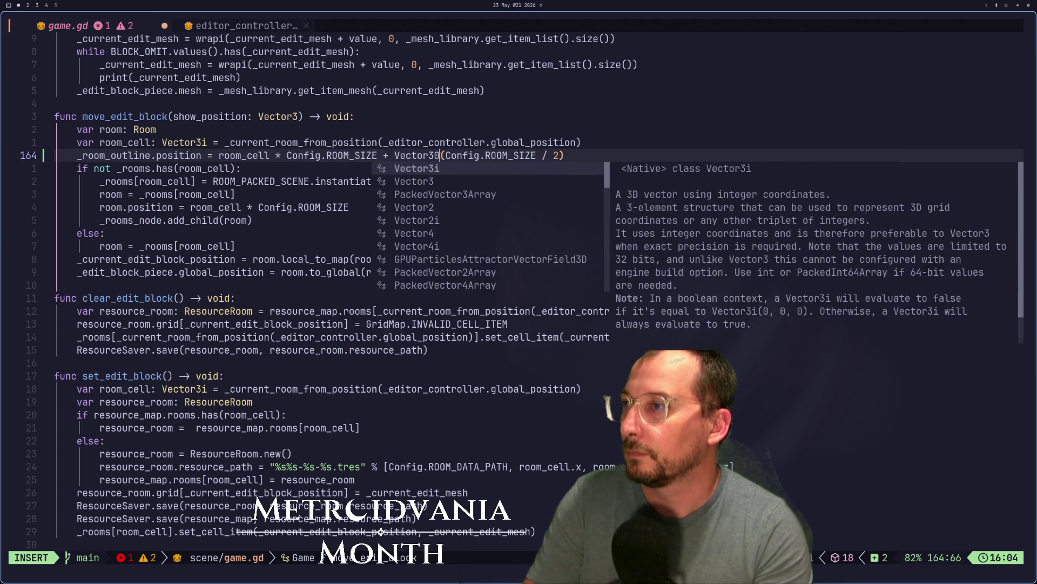
key(Escape)
key(l)
key(l)
key(v)
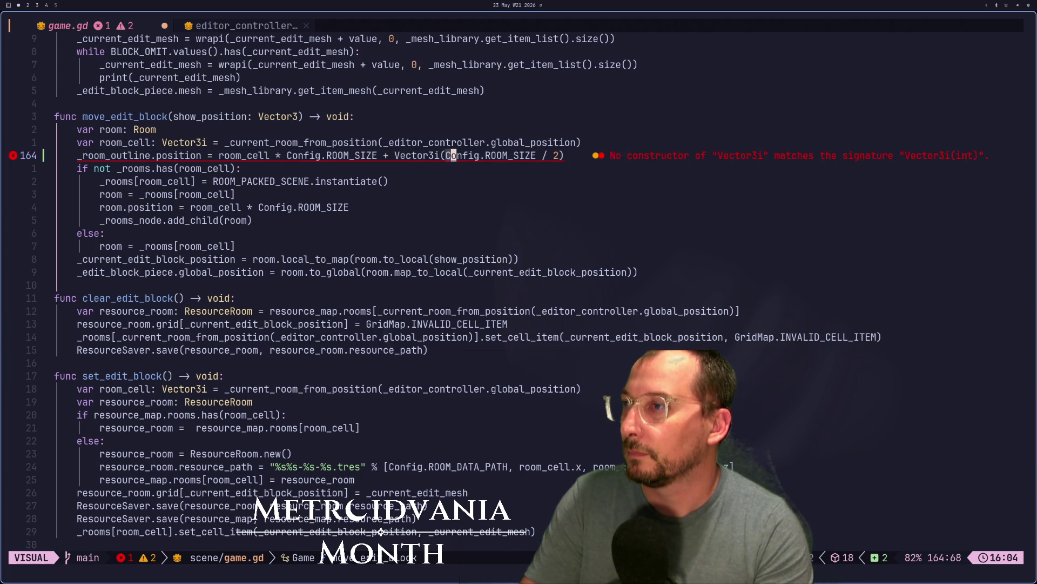
key(l)
key(l)
key(l)
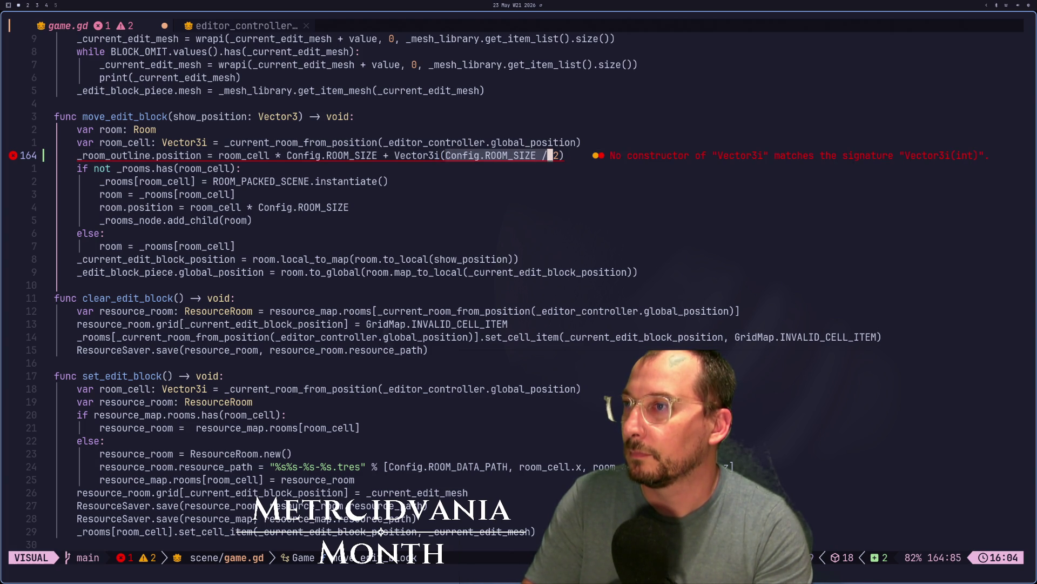
key(I)
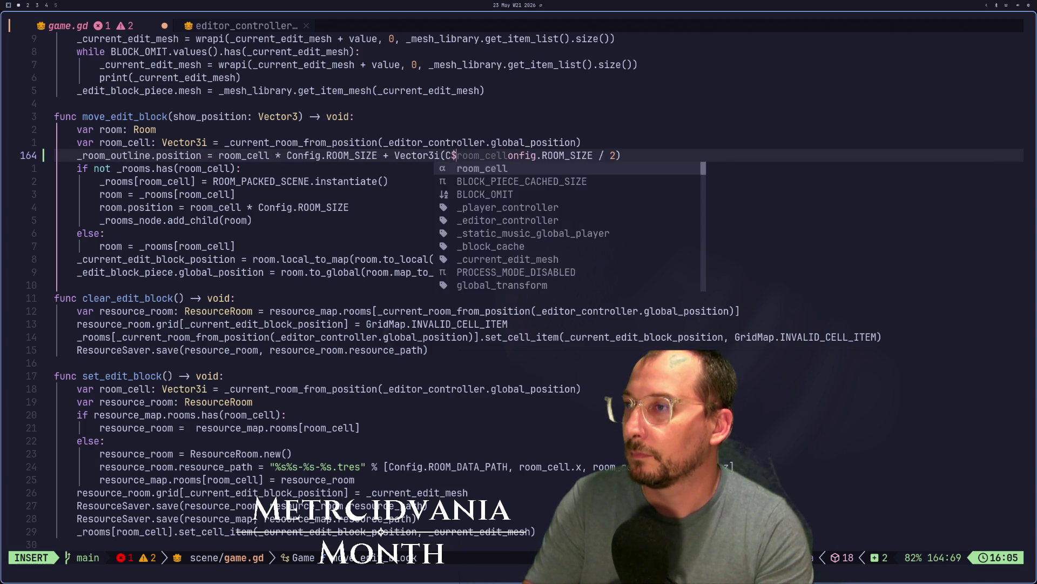
key(Escape)
text(i,)
key(Escape)
key(A)
key(Left)
key(Left)
text(Config.ROOM_SIZE / 2)
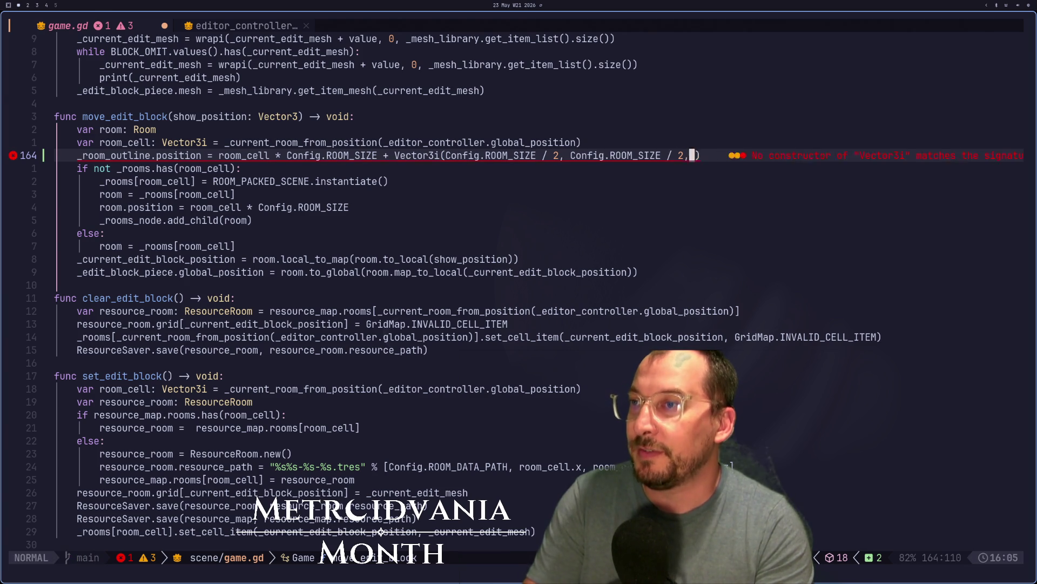
key(Escape)
key(super+2)
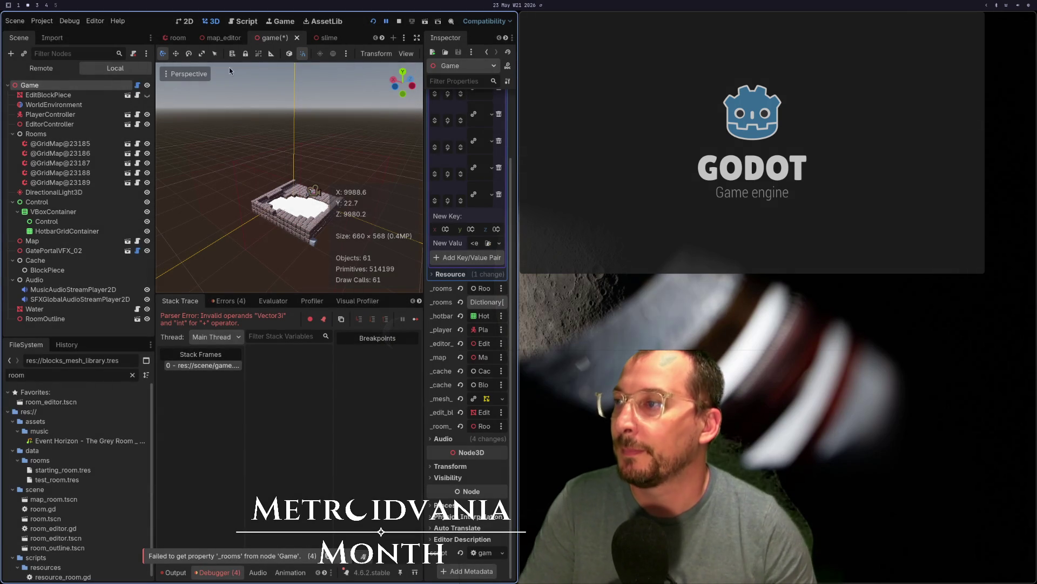
Save and restart the game, relaunch it to test the outline, then close it with F8
click(374, 21)
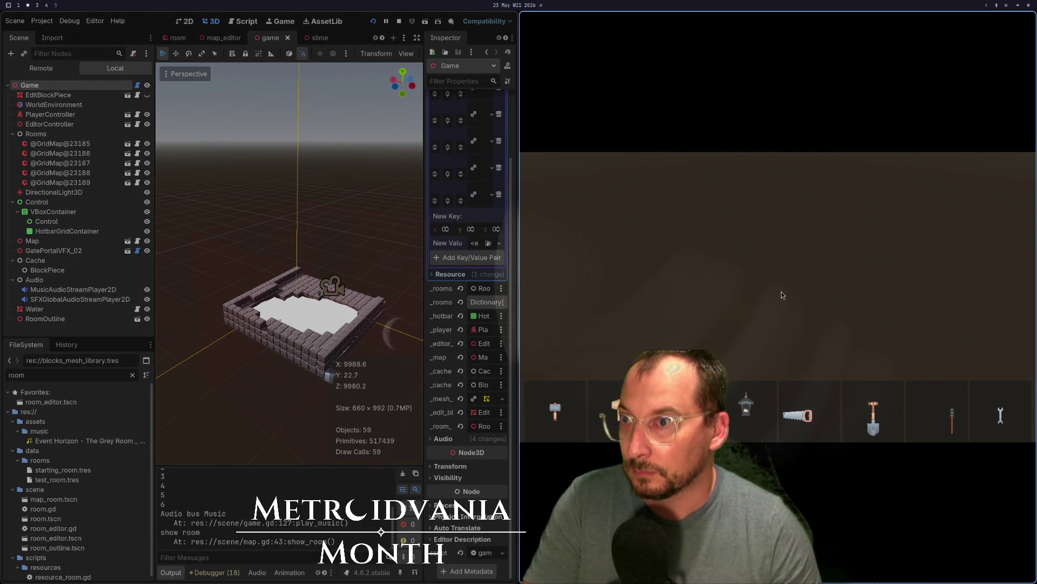
key(Escape)
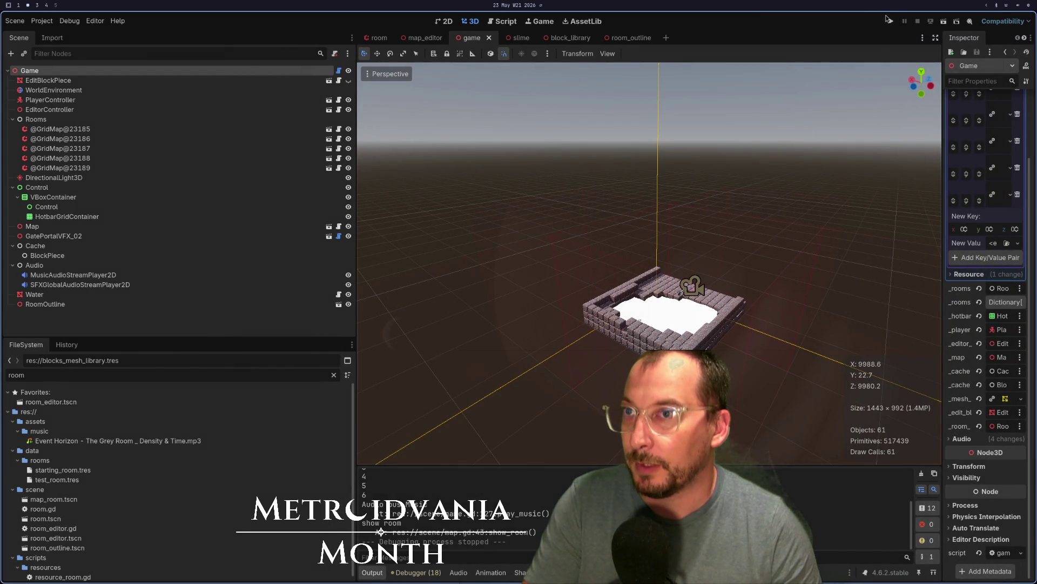
click(888, 20)
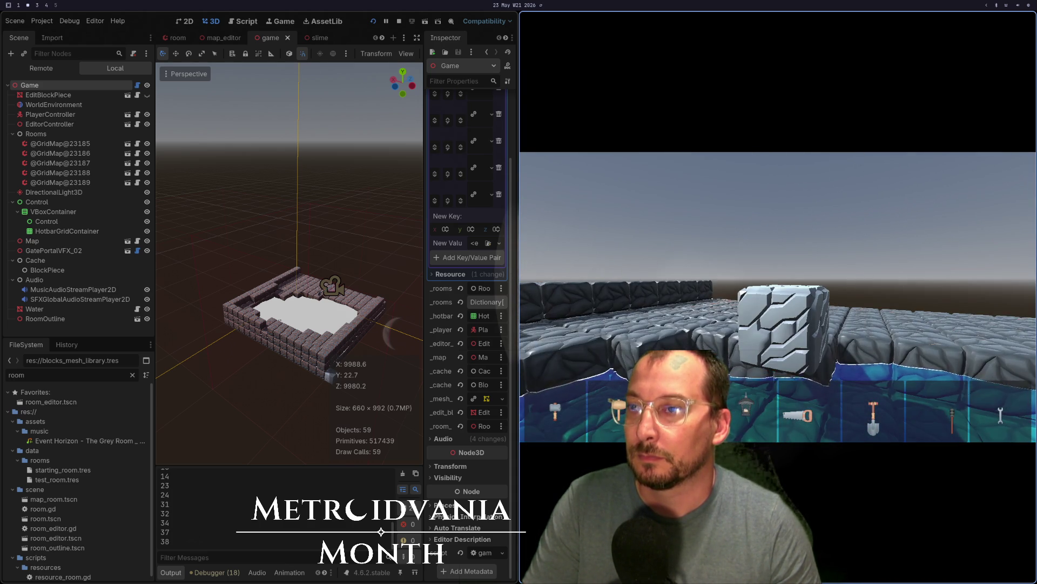
key(F8)
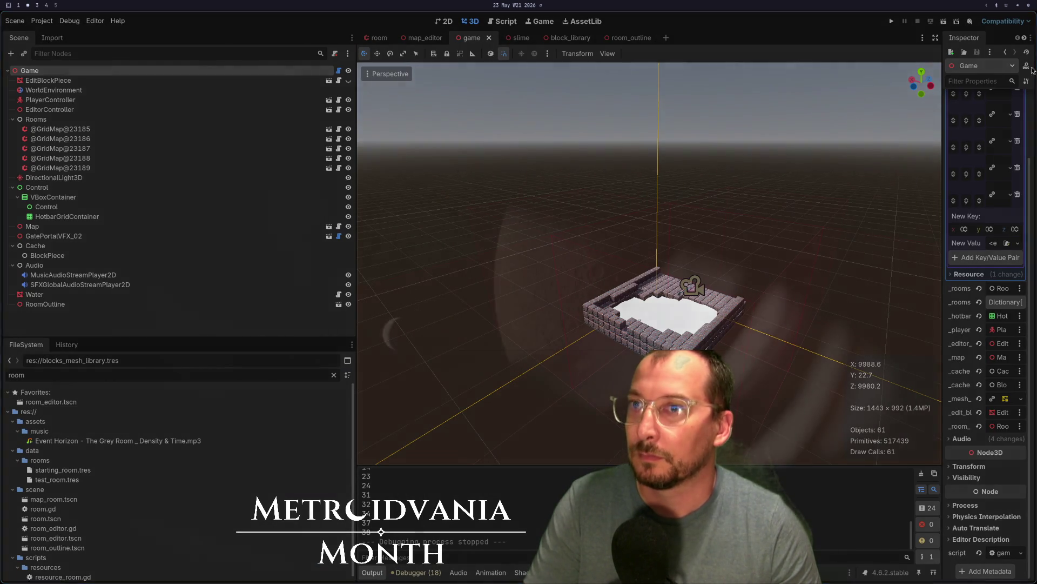
Regenerate the room GridMaps, launch the game, and walk forward toward the stone walls
click(988, 114)
click(893, 22)
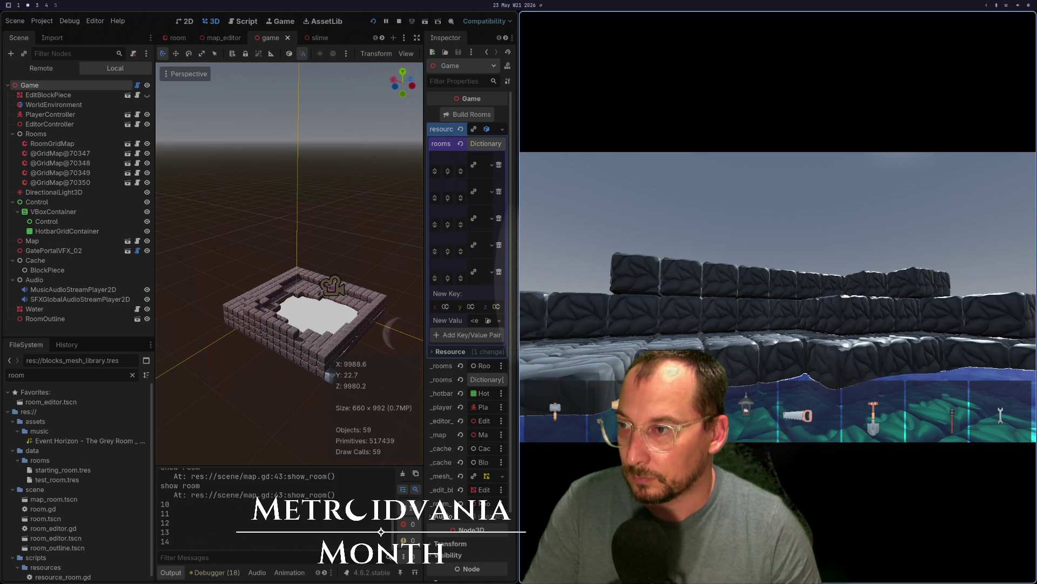
scroll(778, 314, down, 4)
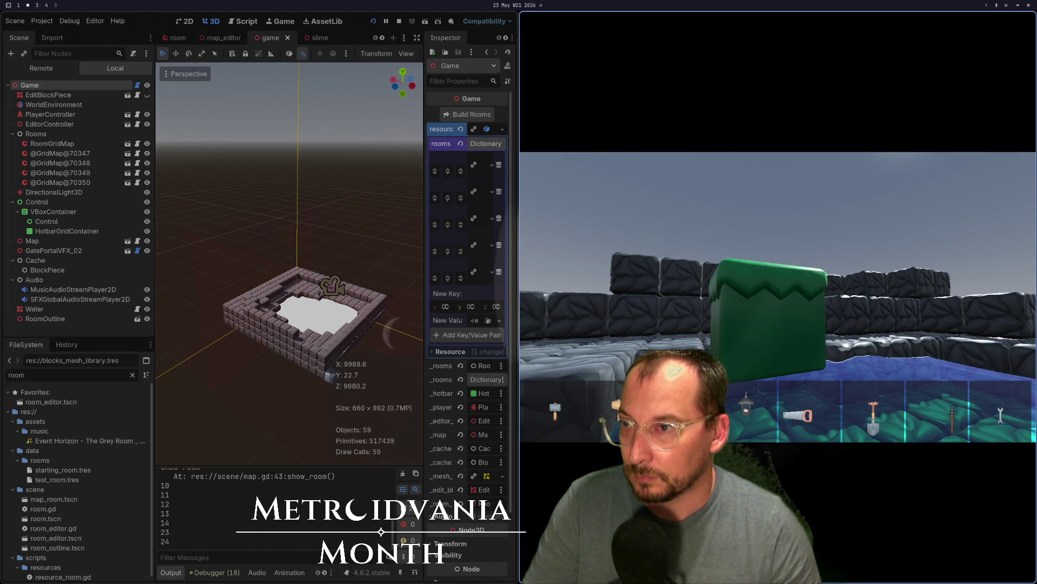
scroll(778, 313, down, 3)
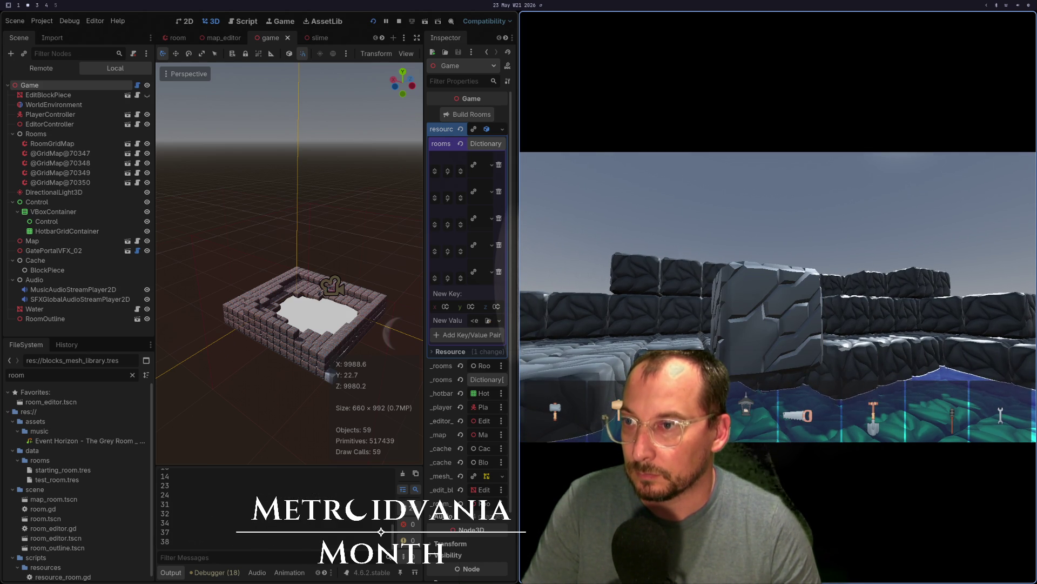
key(w)
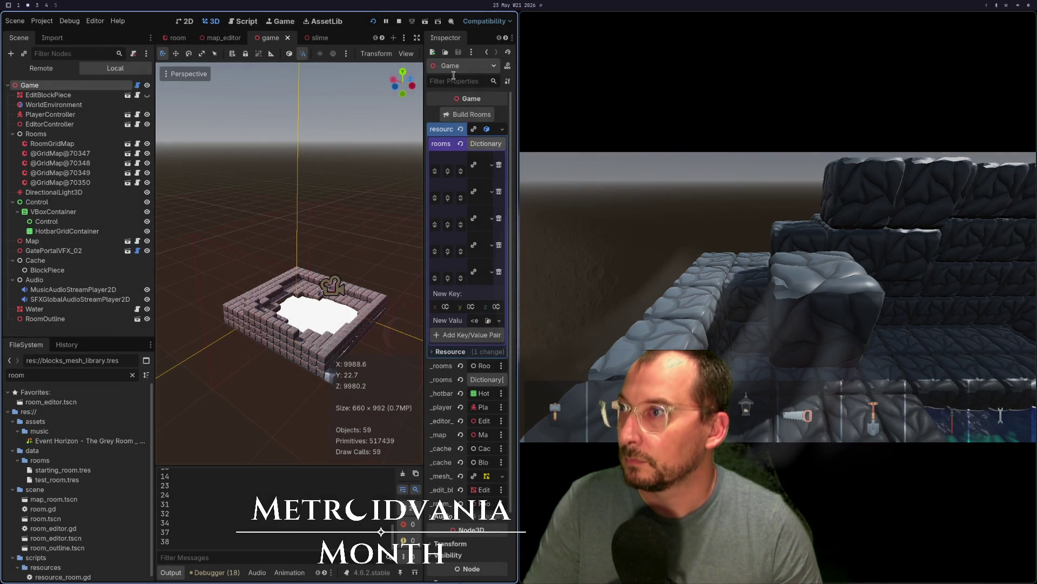
Rebuild all rooms with Build Rooms and zoom in on the rebuilt room
click(464, 118)
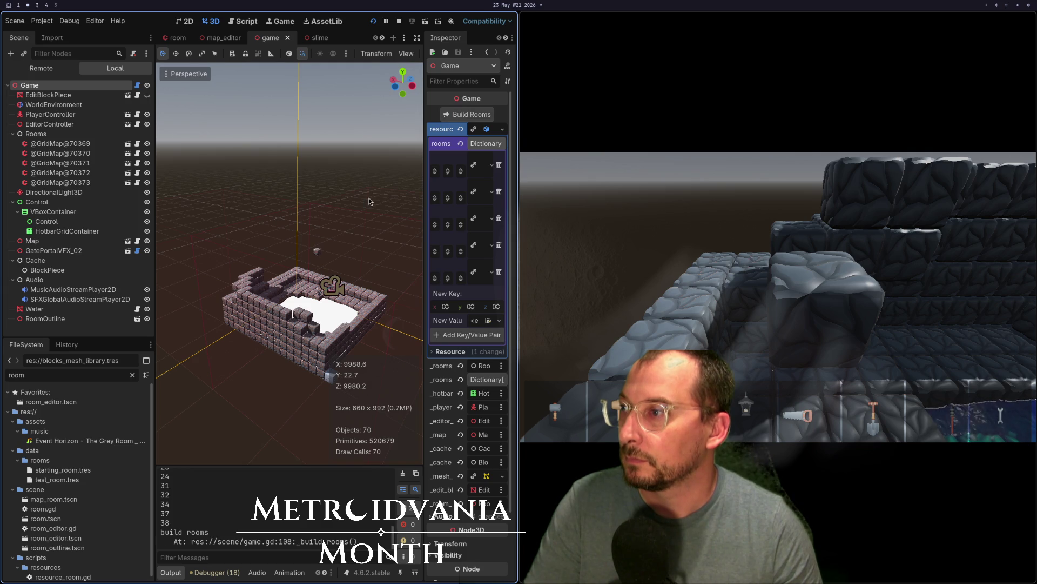
scroll(251, 189, down, 3)
scroll(345, 216, up, 4)
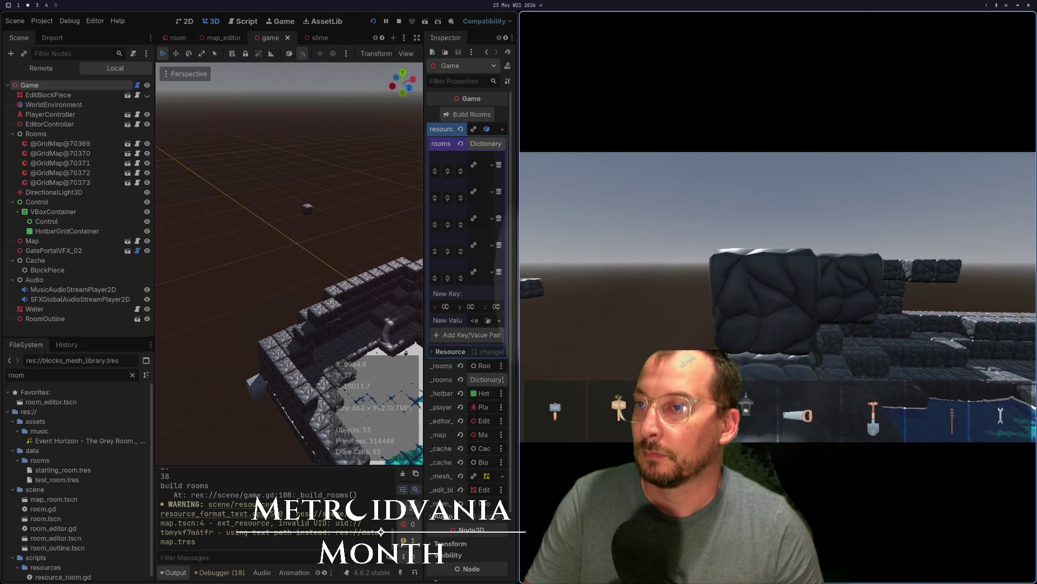
Walk along the stone wall and stacked blocks beside the water in the running game
key(w)
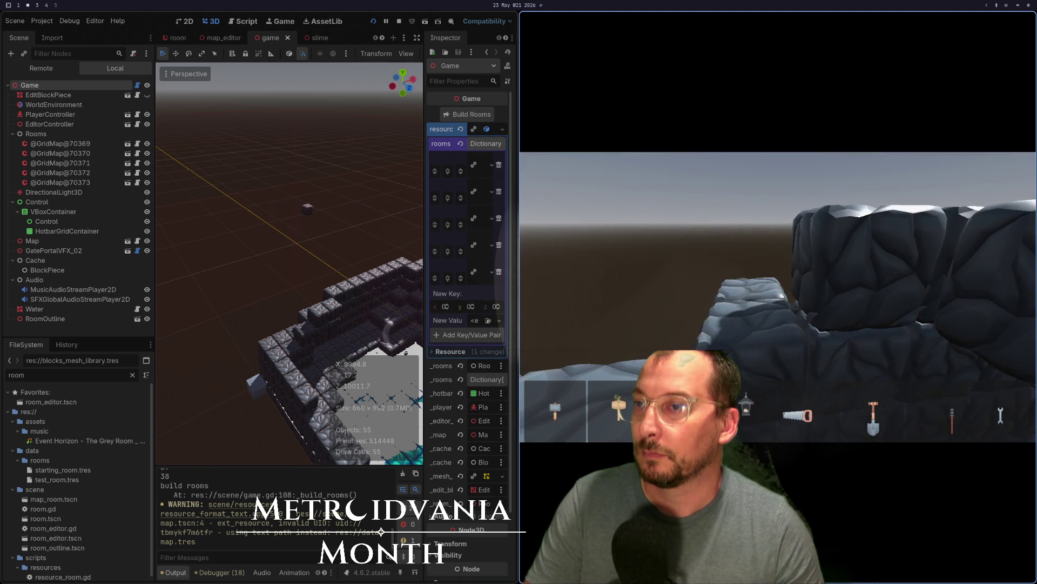
key(w)
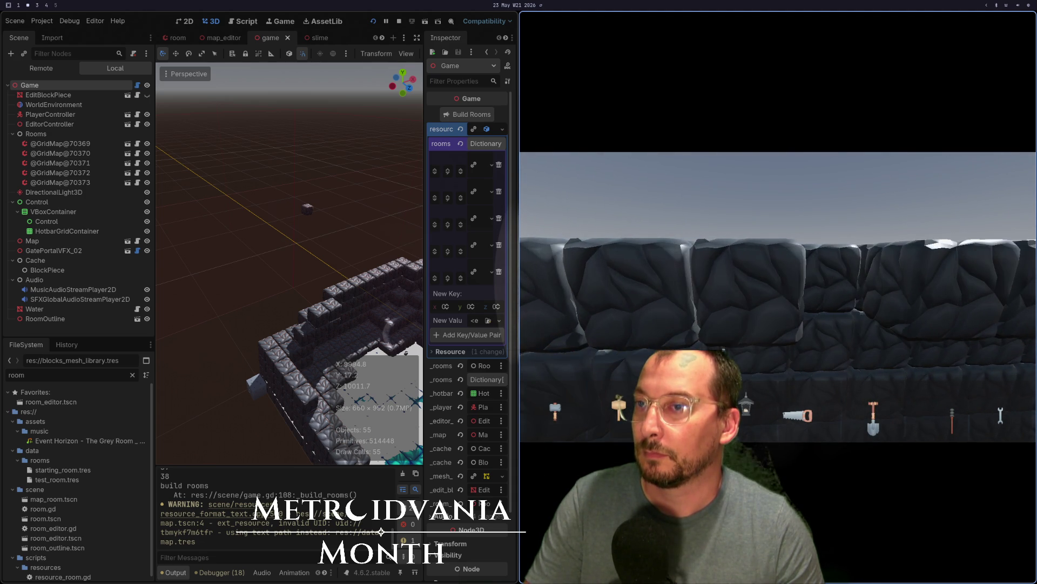
key(w)
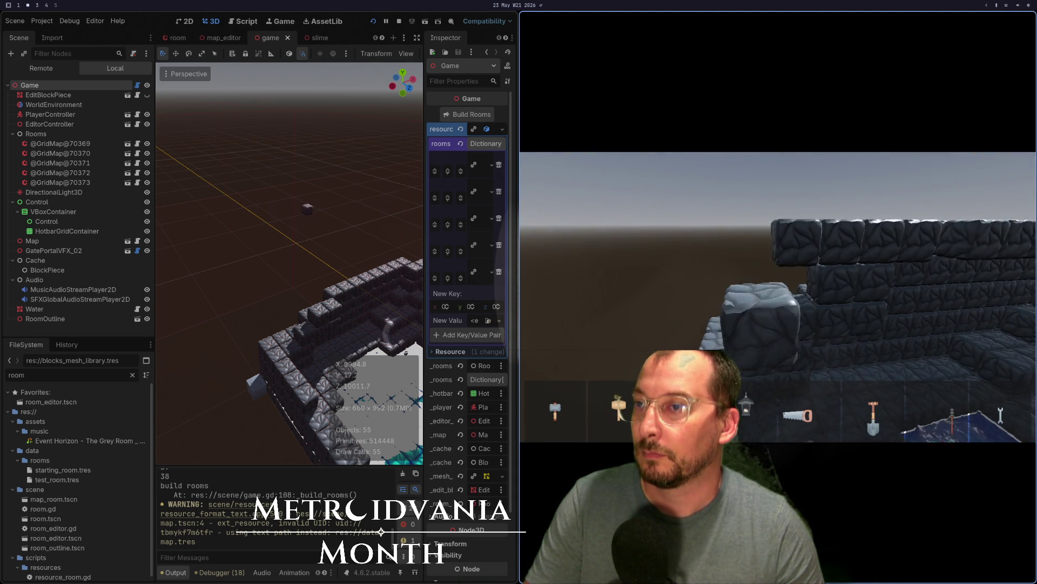
key(w)
key(w)
key(w)
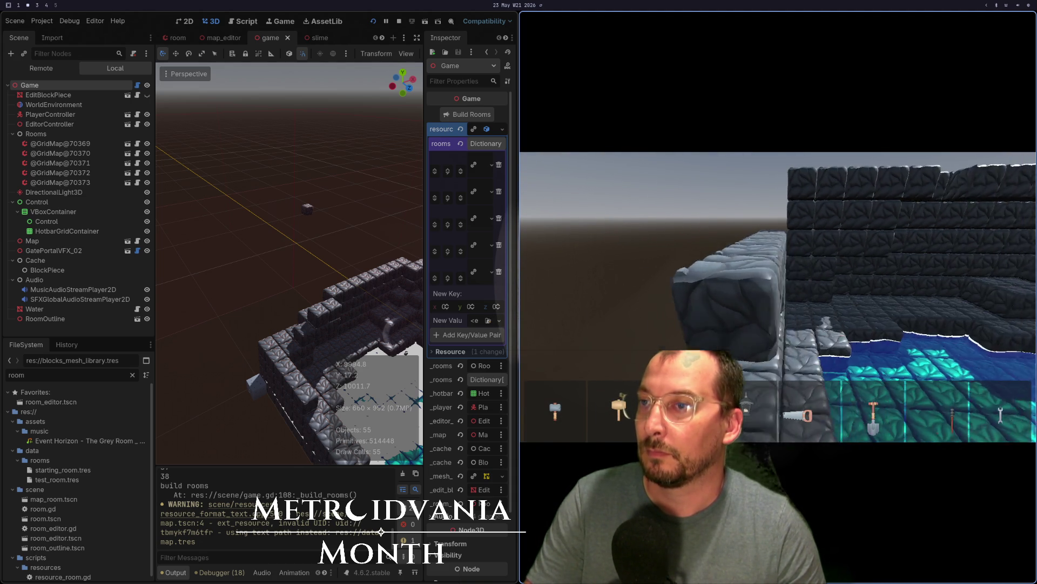
key(w)
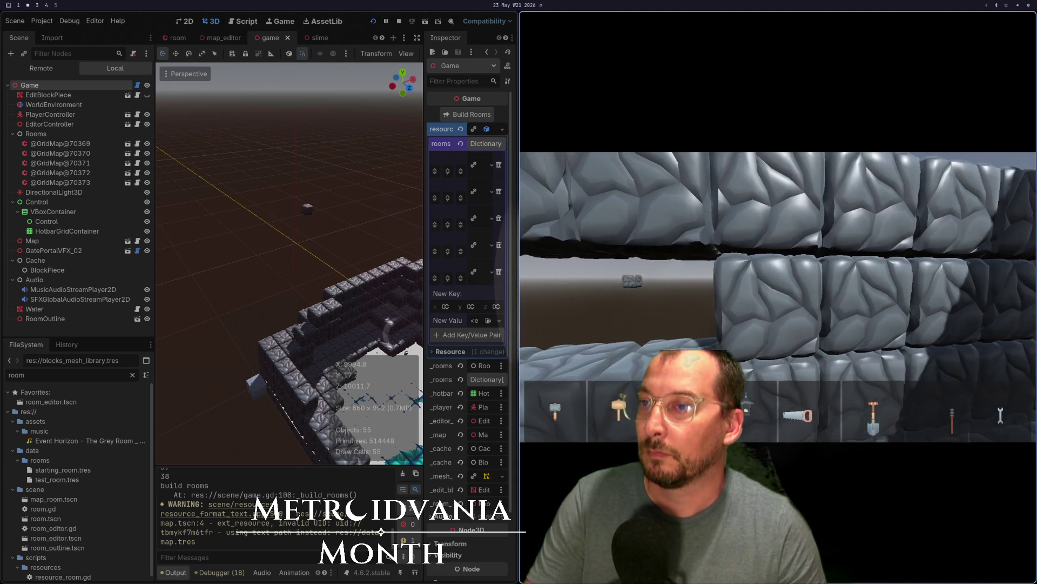
key(w)
key(w)
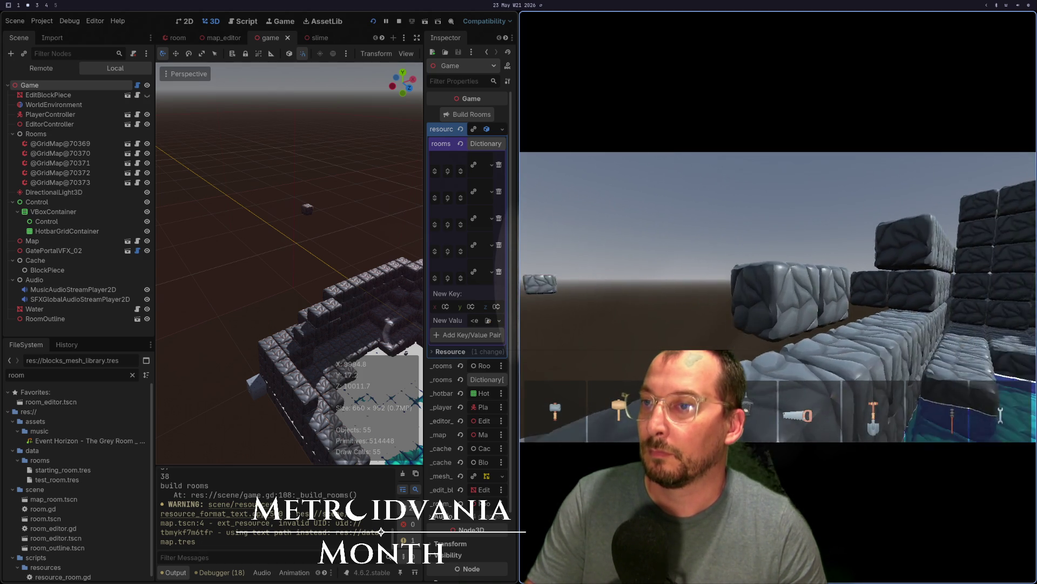
key(w)
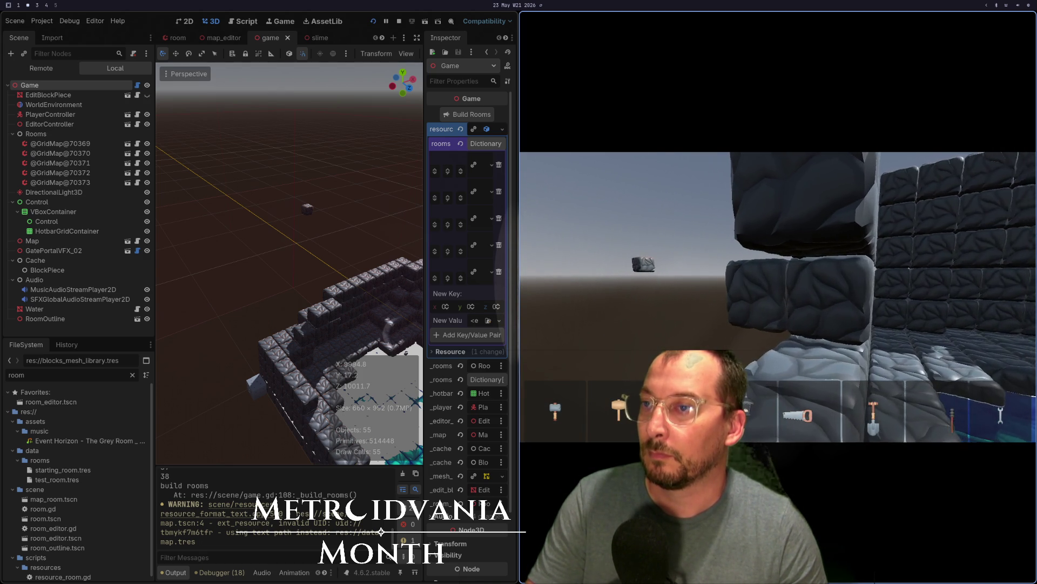
key(w)
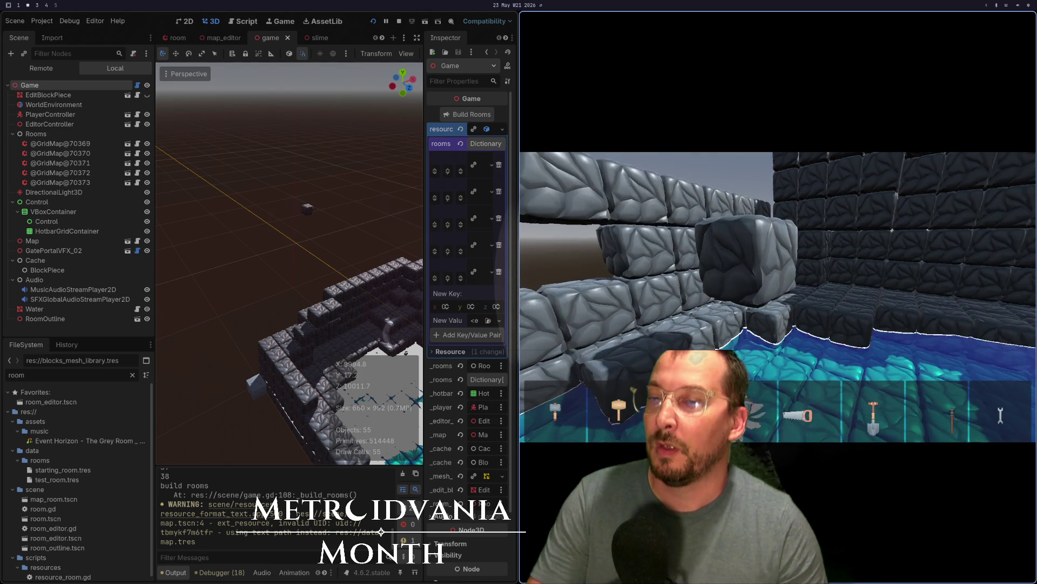
key(w)
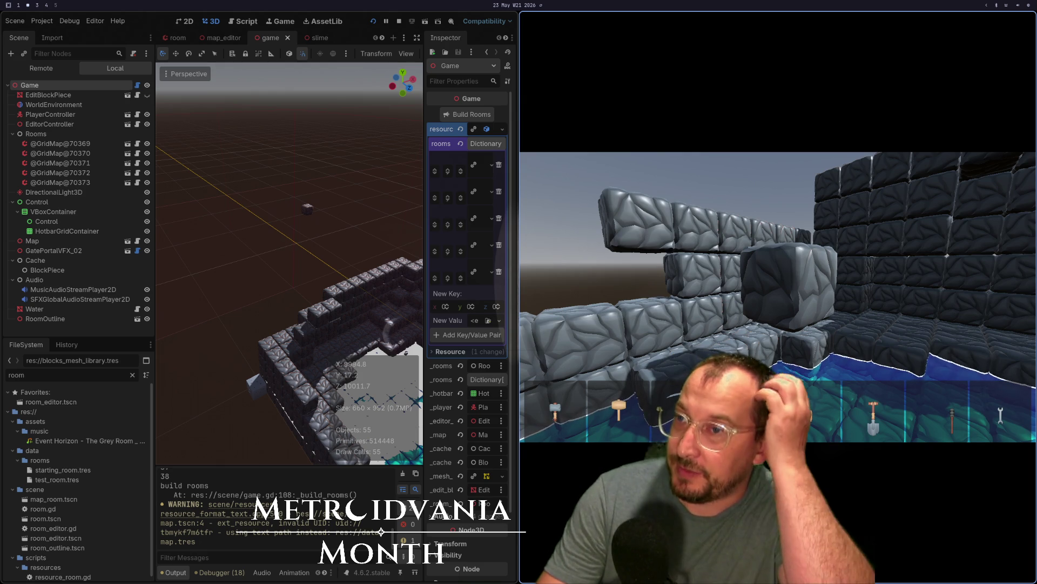
key(w)
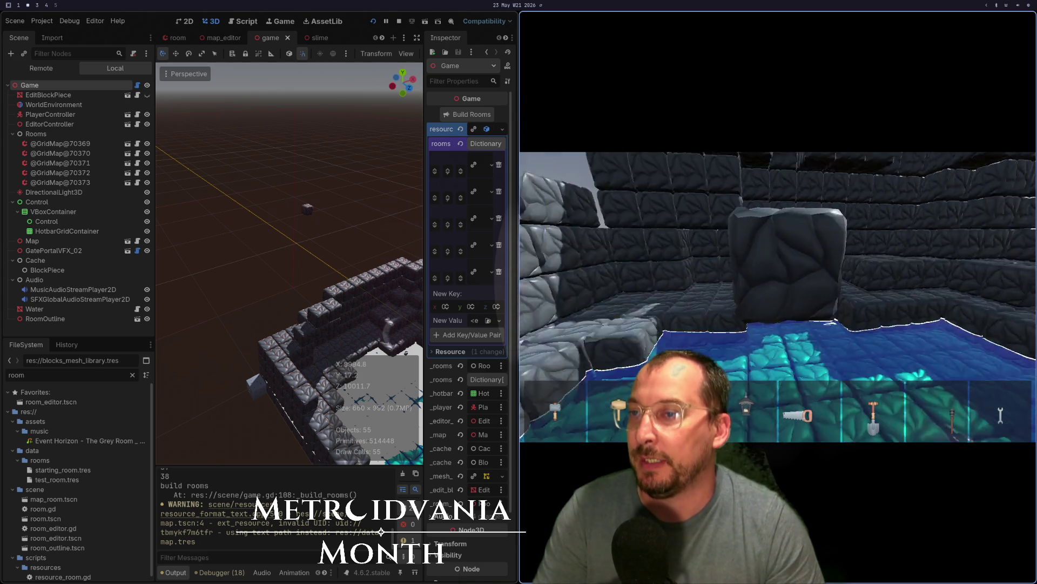
Rebuild the rooms again and bring up the quit-editor confirmation with Ctrl+Q
key(w)
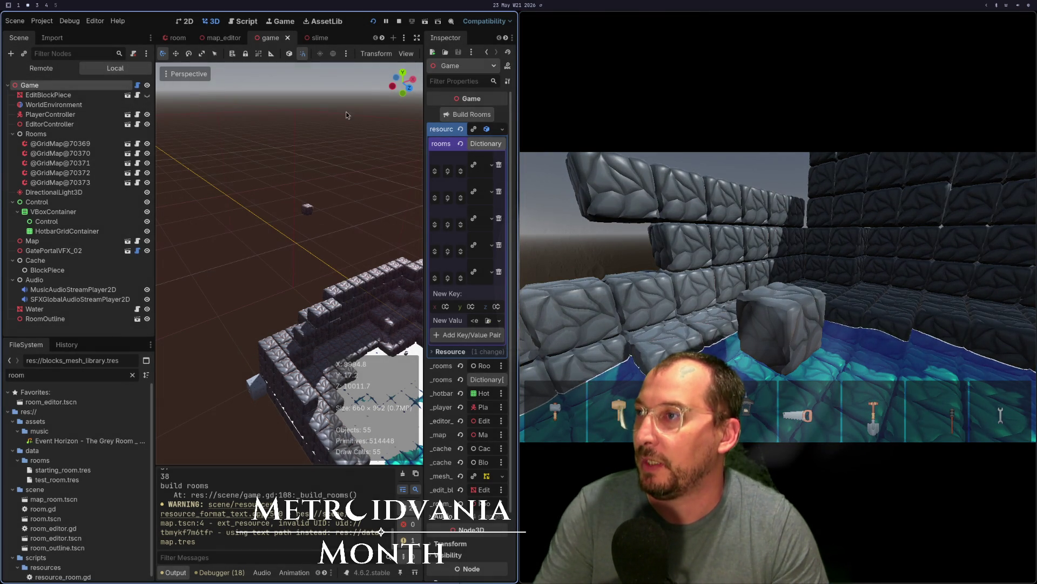
click(451, 118)
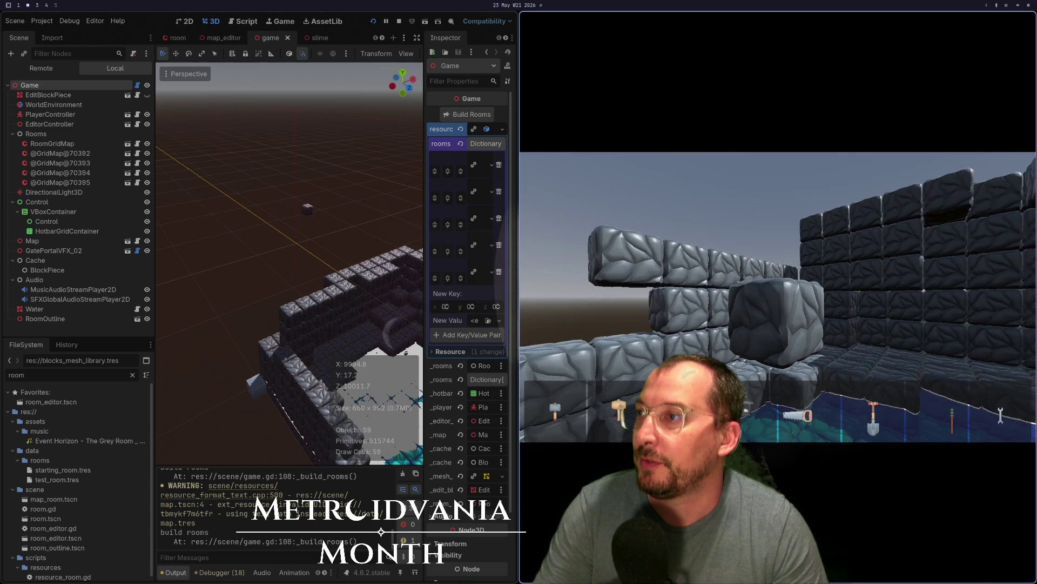
key(ctrl+q)
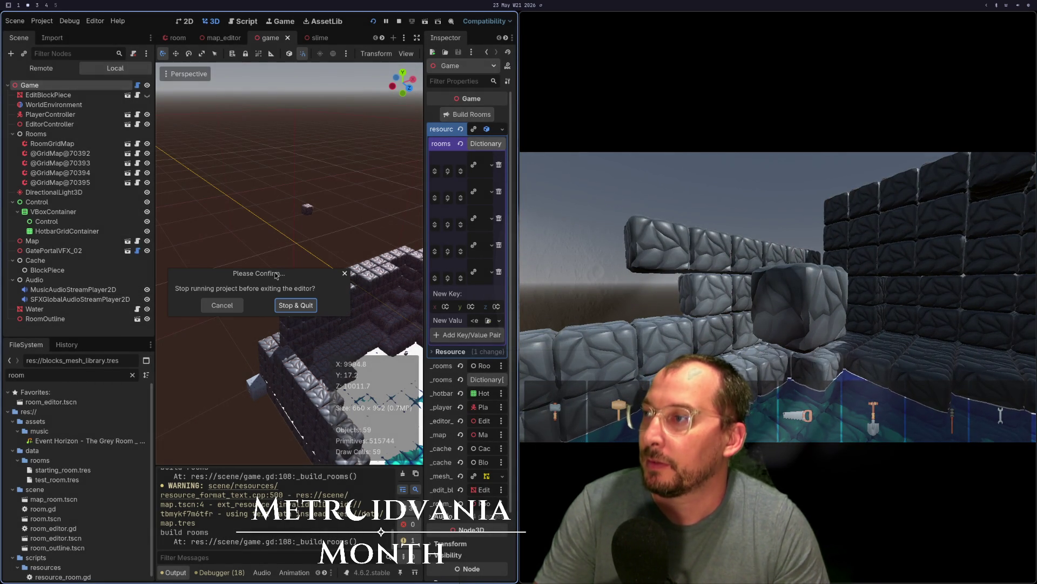
Keep the game running and fly up past the floating stone block to the wall tops
click(212, 308)
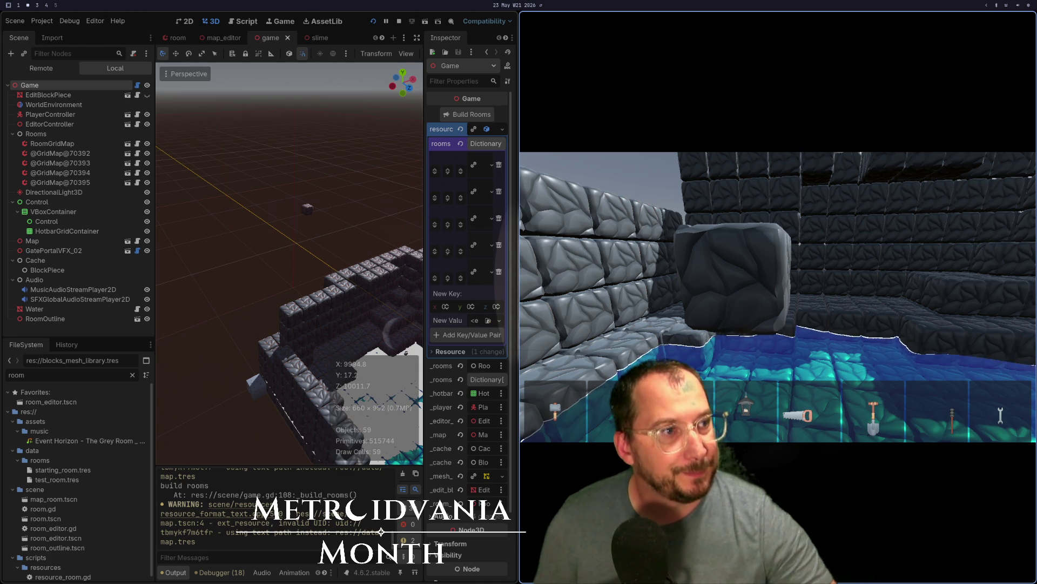
key(s)
key(w)
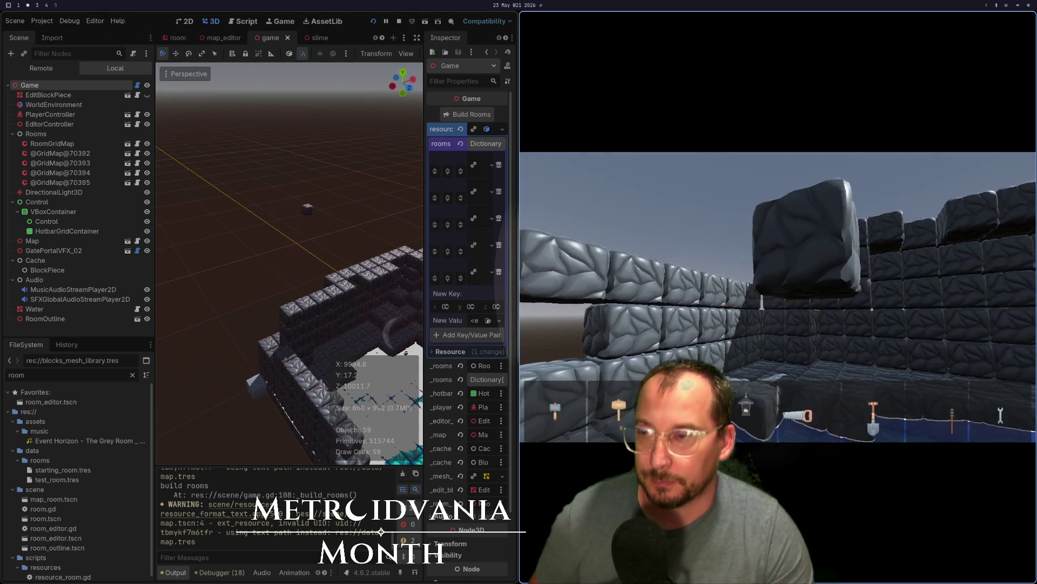
key(a)
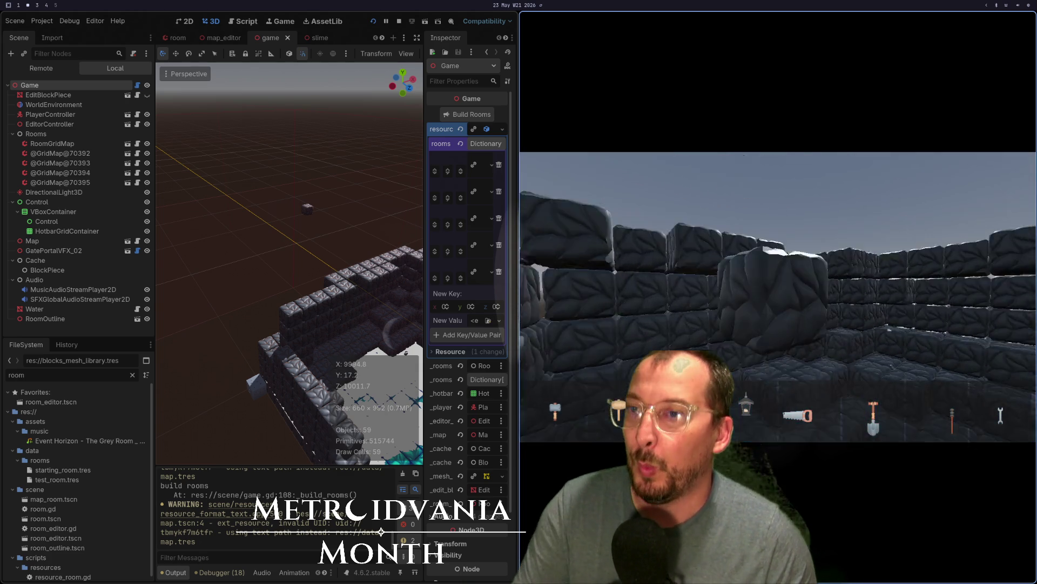
key(w)
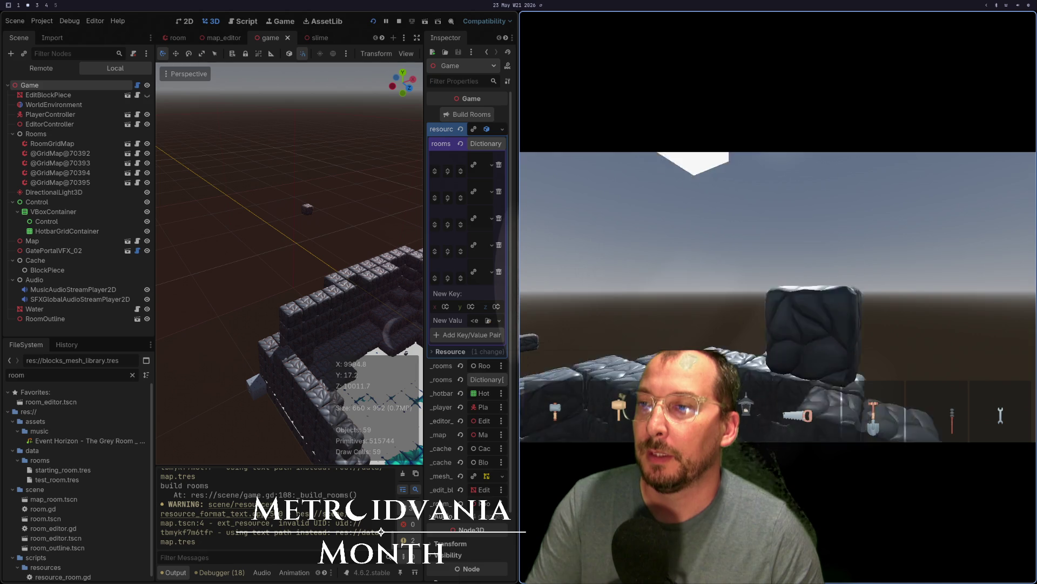
key(s)
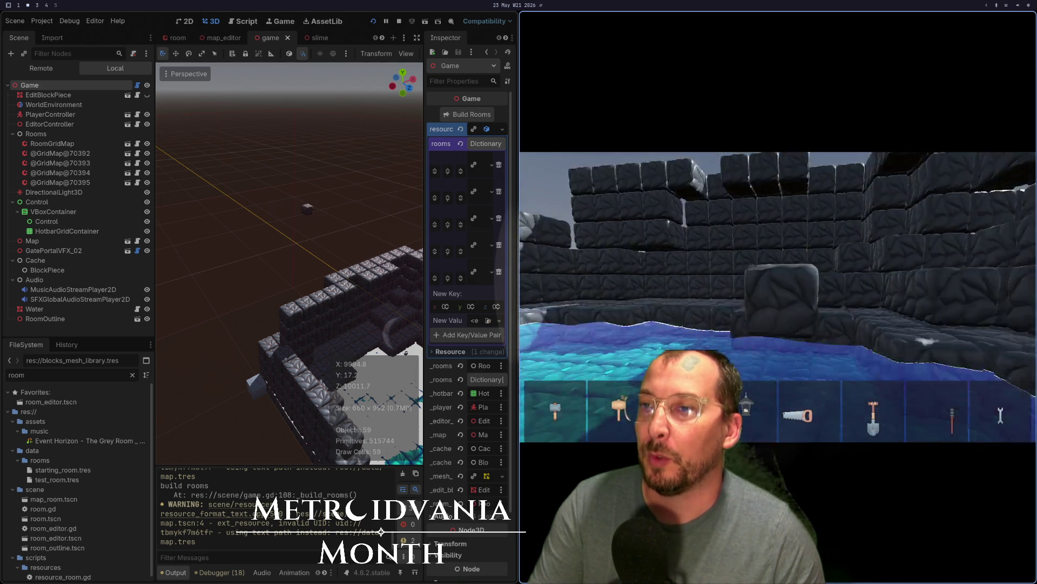
key(w)
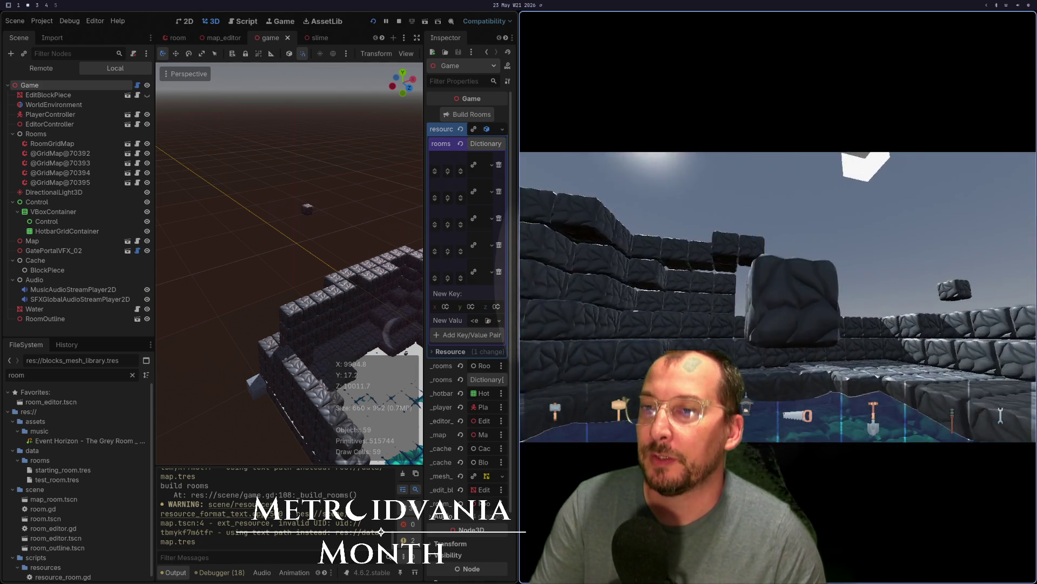
key(w)
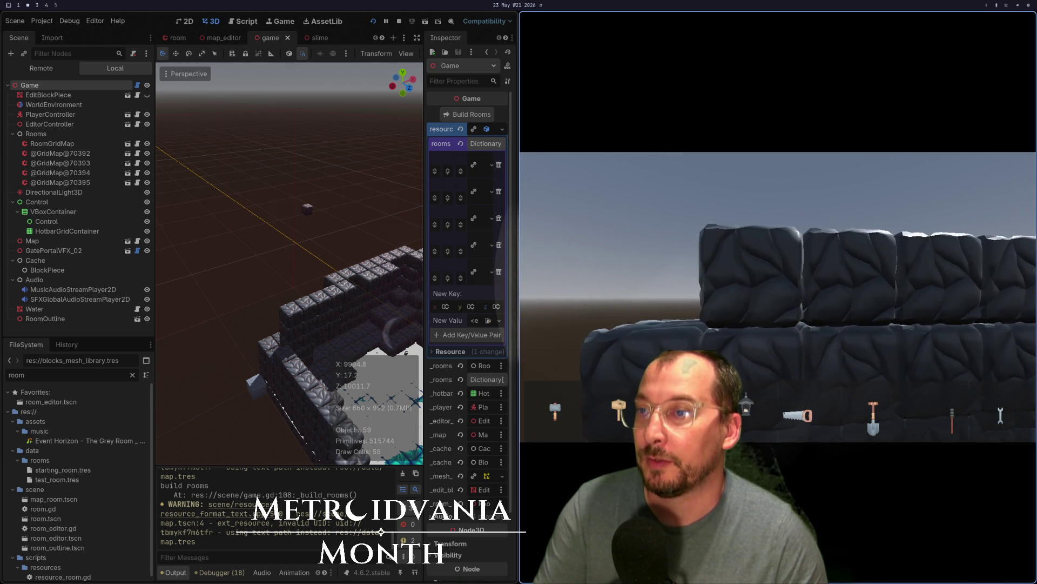
key(w)
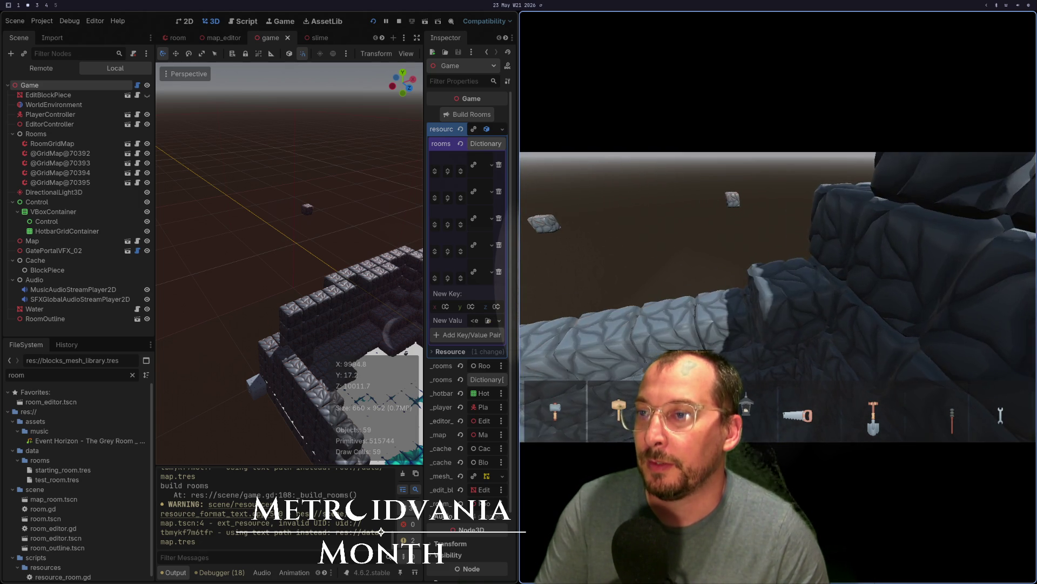
Walk right up to the cracked stone wall blocks, then stop the game with F8
key(w)
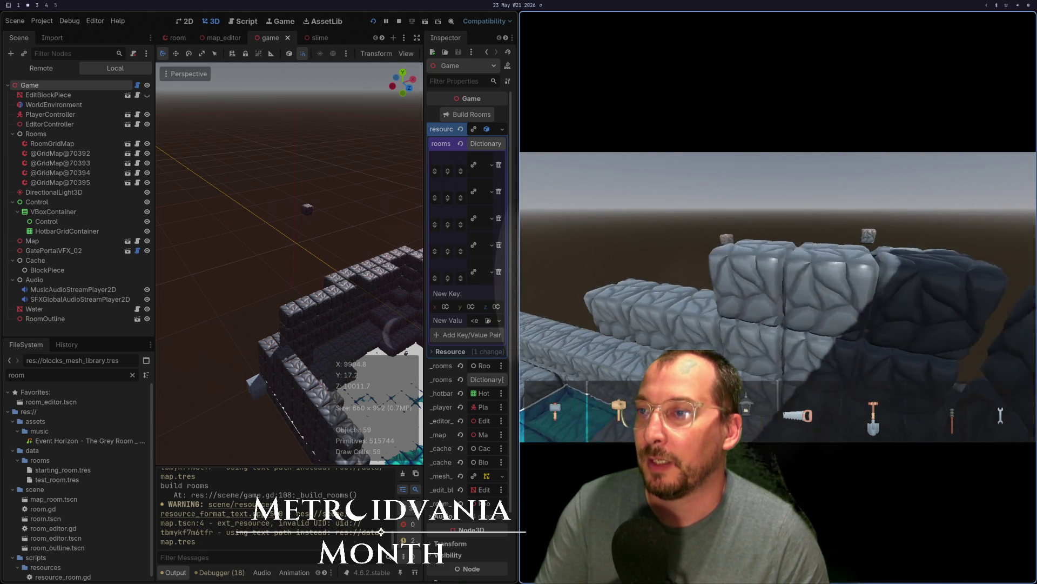
key(w)
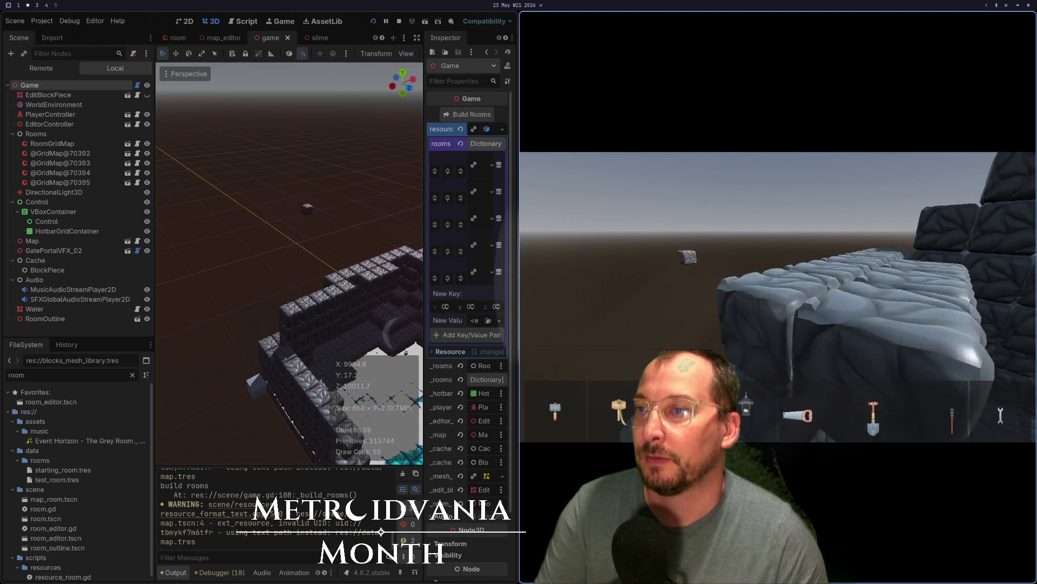
key(w)
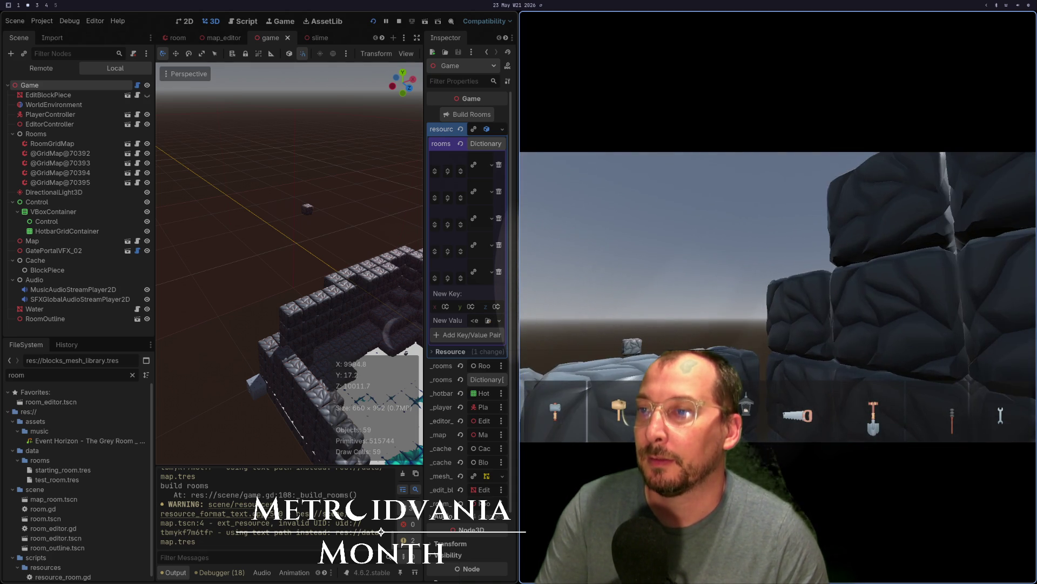
key(w)
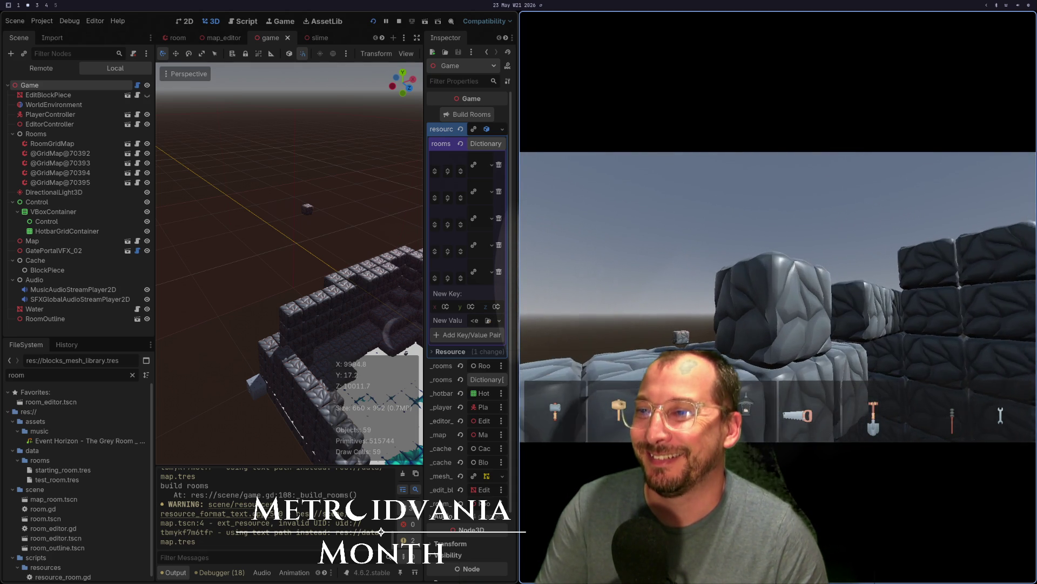
key(w)
key(w)
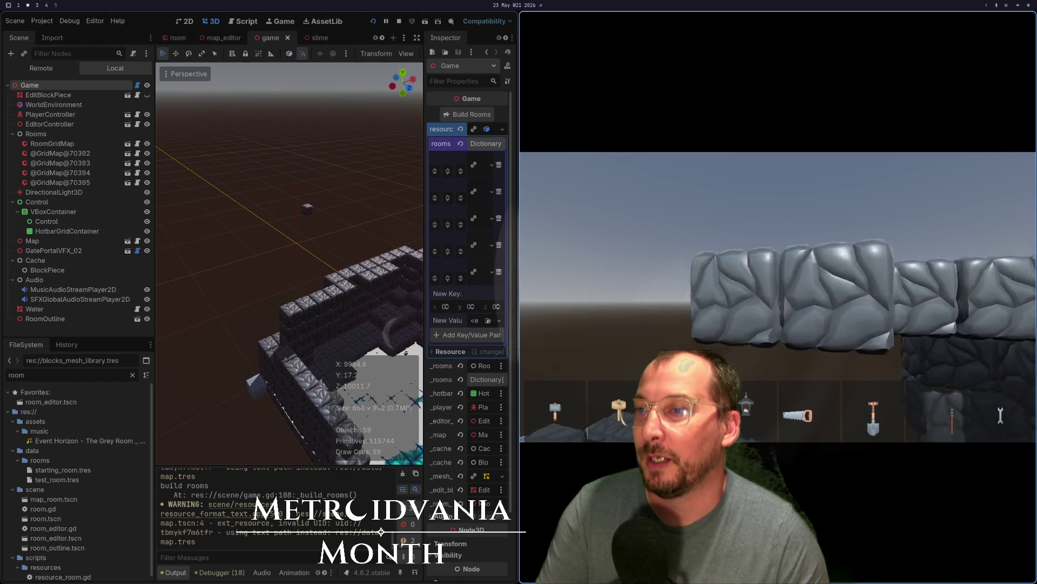
key(w)
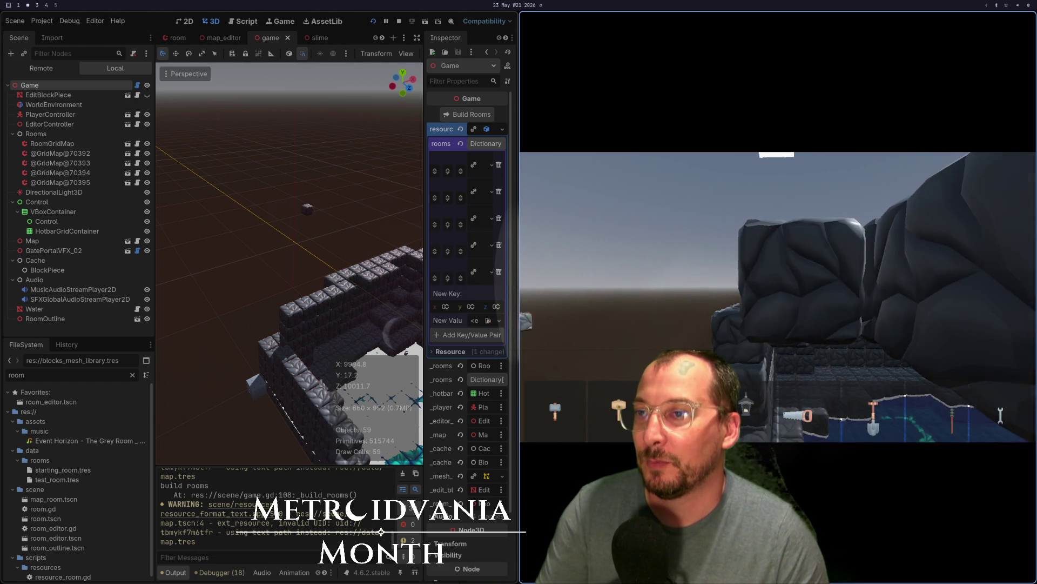
key(w)
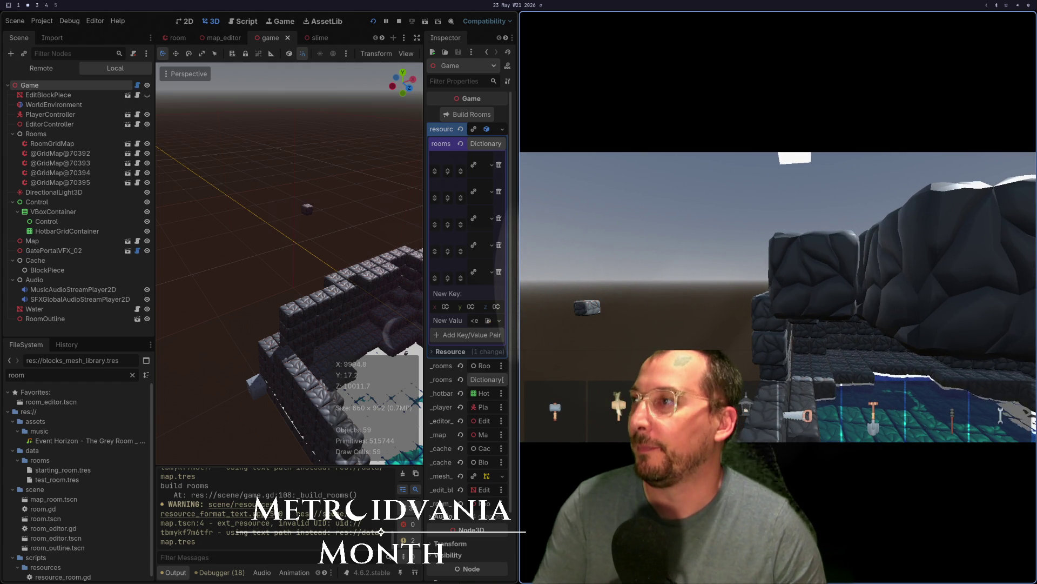
key(w)
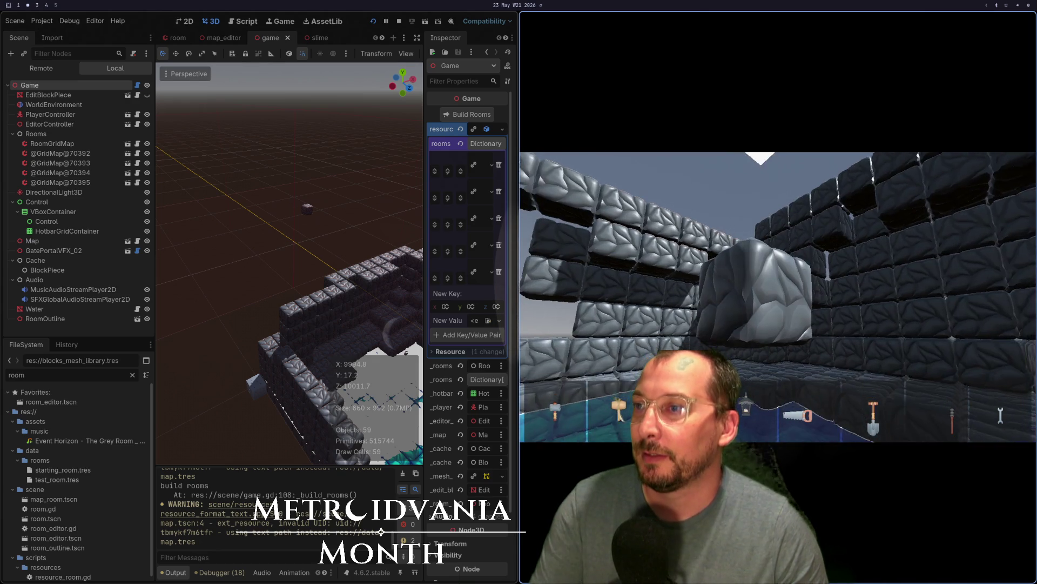
key(F8)
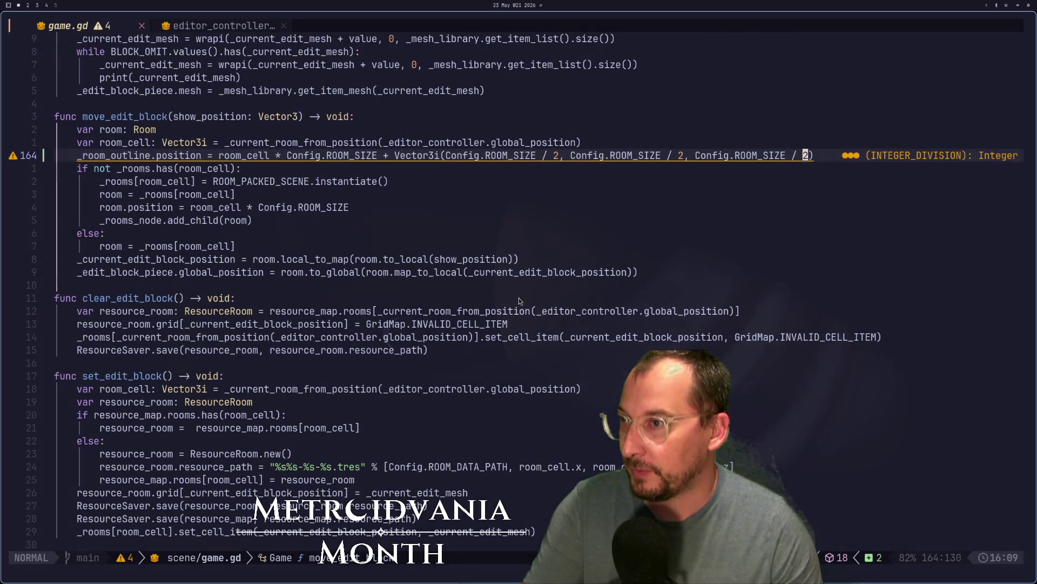
In game.gd, locate the room_cell line in move_edit_block that uses the editor controller's position
key(super+1)
click(414, 350)
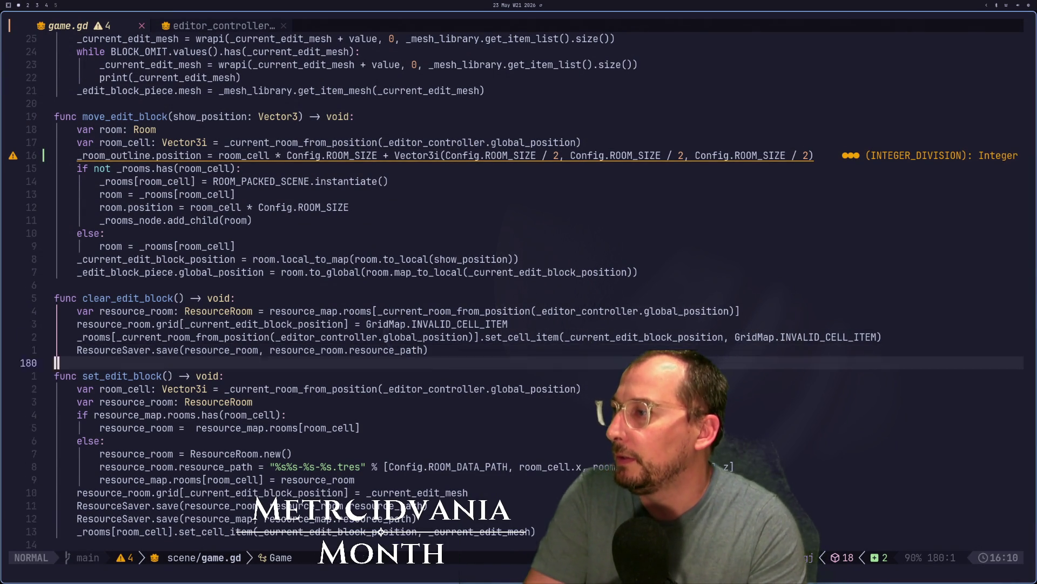
key(j)
key(j)
key(j)
key(k)
key(k)
key(j)
key(j)
key(j)
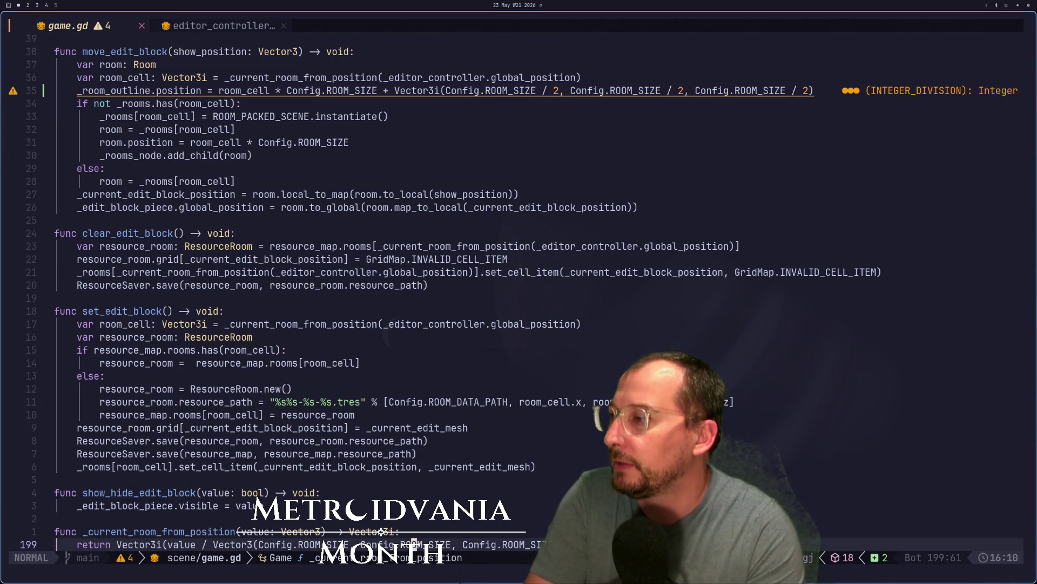
key(k)
key(k)
key(k)
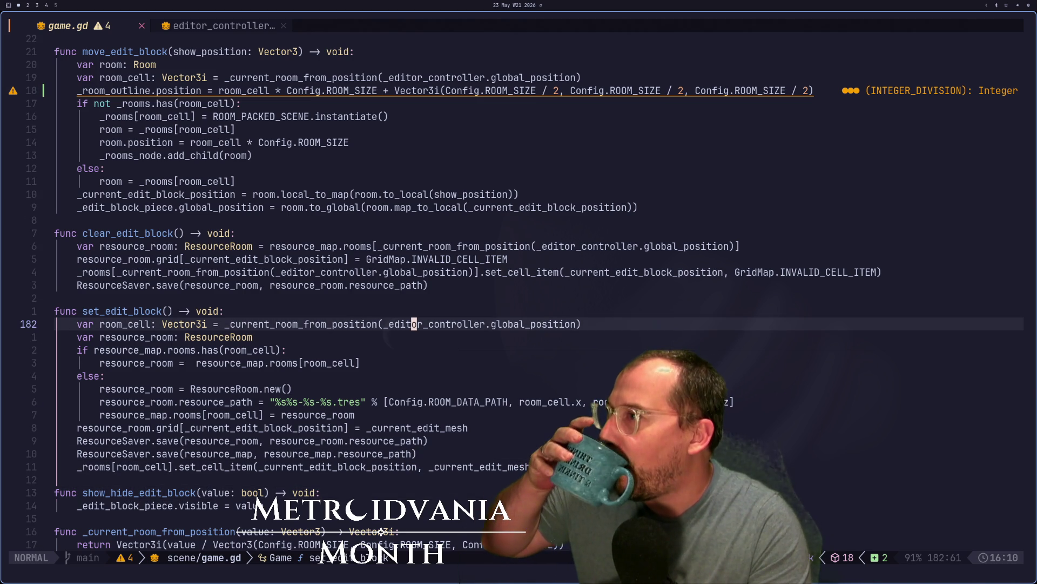
key(k)
key(k)
key(k)
key(j)
key(j)
key(k)
key(k)
key(j)
key(j)
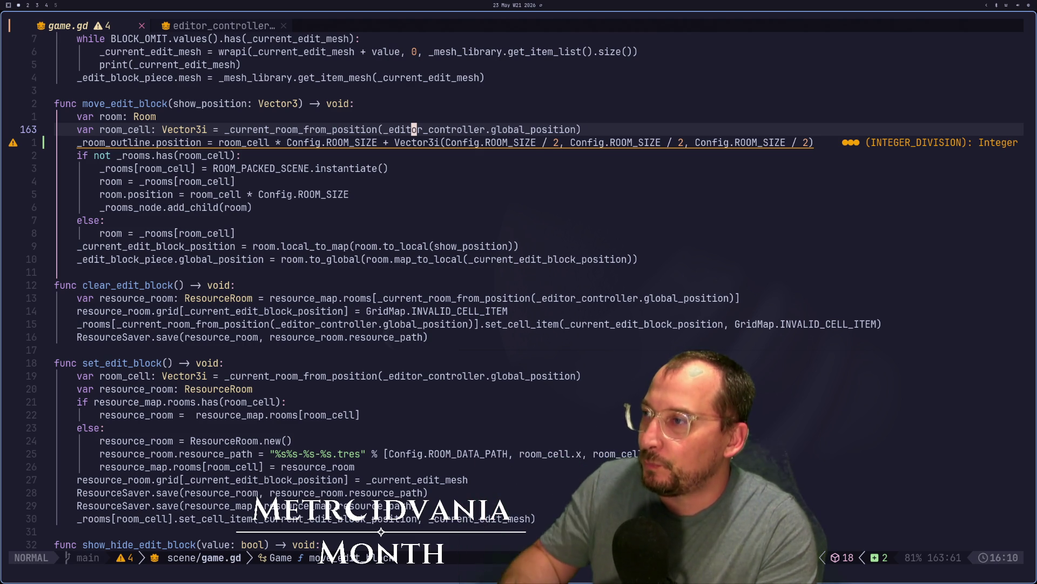
key(j)
key(j)
key(j)
key(j)
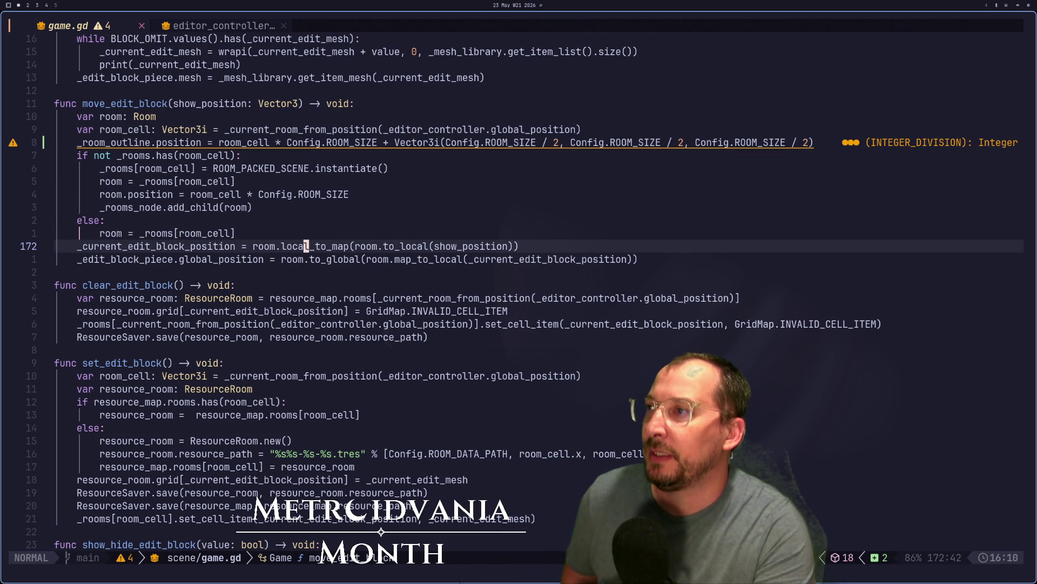
key(h)
key(h)
key(h)
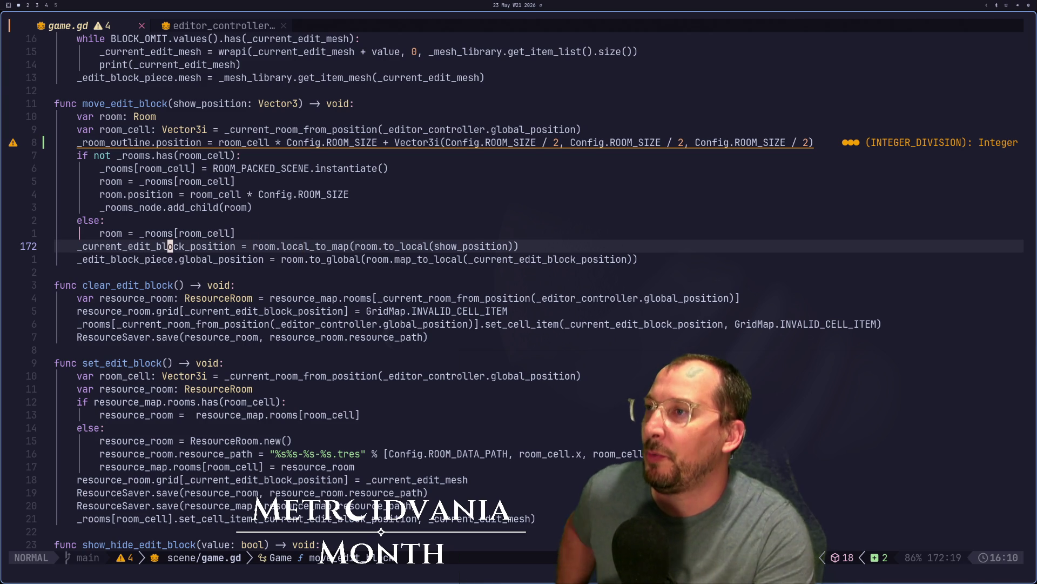
key(l)
key(l)
key(l)
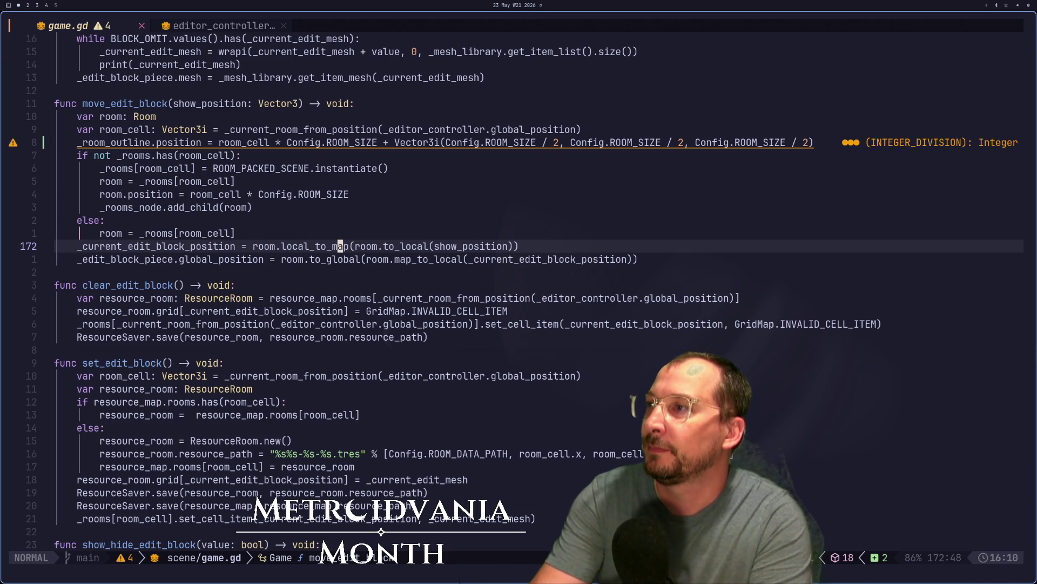
key(k)
key(k)
key(k)
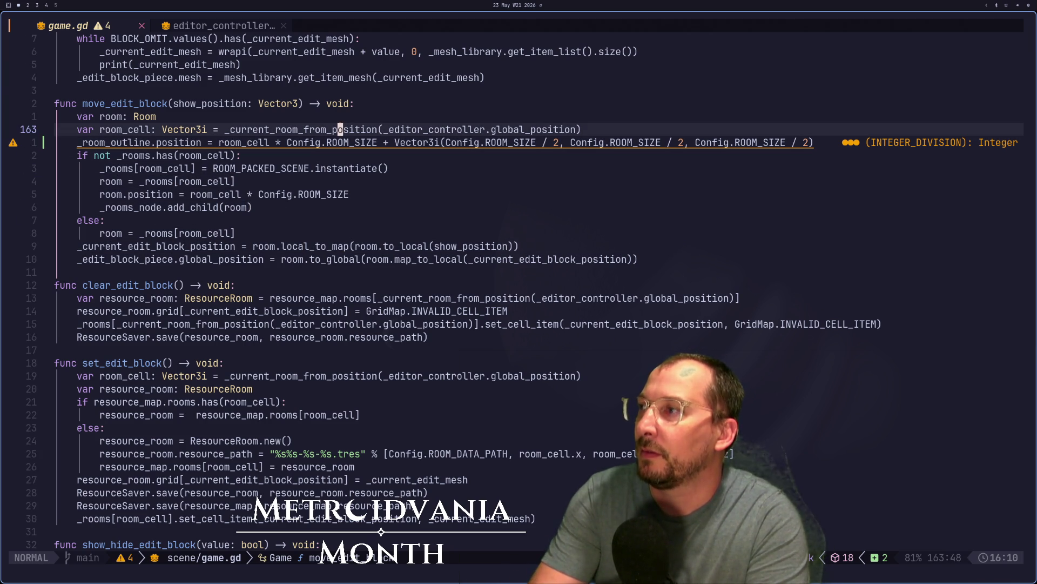
key(l)
key(l)
key(l)
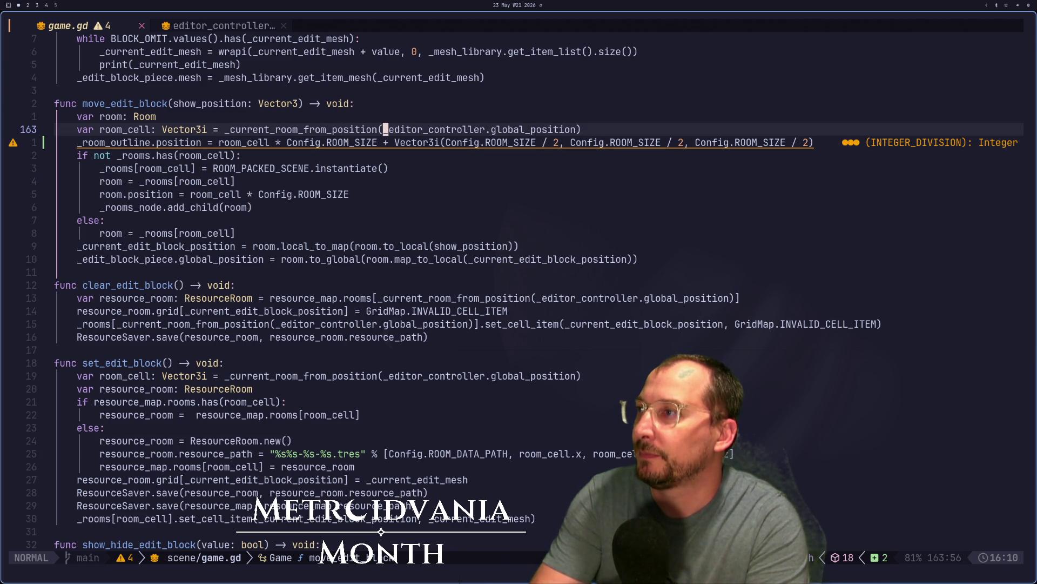
Replace the _current_room_from_position argument with show_position and save game.gd
key(v)
key(l)
key(l)
key(l)
key(l)
key(l)
key(l)
text(c)
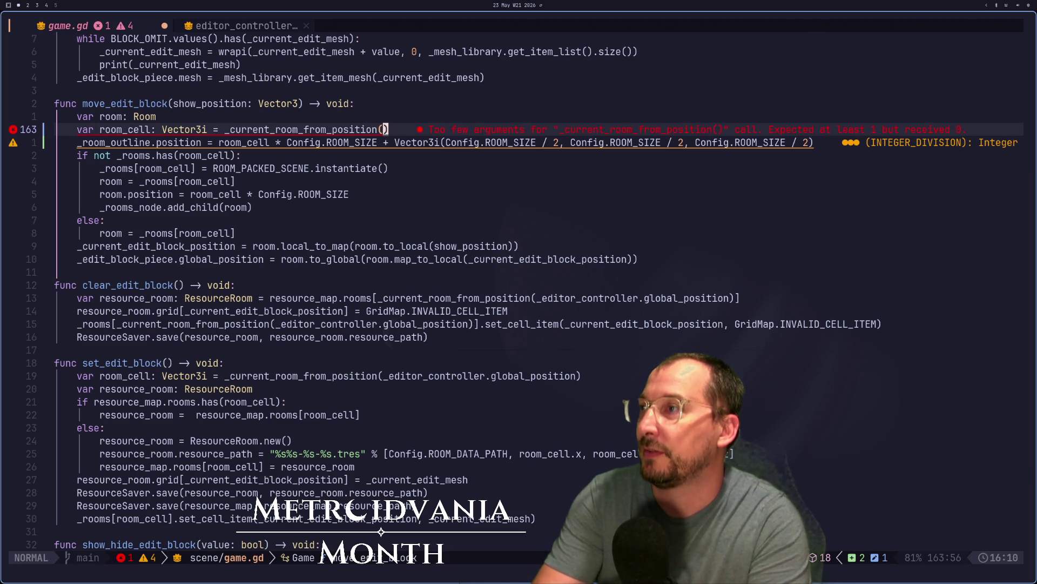
text(show_position)
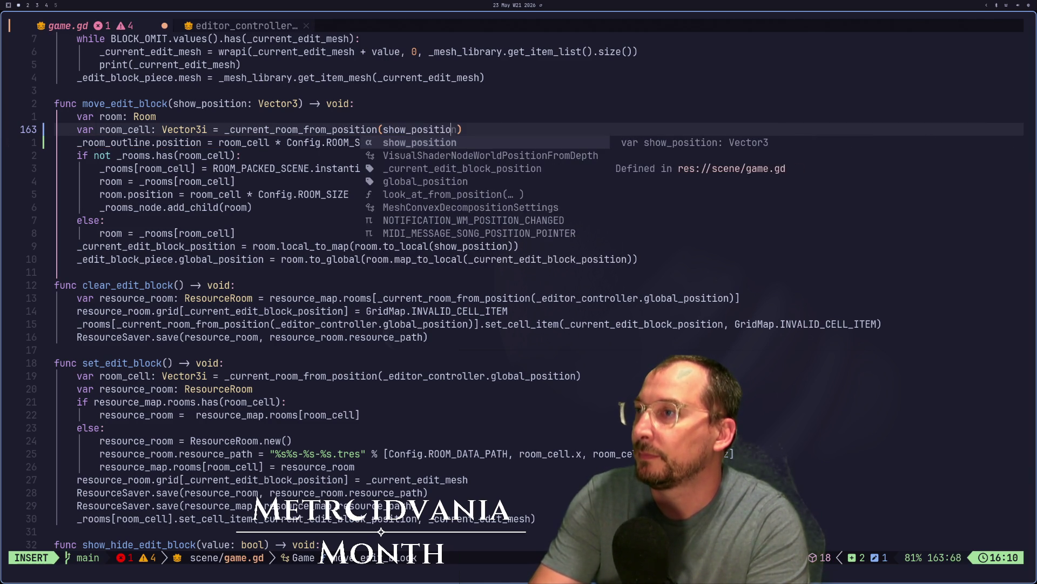
key(Escape)
text(:w)
key(Return)
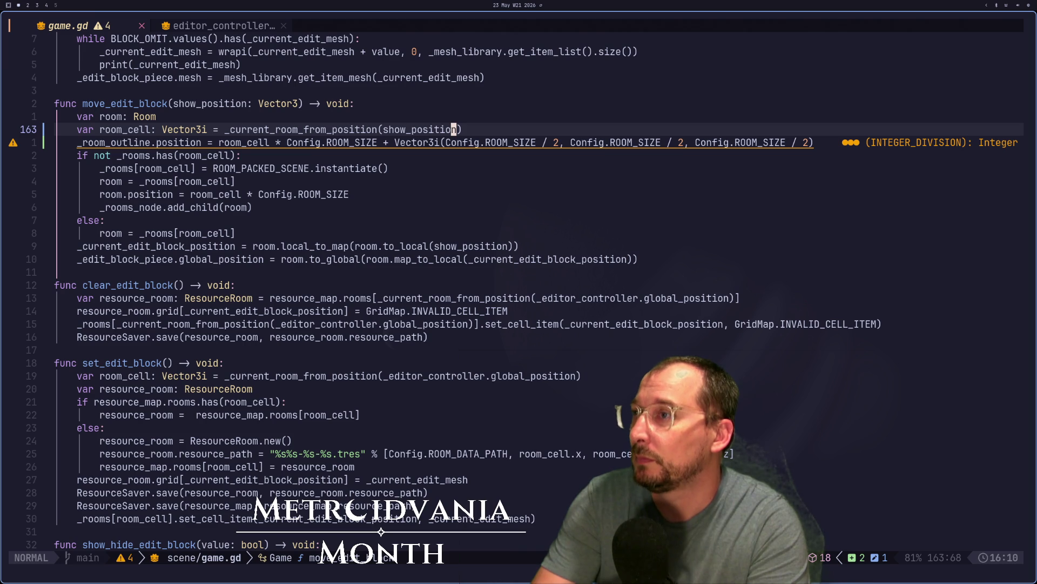
key(super+2)
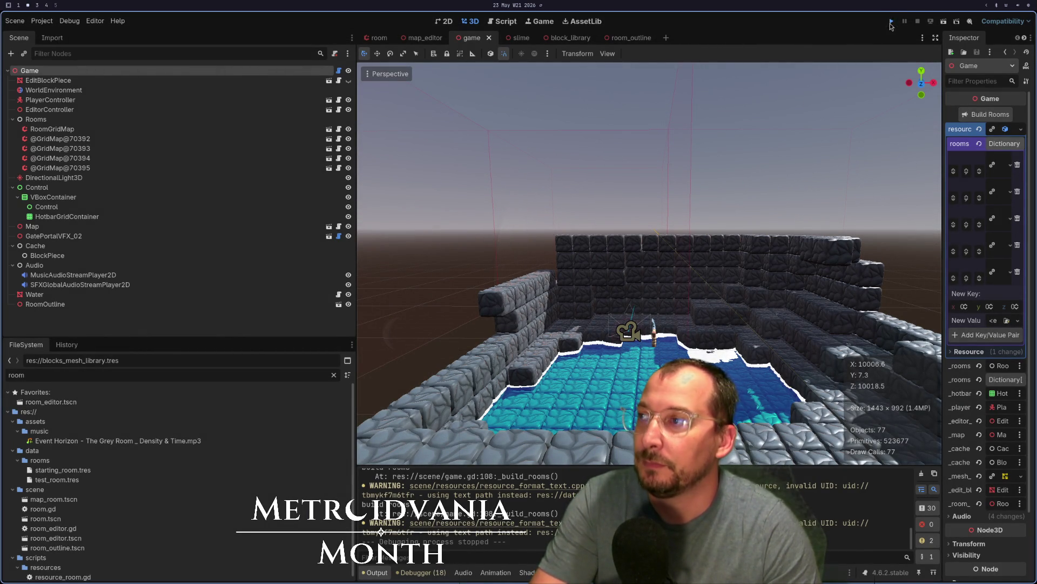
Run the project to check where the room outline now appears, then return to game.gd
click(891, 23)
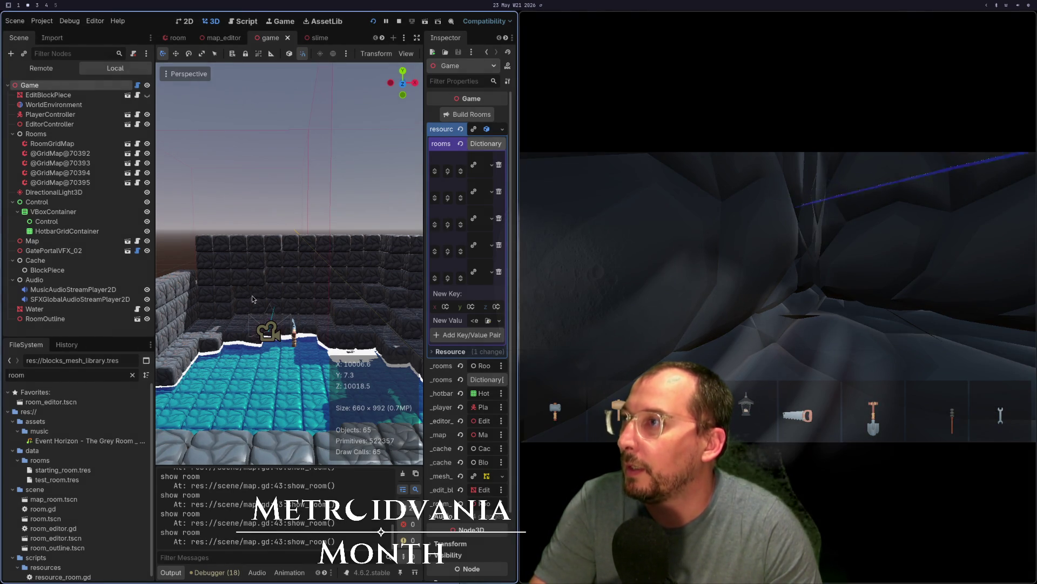
key(super+1)
scroll(212, 235, up, 1)
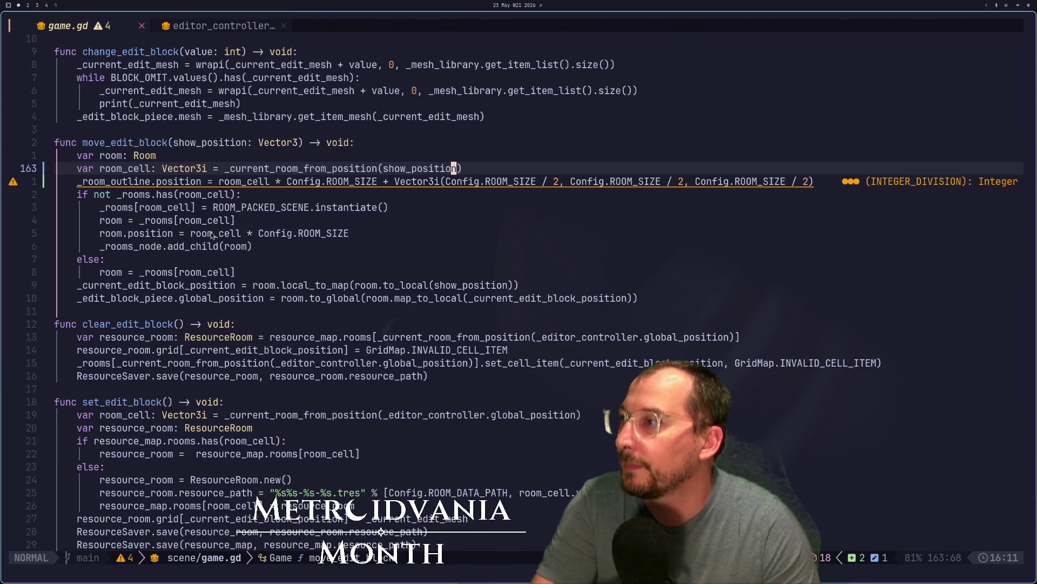
click(173, 196)
click(182, 181)
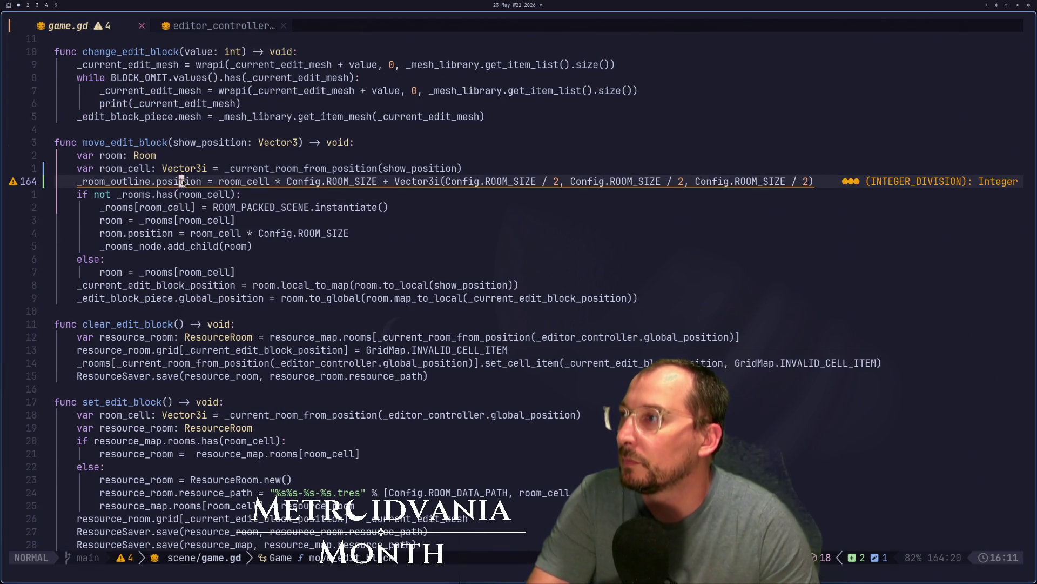
click(101, 168)
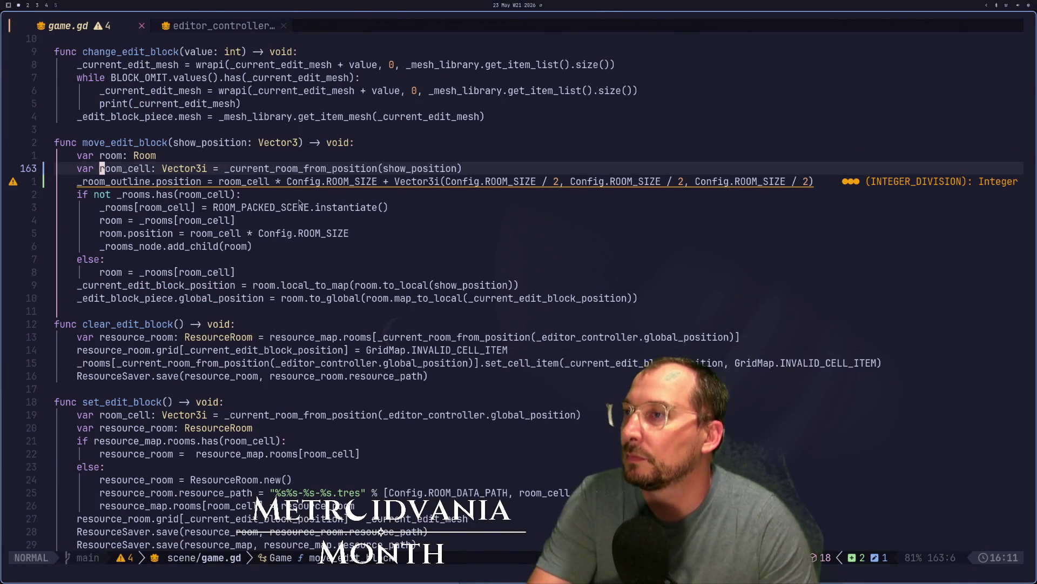
key(super+2)
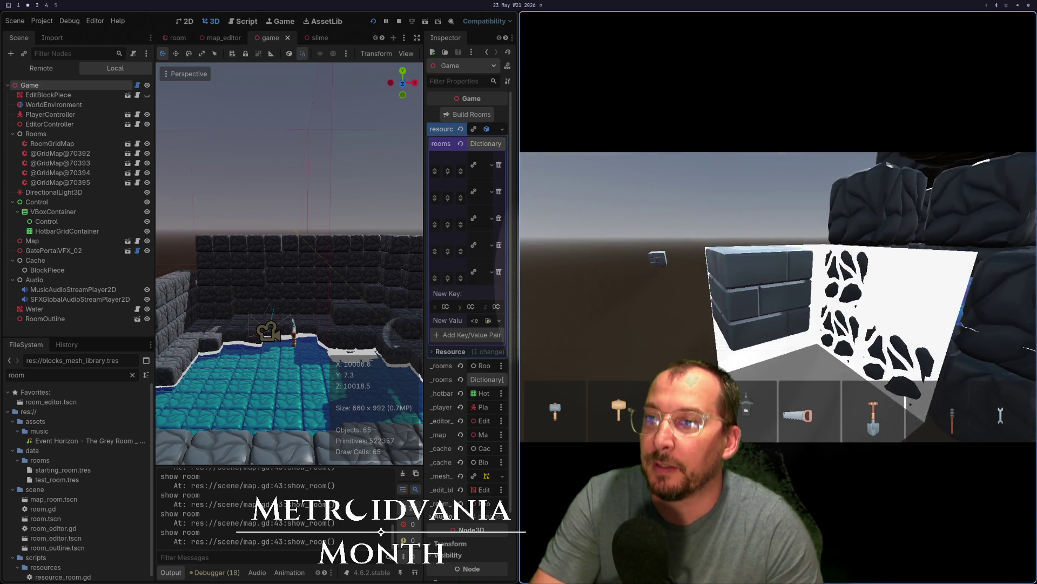
key(super+1)
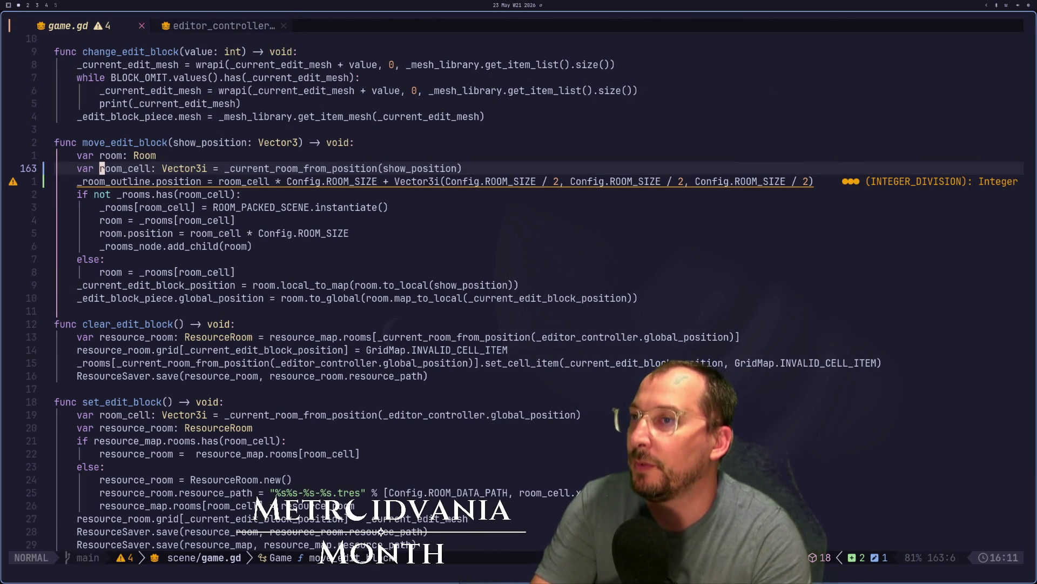
key(j)
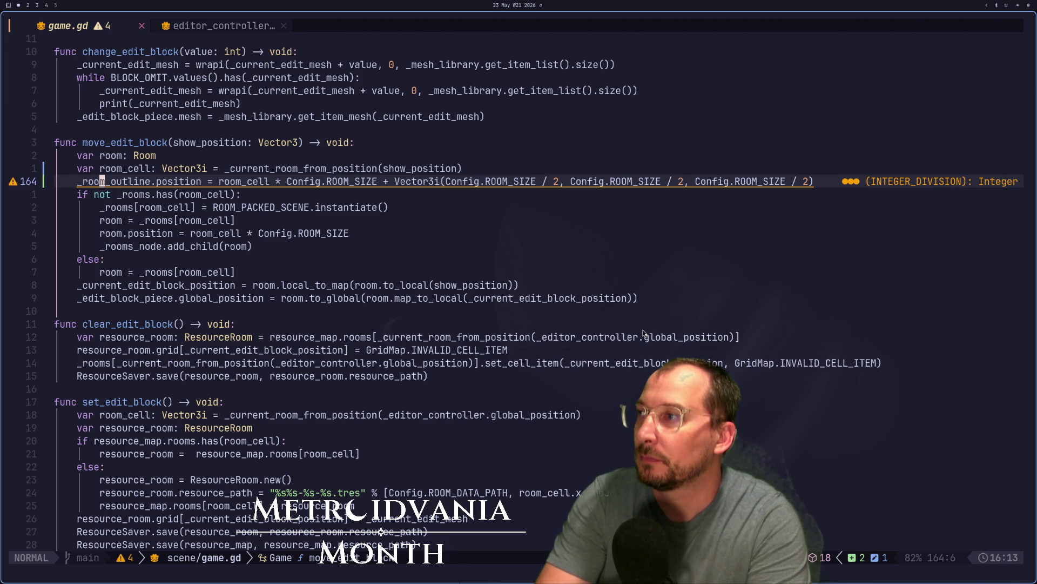
key(k)
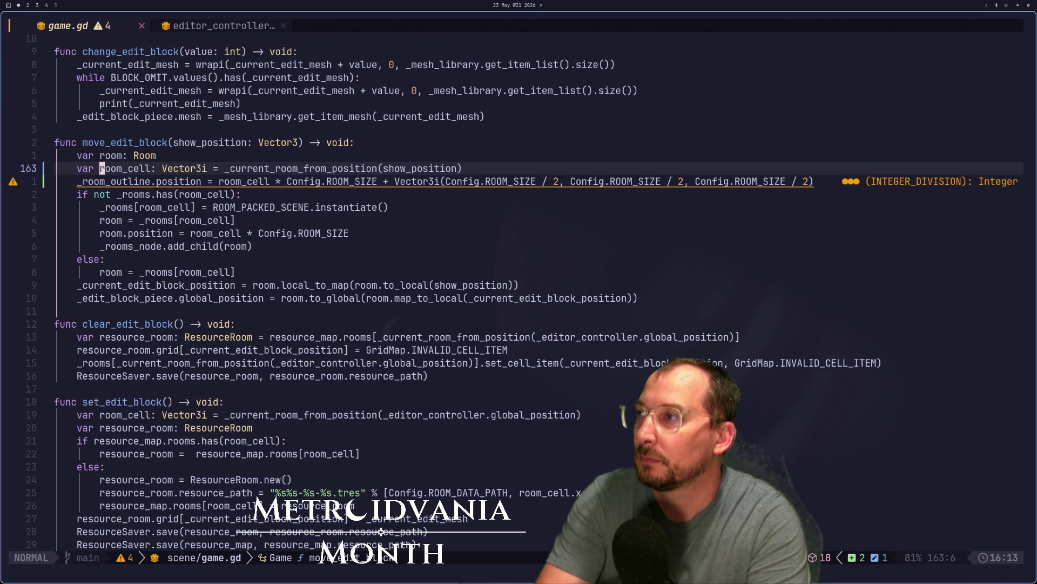
key(e)
key(e)
key(e)
key(l)
key(l)
key(l)
key(l)
key(l)
key(l)
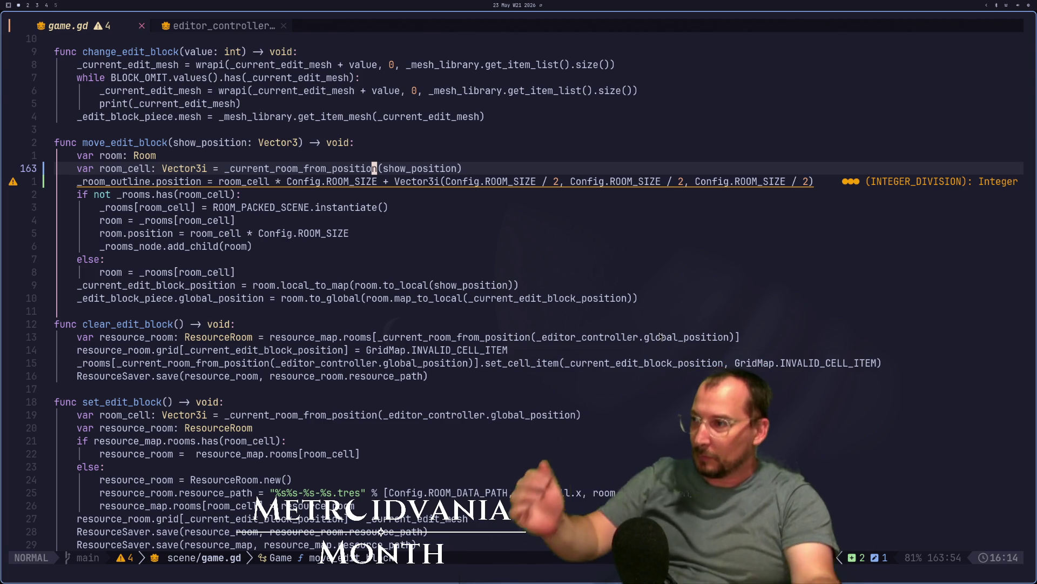
click(398, 428)
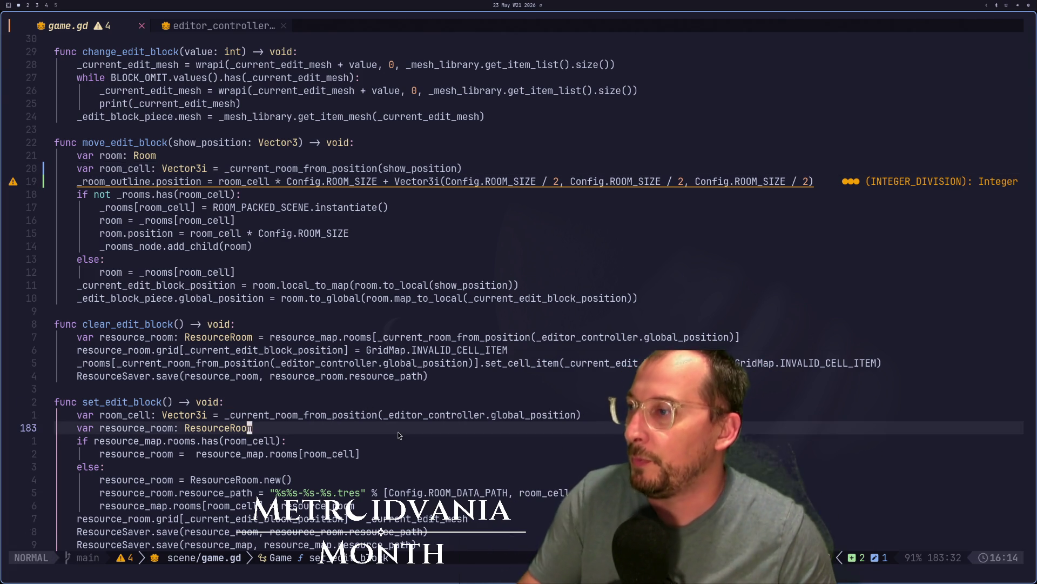
drag(388, 415, 392, 415)
key(Escape)
key(h)
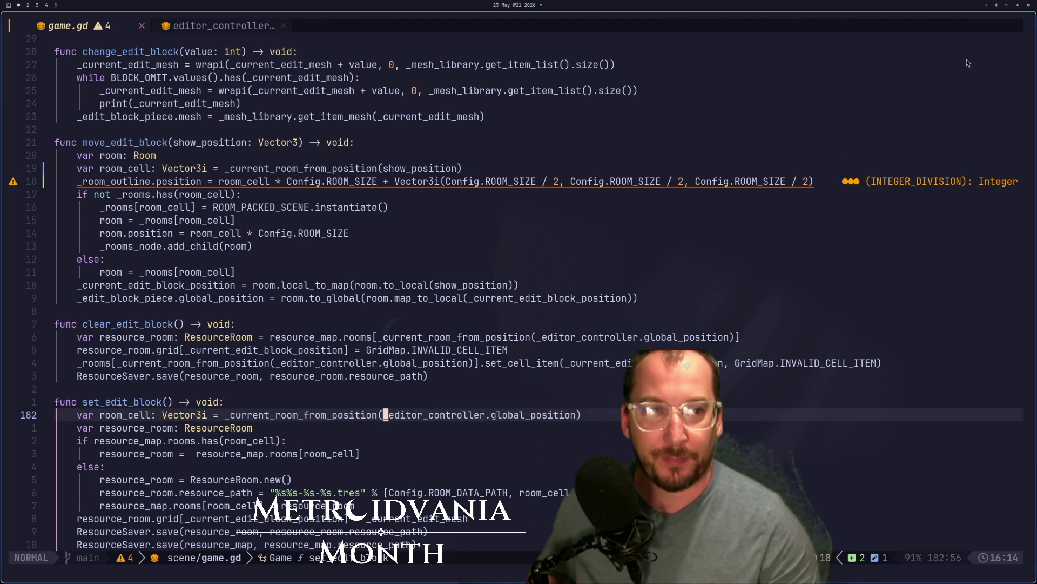
key(super+4)
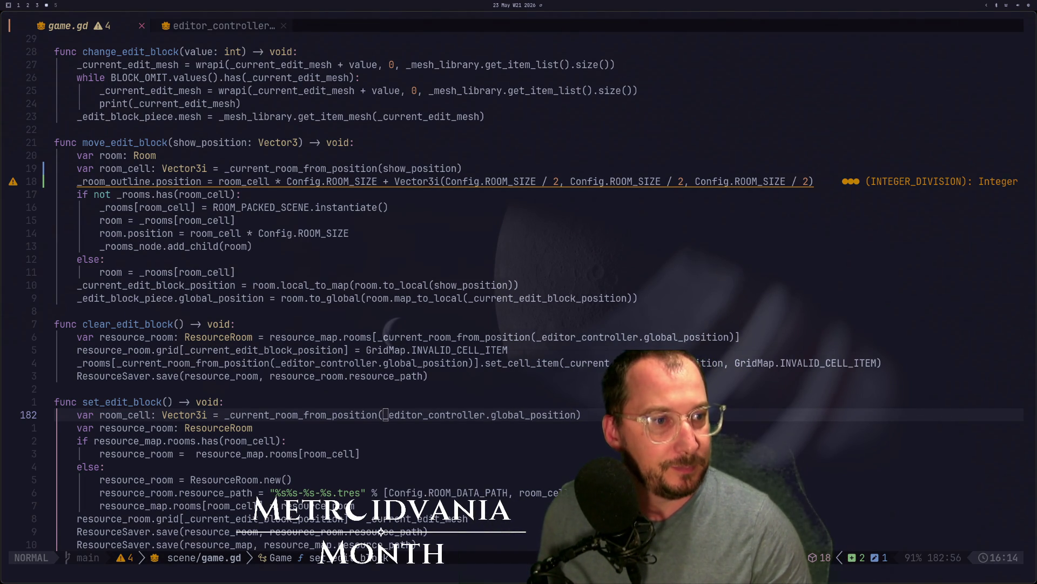